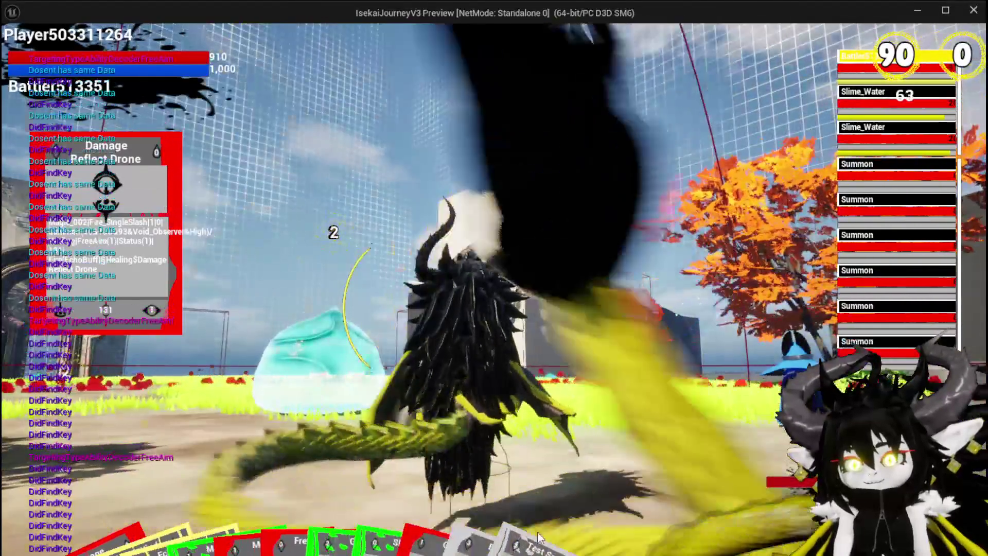
Play the Free AIM Fire card from the hand in the game preview
mouse_move(540, 537)
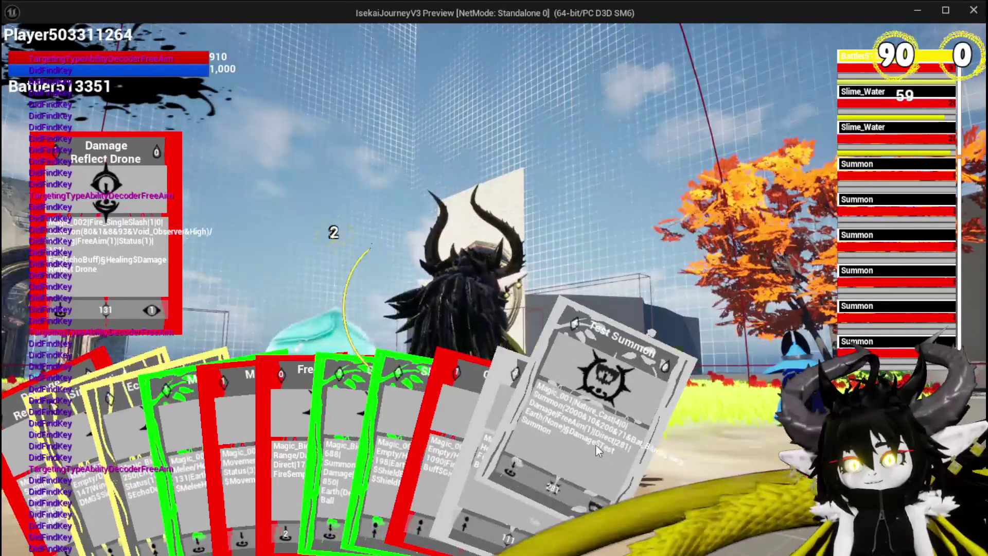
mouse_move(438, 439)
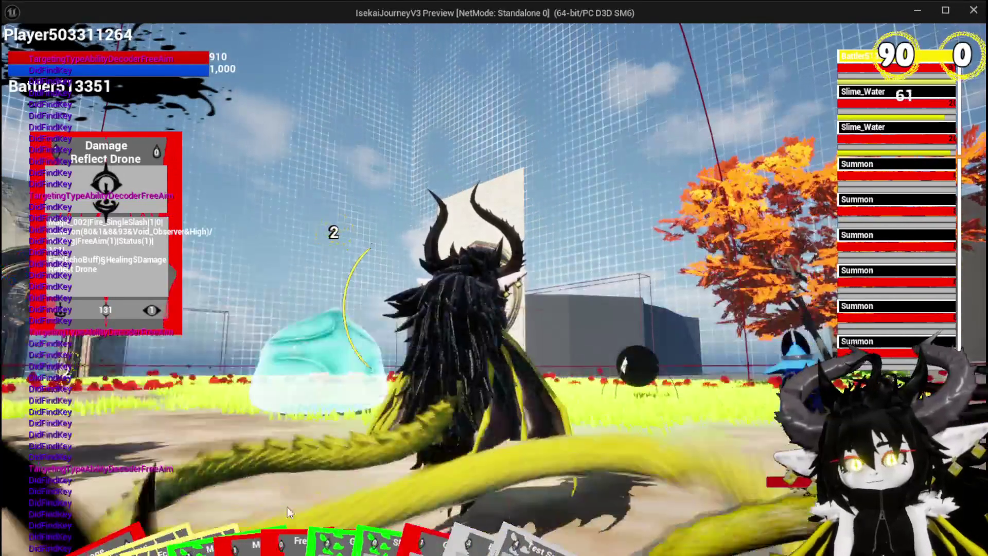
mouse_move(308, 487)
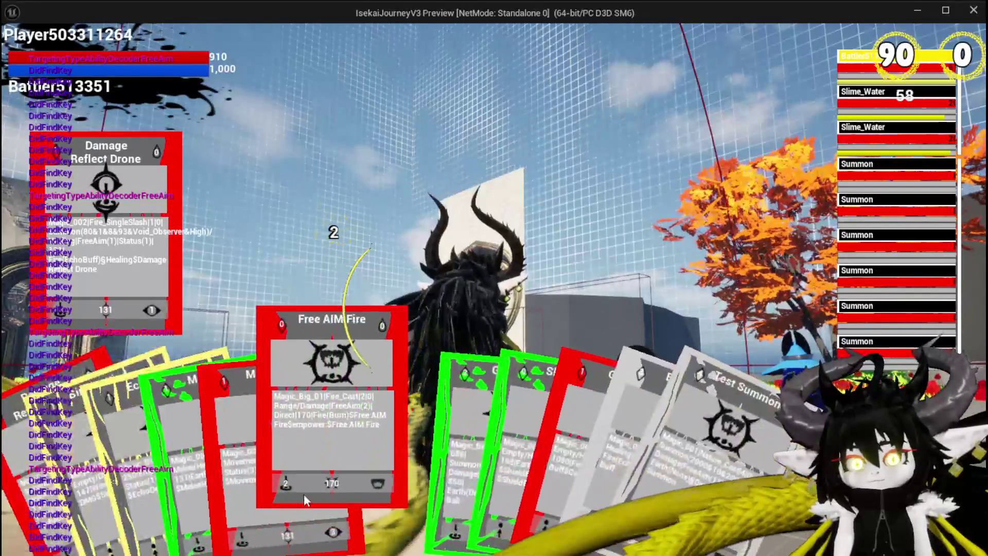
click(307, 485)
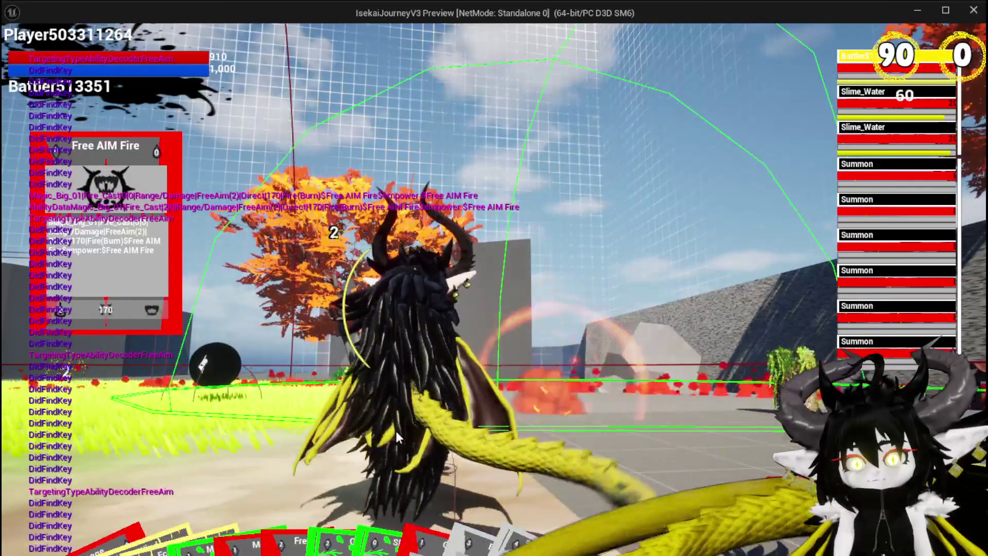
Play the ShieldBuff card, then stop the preview and save
mouse_move(355, 535)
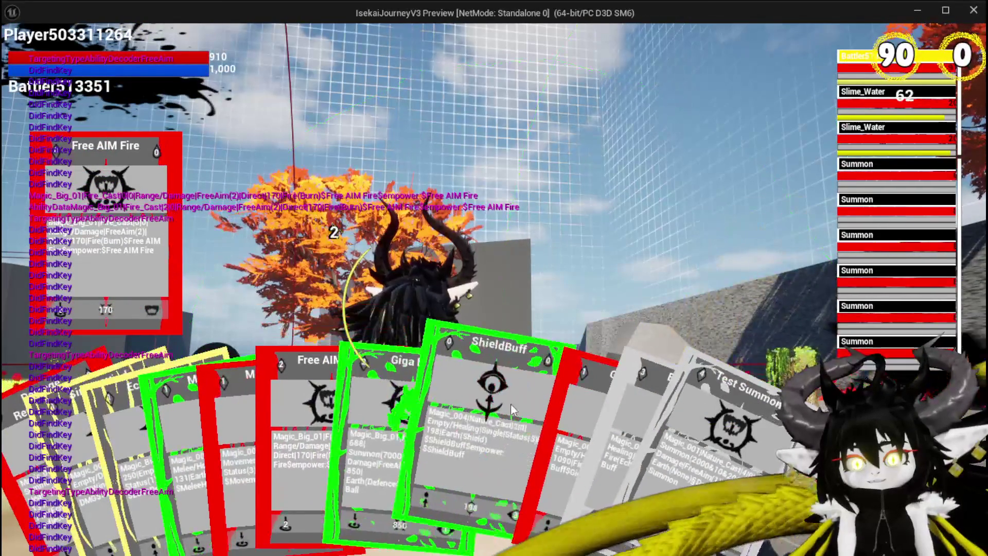
click(462, 437)
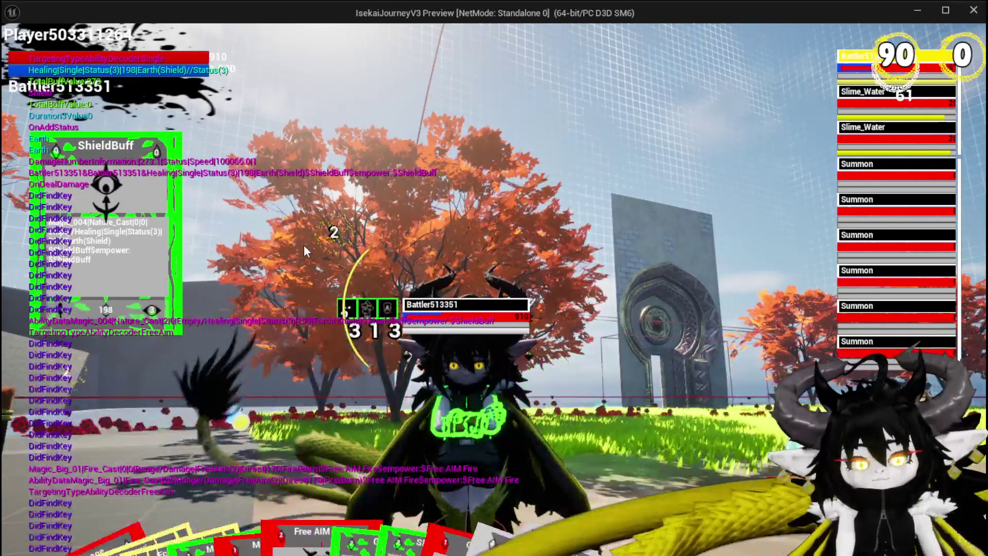
key(Escape)
key(ctrl+s)
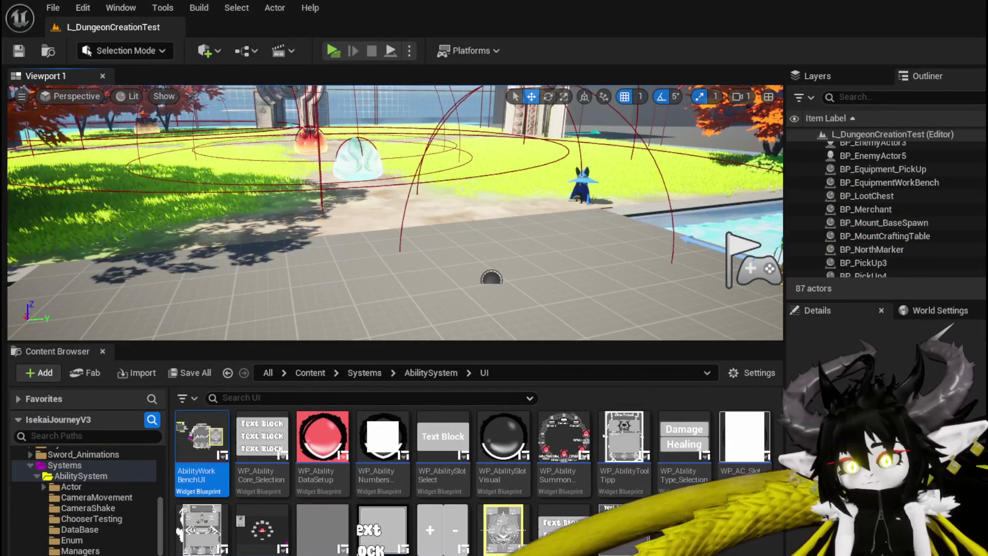
Open WP_ActionSelection's TriggerEmpower graph and make room above the Selected Ability node
key(alt+Tab)
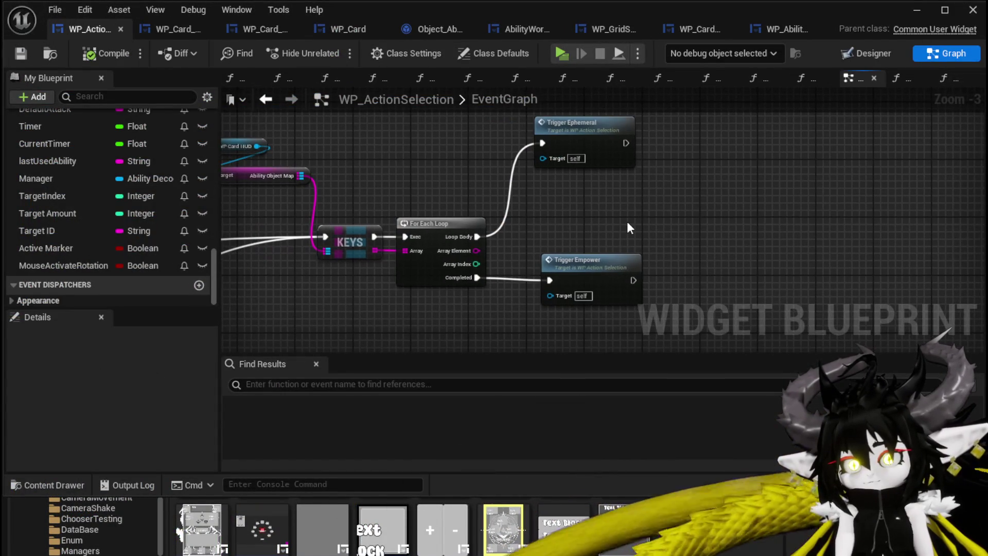
double_click(592, 262)
mouse_move(654, 141)
mouse_down()
mouse_move(562, 221)
mouse_move(585, 286)
mouse_move(661, 292)
mouse_up()
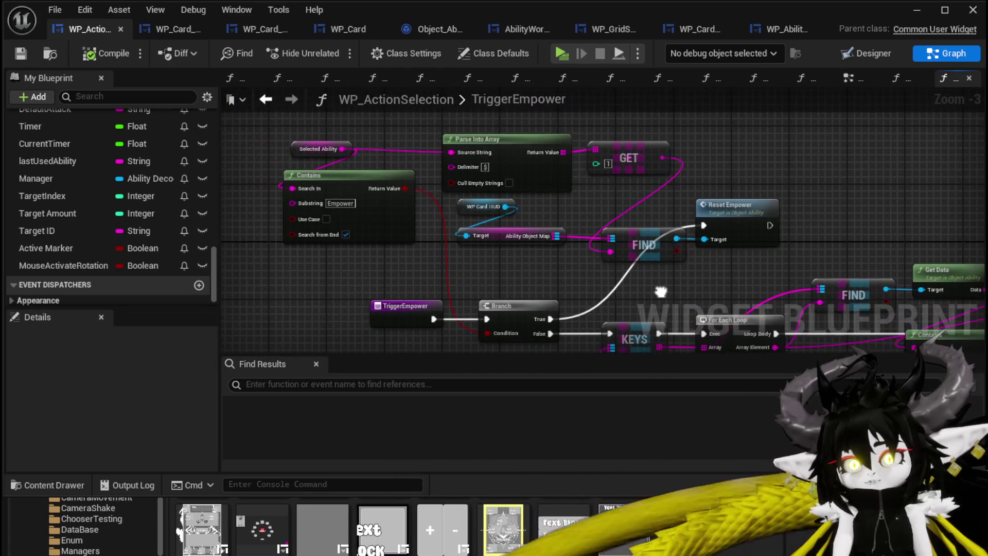
click(286, 166)
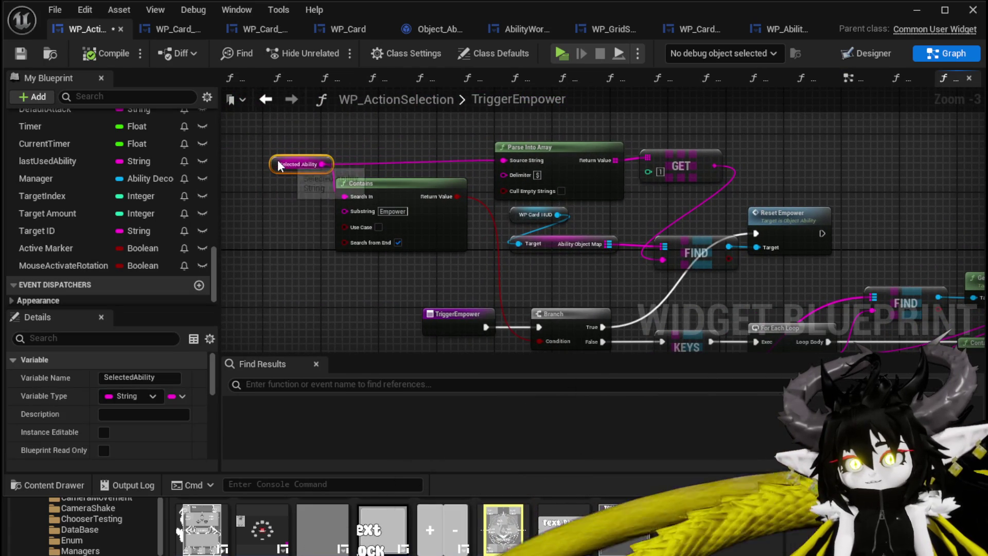
drag(257, 163, 256, 156)
mouse_move(409, 135)
mouse_down()
mouse_move(316, 222)
mouse_move(486, 150)
mouse_up()
Add a Parse Into Array node that splits Selected Ability into a second array
text(Parse)
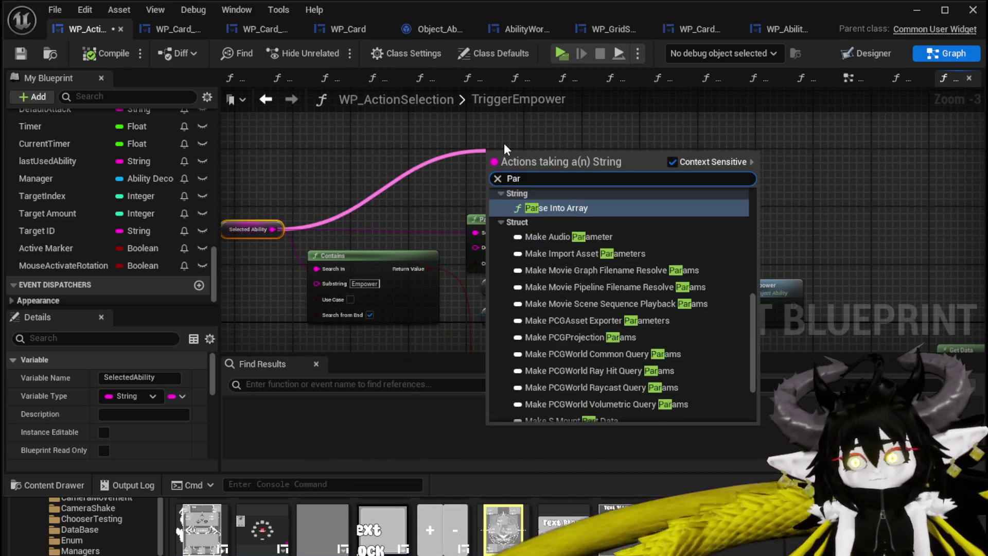
key(Return)
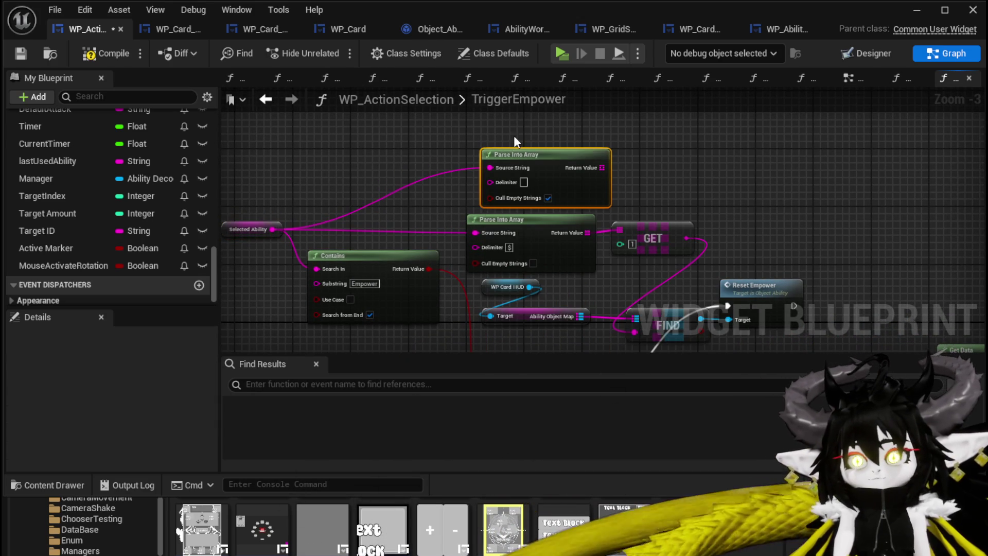
scroll(556, 152, up, 3)
drag(623, 178, 739, 177)
Read the split array with a GET at index 2, then compile and save
text(get)
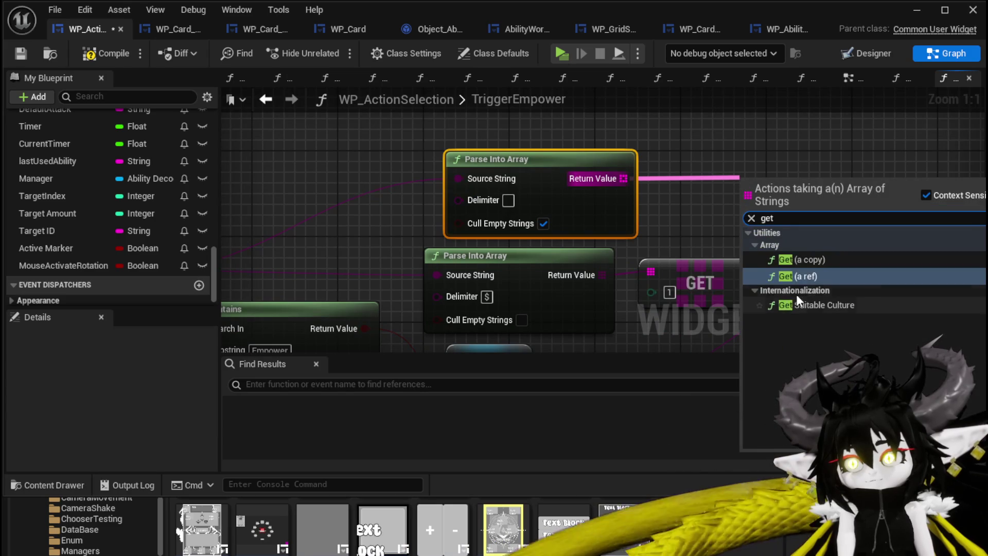
key(Return)
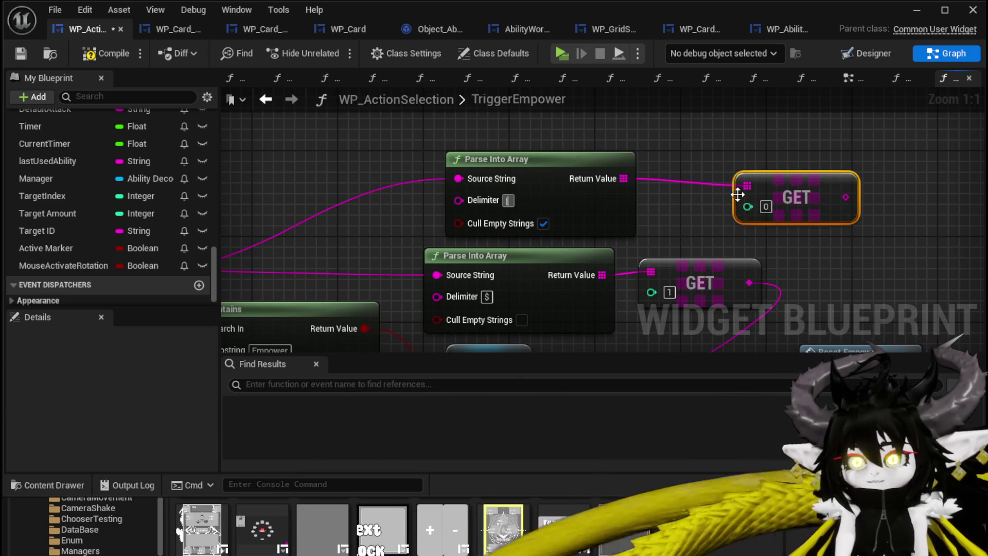
drag(638, 211, 658, 221)
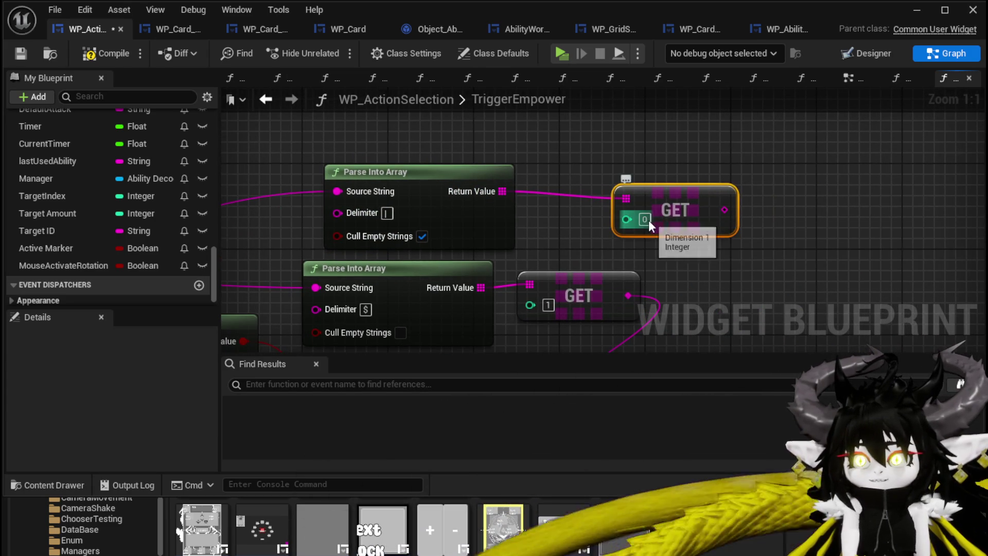
text(1)
click(717, 250)
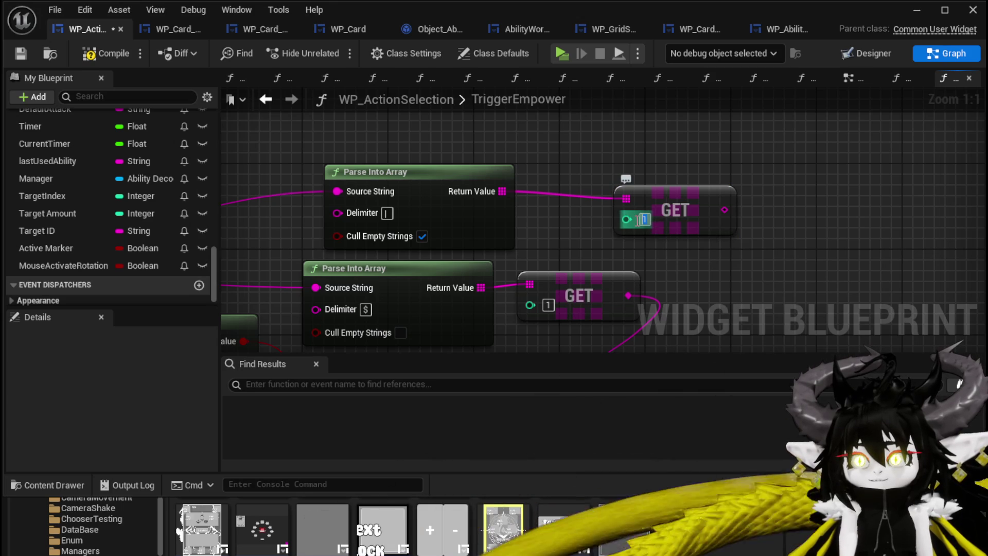
text(2)
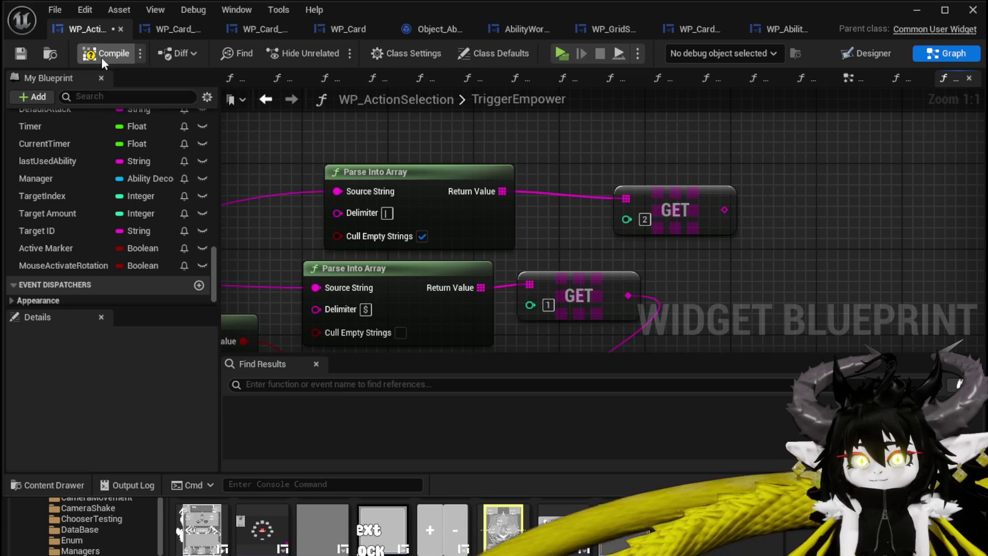
click(14, 53)
scroll(544, 241, down, 1)
Add a Get Data node fed by FIND's output, discarding an unwanted Set Data node
mouse_move(479, 285)
mouse_down()
mouse_move(473, 250)
mouse_move(489, 162)
mouse_move(535, 72)
mouse_move(329, 72)
mouse_move(259, 188)
mouse_move(259, 95)
mouse_move(82, 118)
mouse_move(104, 190)
mouse_up()
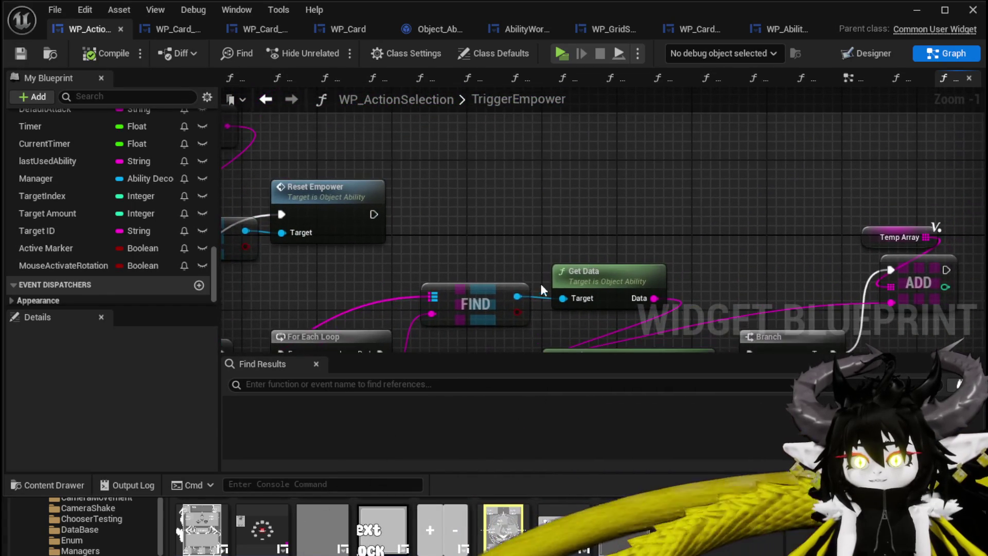
drag(518, 296, 547, 167)
text(G)
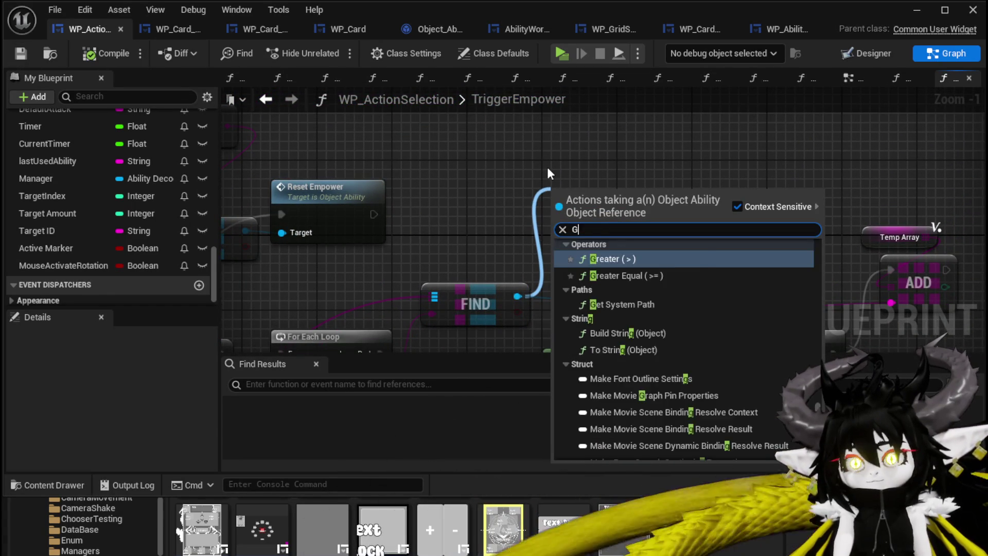
text(et Data)
click(619, 257)
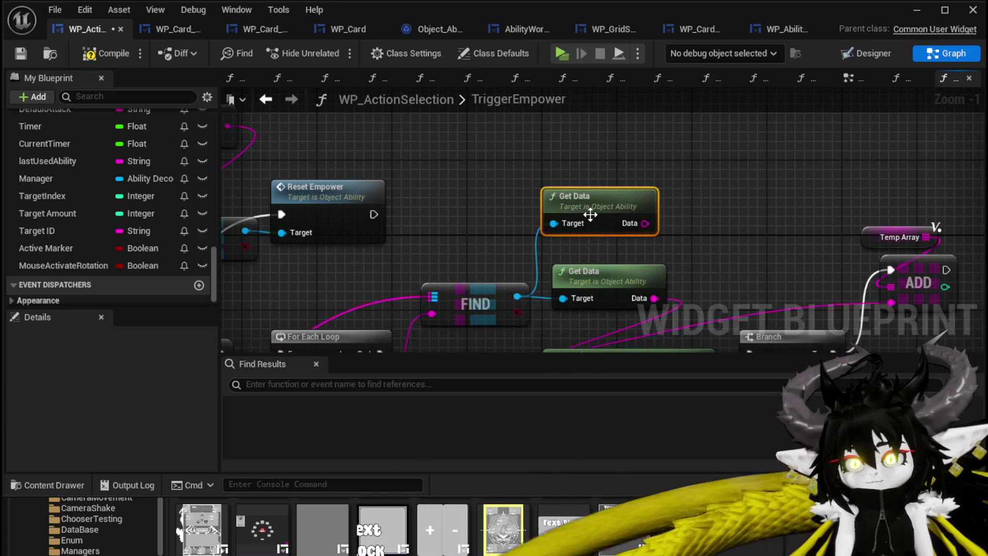
drag(516, 296, 546, 155)
text(se)
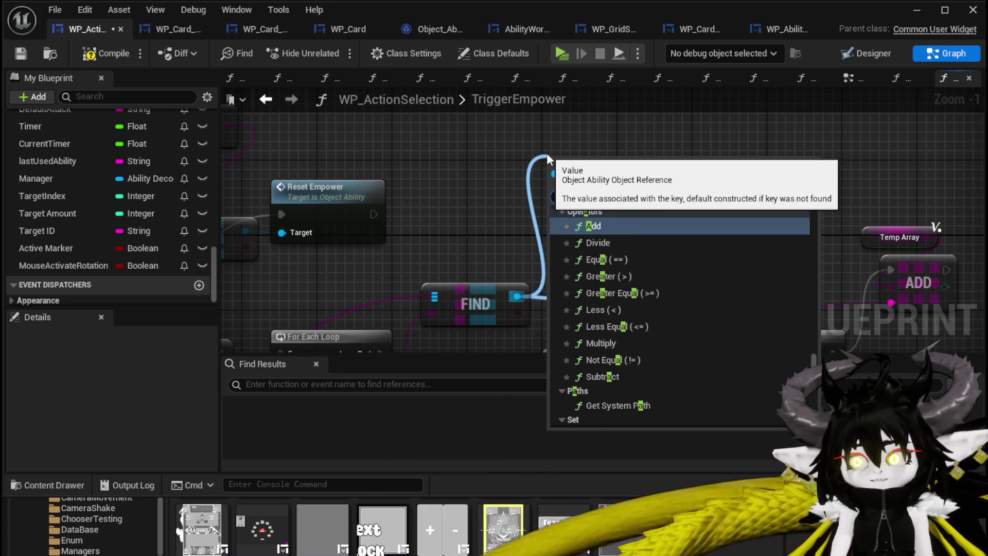
text(t)
key(Return)
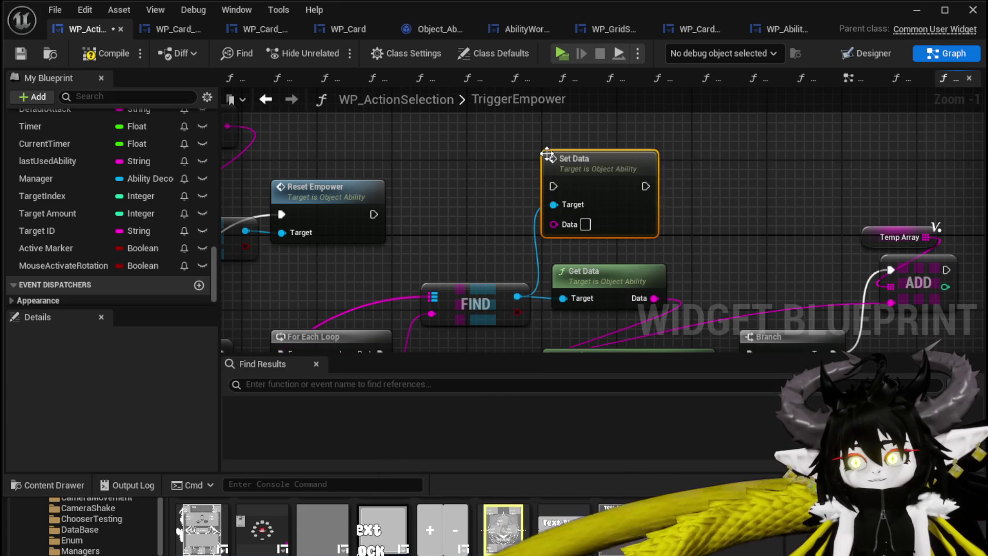
key(Delete)
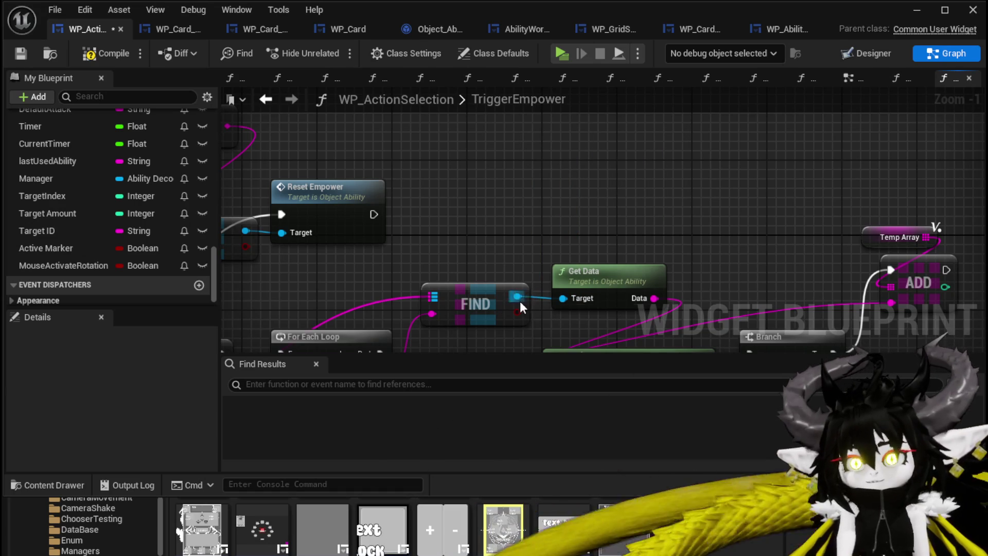
Add a Parse Ability node wired to FIND and move it into open space
drag(521, 301, 564, 153)
text(Parse)
click(631, 221)
scroll(545, 153, down, 4)
mouse_move(610, 199)
mouse_down()
mouse_move(539, 12)
mouse_move(309, 440)
mouse_move(390, 139)
mouse_move(404, 236)
mouse_up()
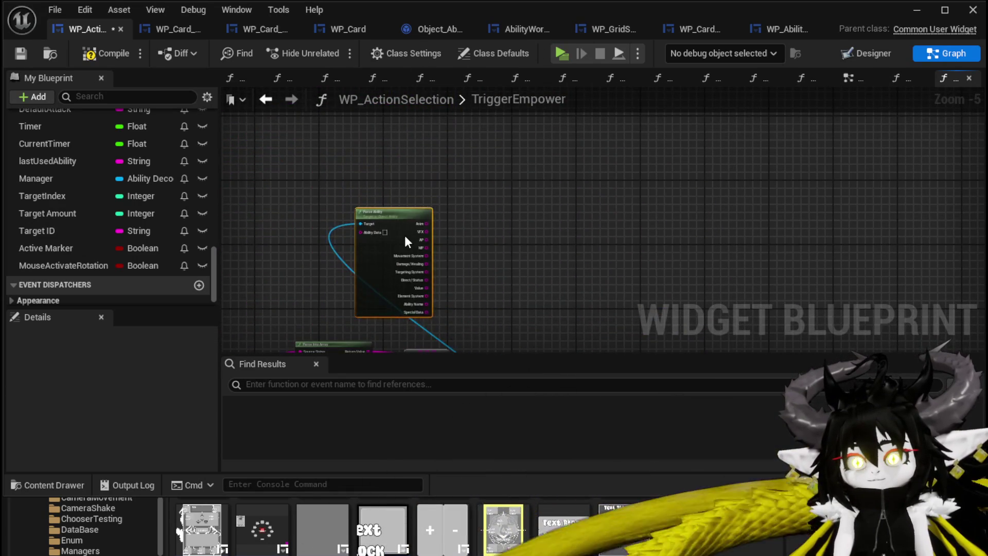
scroll(442, 268, up, 3)
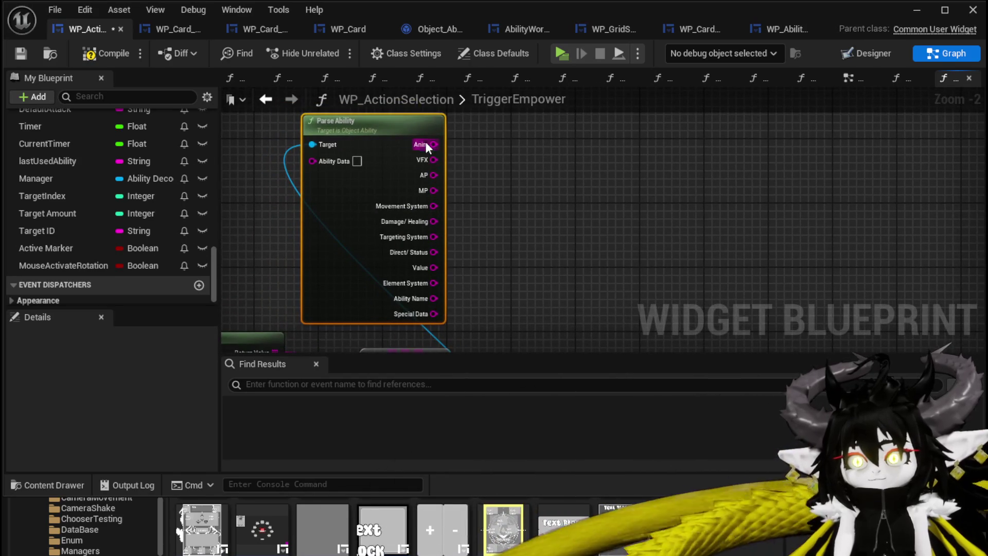
Select the Parse Into Array and GET nodes and undo the last graph change
drag(399, 292, 423, 188)
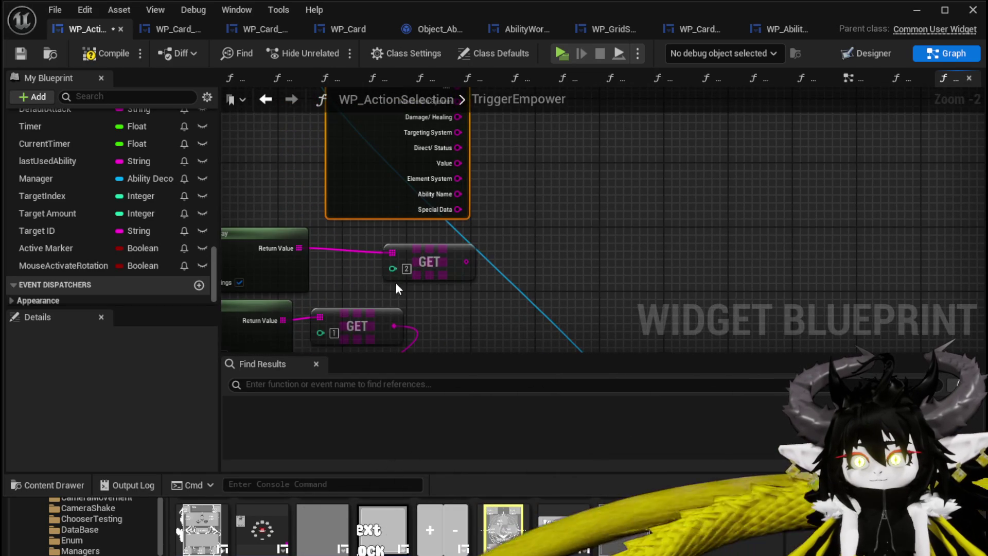
mouse_move(538, 296)
mouse_down()
mouse_move(507, 272)
mouse_move(468, 141)
mouse_move(500, 150)
mouse_move(560, 225)
mouse_move(456, 203)
mouse_move(490, 276)
mouse_move(553, 177)
mouse_move(639, 137)
mouse_move(635, 61)
mouse_move(586, 226)
mouse_move(557, 239)
mouse_move(715, 278)
mouse_up()
scroll(507, 273, down, 2)
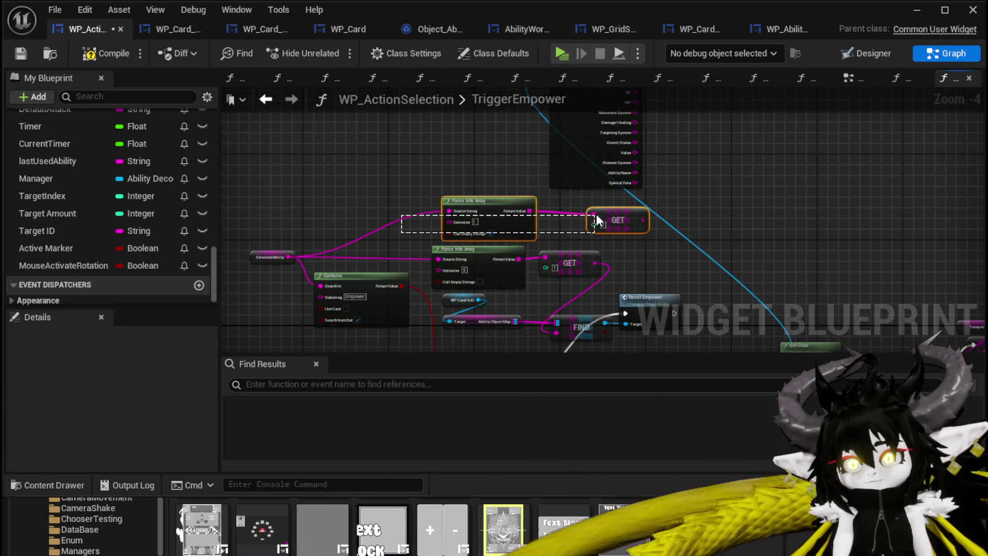
click(251, 223)
scroll(347, 268, down, 2)
scroll(360, 317, up, 3)
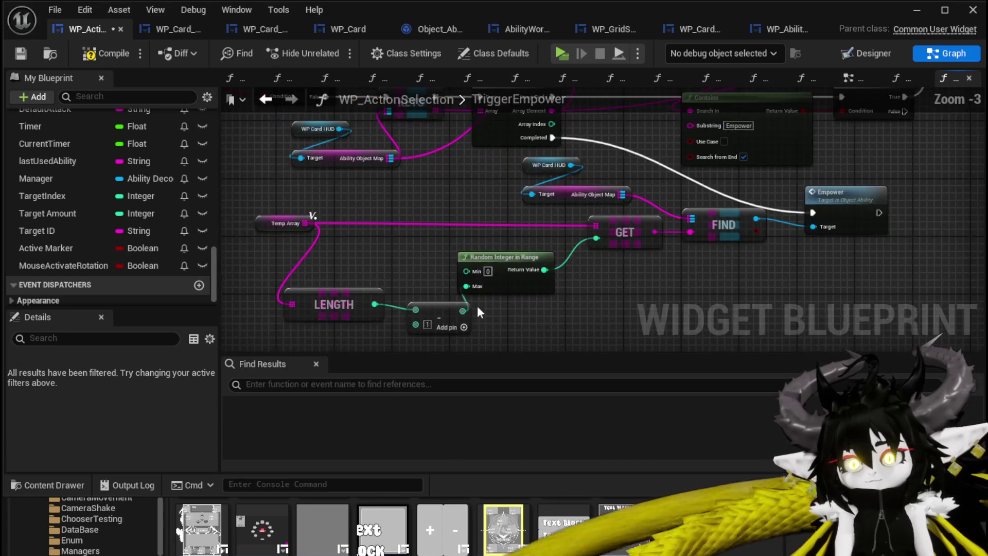
key(ctrl+z)
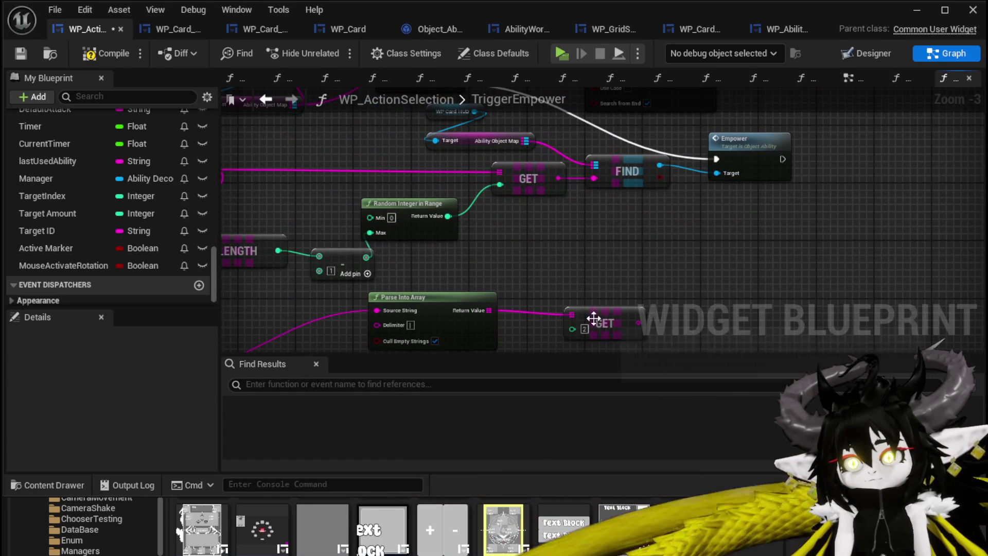
Place Selected Ability beside the Parse Into Array nodes and open Object_Ability's Empower function
drag(249, 337, 380, 298)
drag(242, 331, 407, 278)
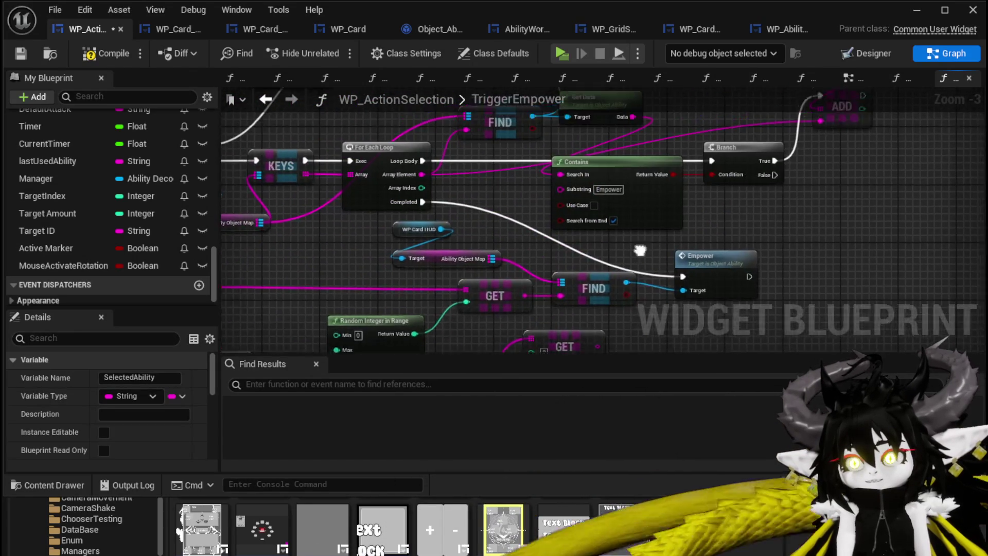
mouse_move(619, 173)
mouse_down()
mouse_move(680, 235)
mouse_move(647, 265)
mouse_up()
scroll(647, 265, down, 1)
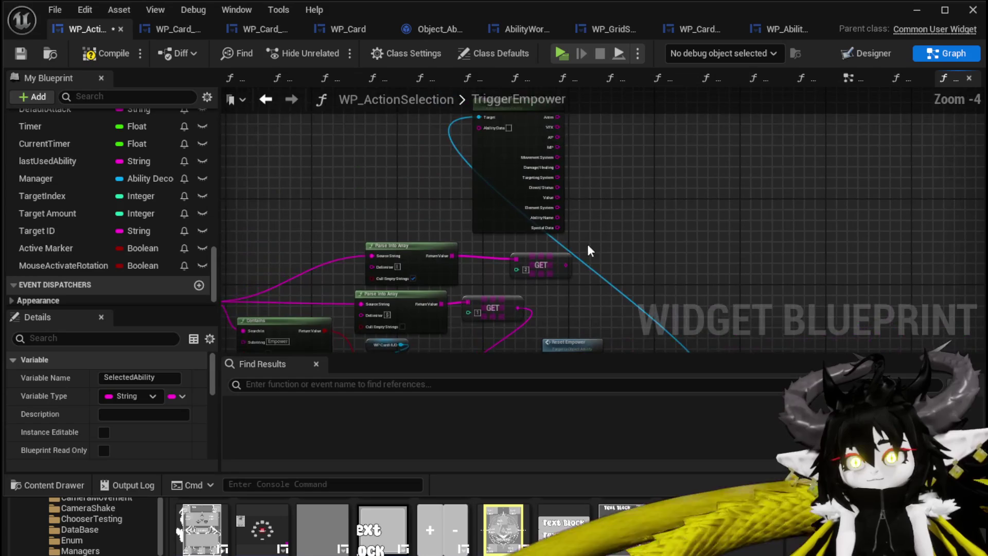
mouse_move(619, 149)
mouse_down()
mouse_move(662, 223)
mouse_move(366, 161)
mouse_move(557, 275)
mouse_move(670, 191)
mouse_up()
double_click(564, 236)
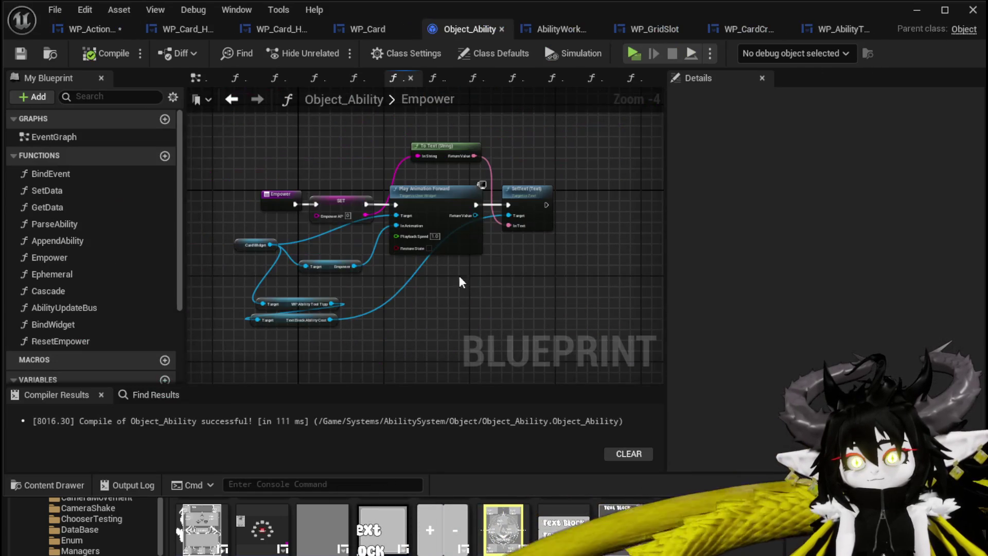
Give Empower an EmpowerAP string input and add a Subtract node
scroll(235, 206, up, 3)
click(316, 199)
mouse_move(378, 227)
mouse_down()
mouse_move(324, 227)
mouse_move(317, 206)
mouse_move(458, 227)
mouse_move(215, 225)
mouse_up()
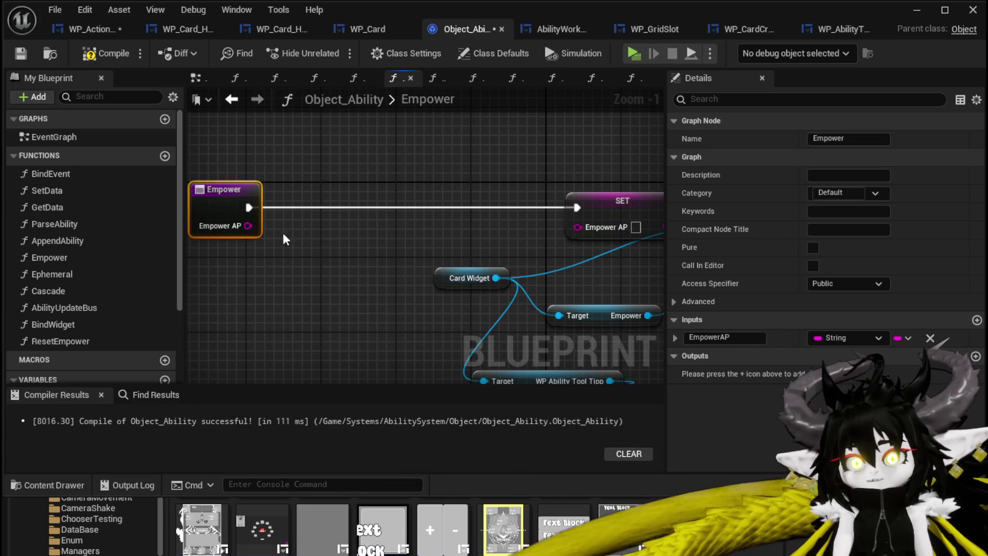
right_click(353, 229)
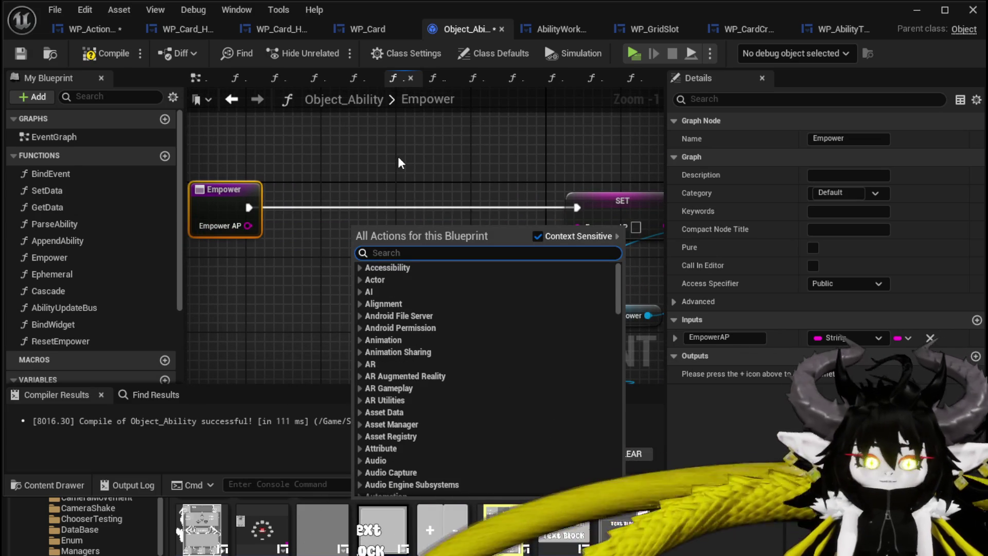
text(subtr)
key(Return)
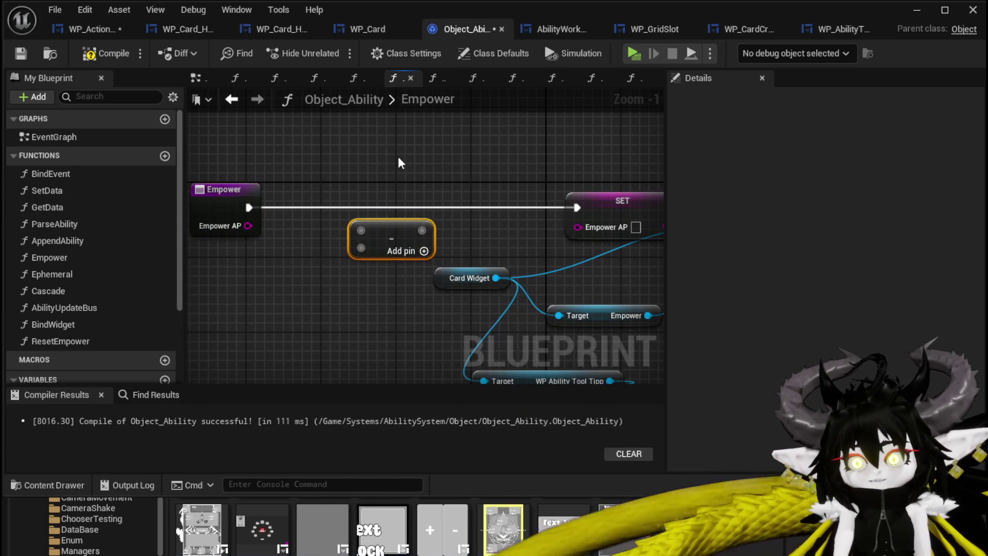
Convert the EmpowerAP input with String To Integer and connect it to the subtraction
mouse_move(400, 163)
mouse_down()
mouse_move(468, 146)
mouse_move(528, 149)
mouse_up()
drag(355, 184, 261, 181)
drag(284, 218, 346, 252)
text(Str)
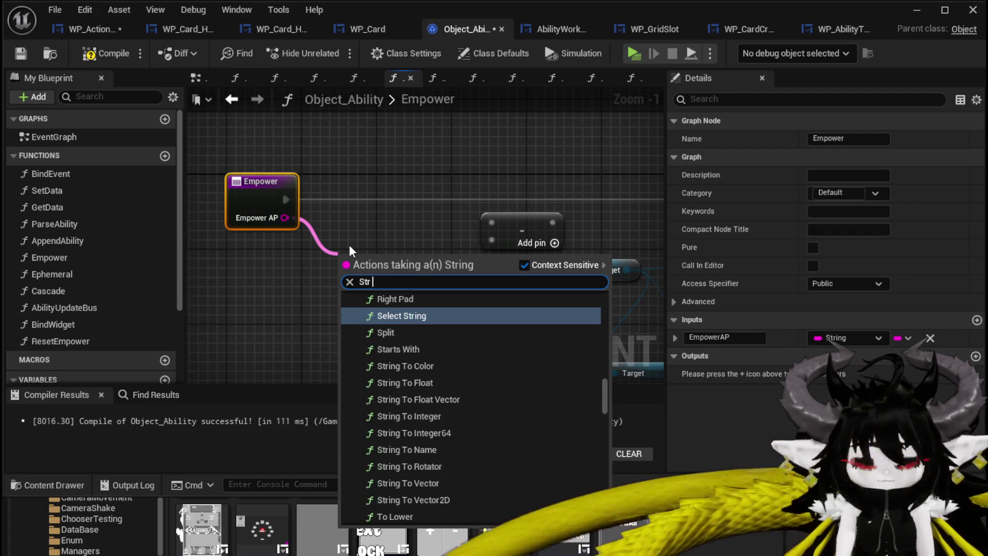
text(ing toint)
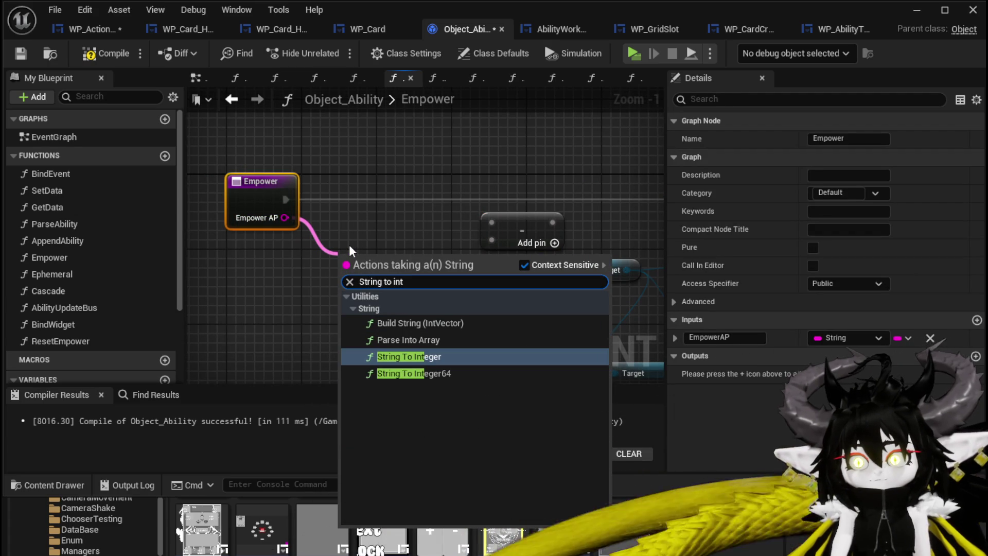
click(417, 363)
drag(341, 260, 360, 230)
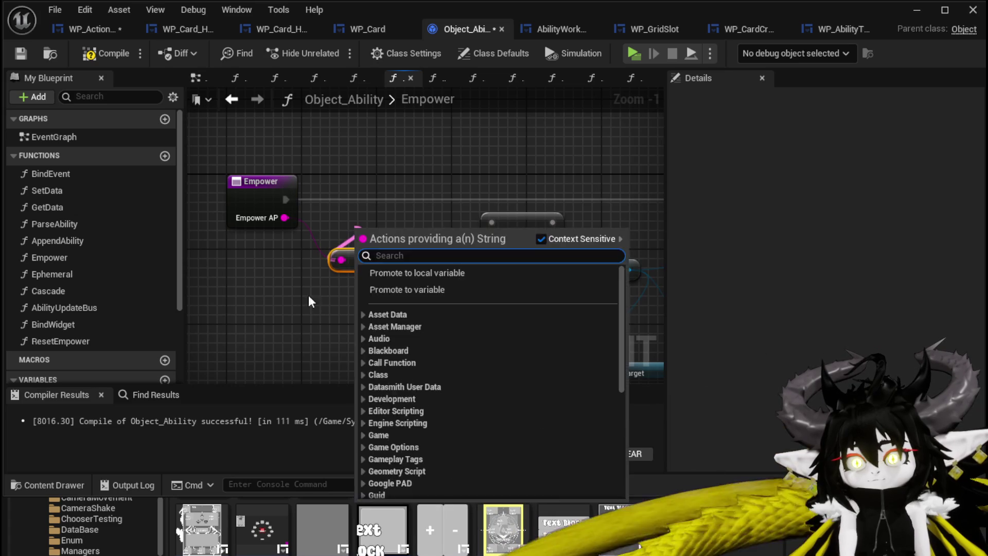
click(360, 283)
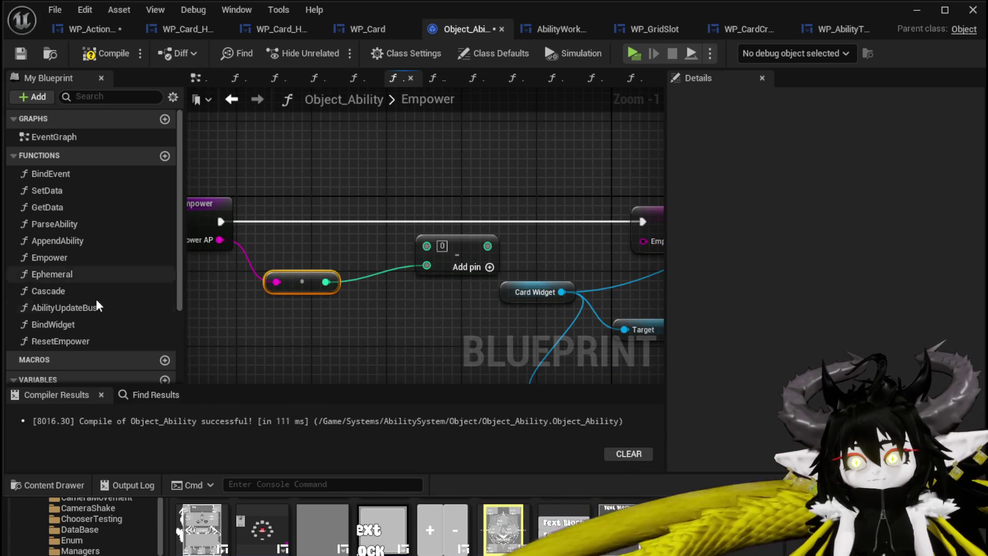
Wire an Empower AP variable getter into the subtraction's first input
scroll(98, 309, down, 3)
click(62, 335)
drag(284, 181, 284, 181)
click(319, 190)
mouse_move(346, 179)
mouse_down()
mouse_move(440, 254)
mouse_move(643, 249)
mouse_up()
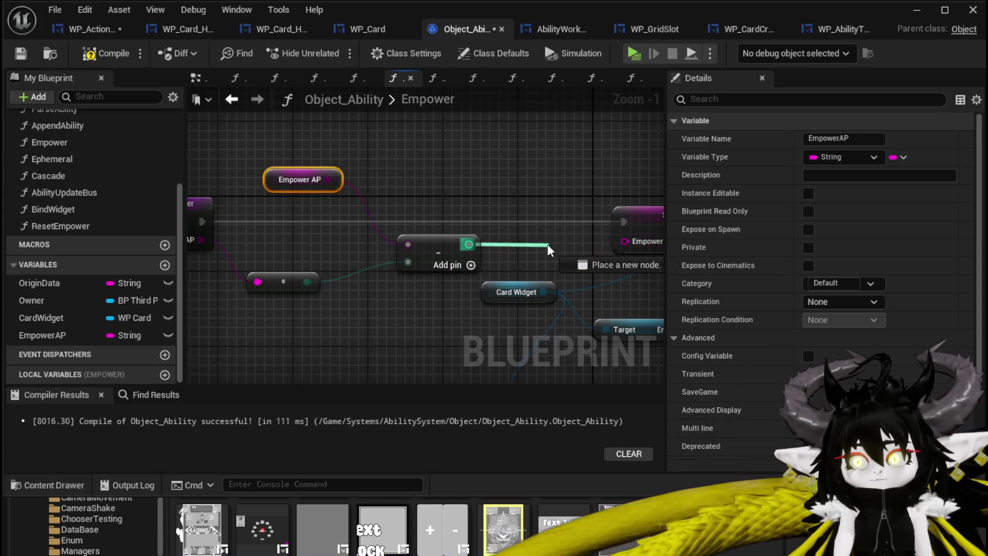
Add a >= check on the subtraction result driving a new Branch
drag(537, 242, 519, 242)
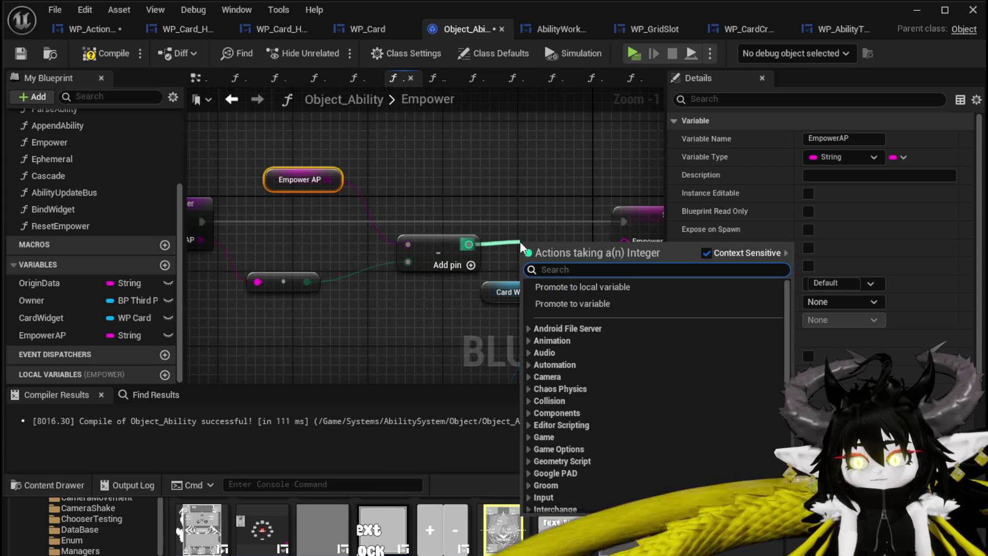
text(g)
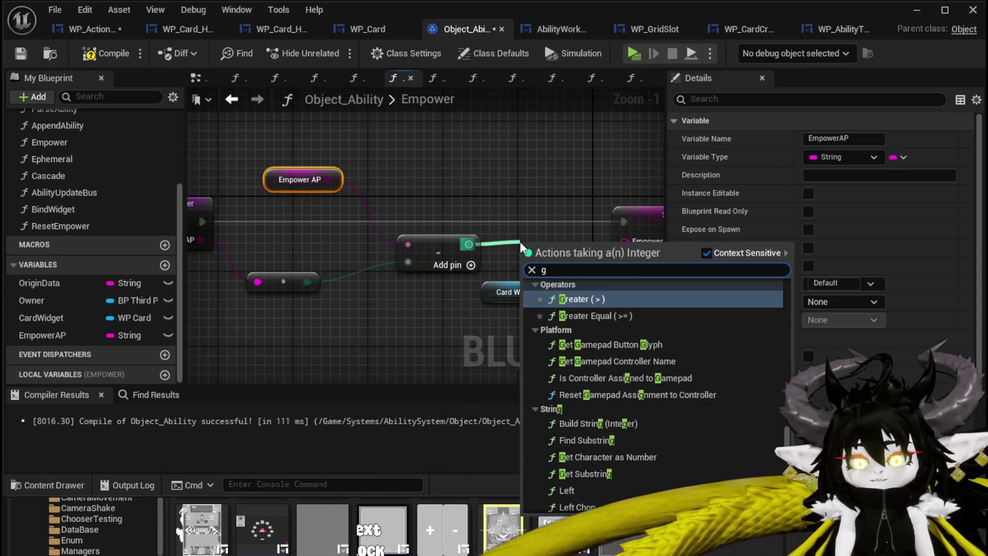
text(reater)
click(620, 333)
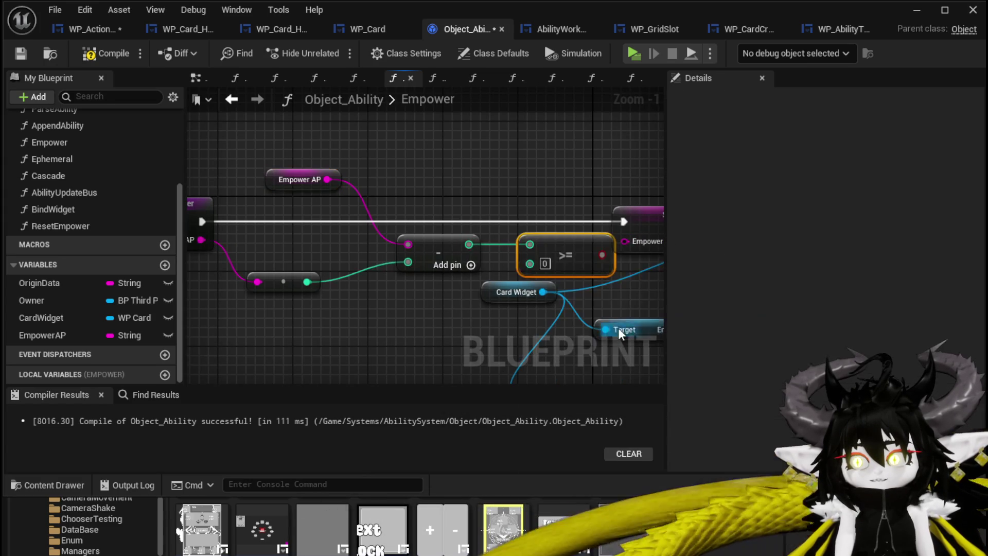
scroll(302, 340, down, 1)
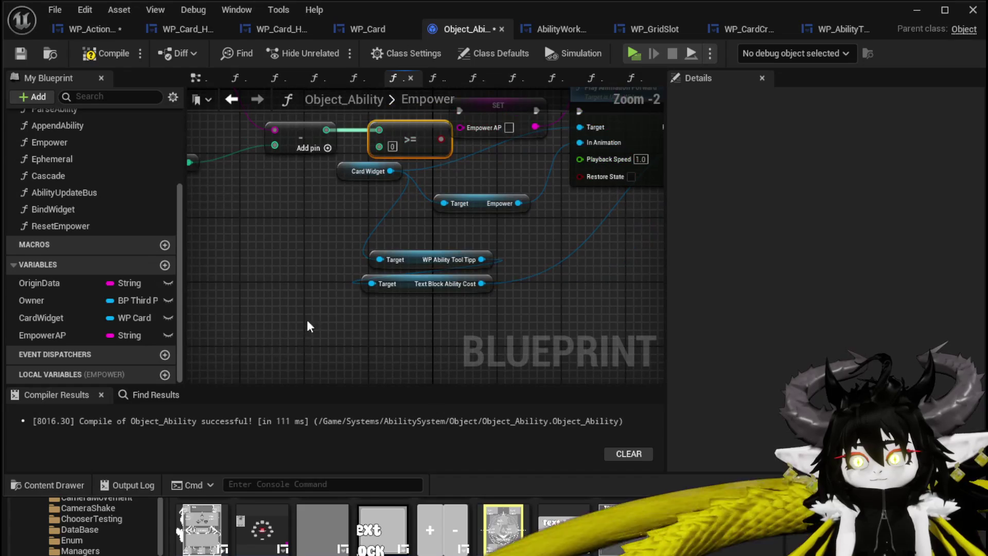
key(Delete)
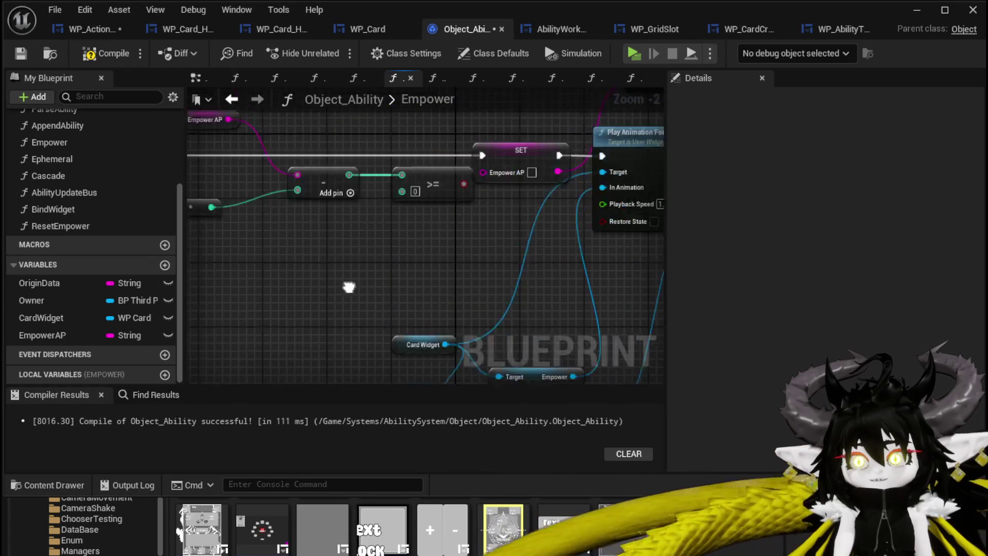
mouse_move(476, 244)
mouse_down()
mouse_move(507, 242)
mouse_move(407, 227)
mouse_move(494, 197)
mouse_up()
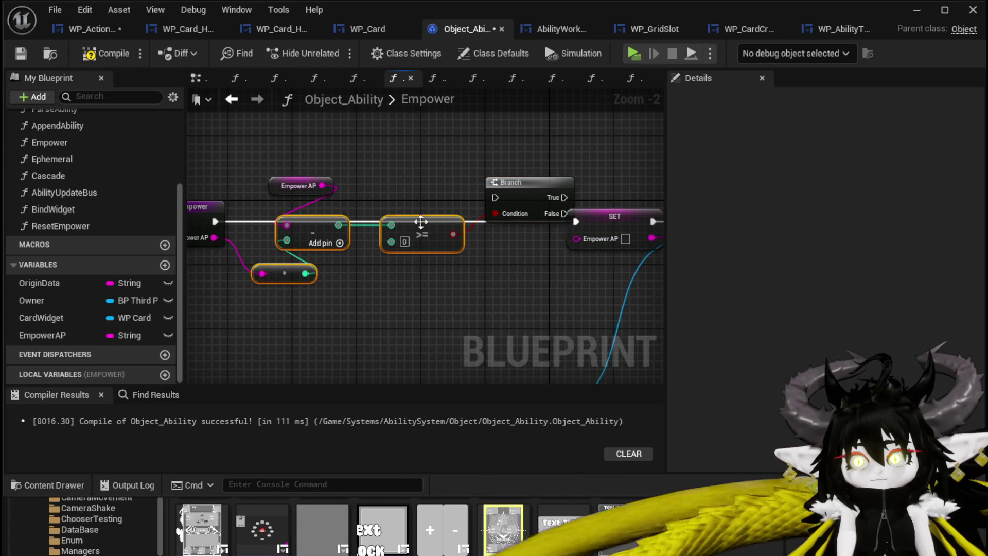
Route Empower's execution through the Branch and feed the subtraction result into SET Empower AP
drag(424, 222, 388, 288)
drag(290, 192, 269, 273)
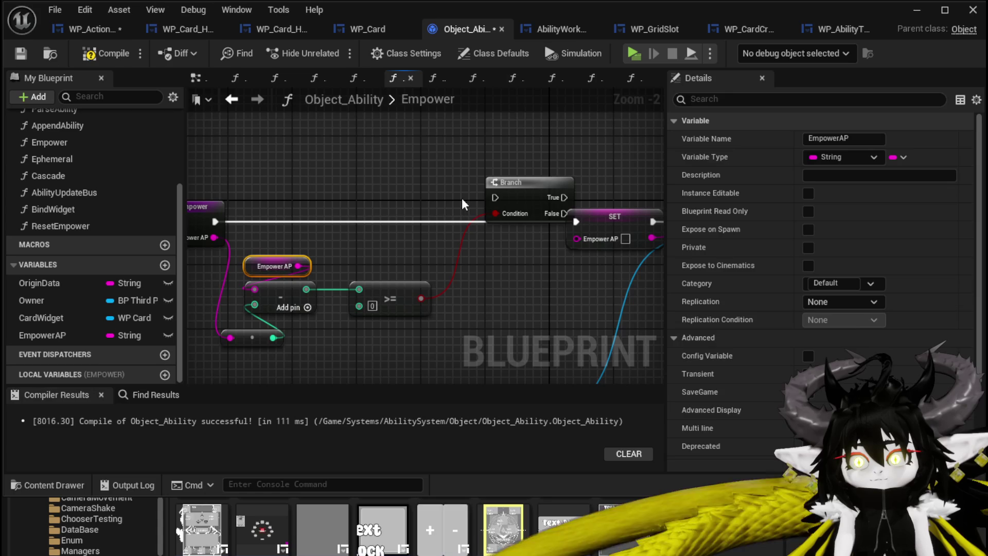
drag(532, 187, 467, 210)
drag(377, 224, 547, 220)
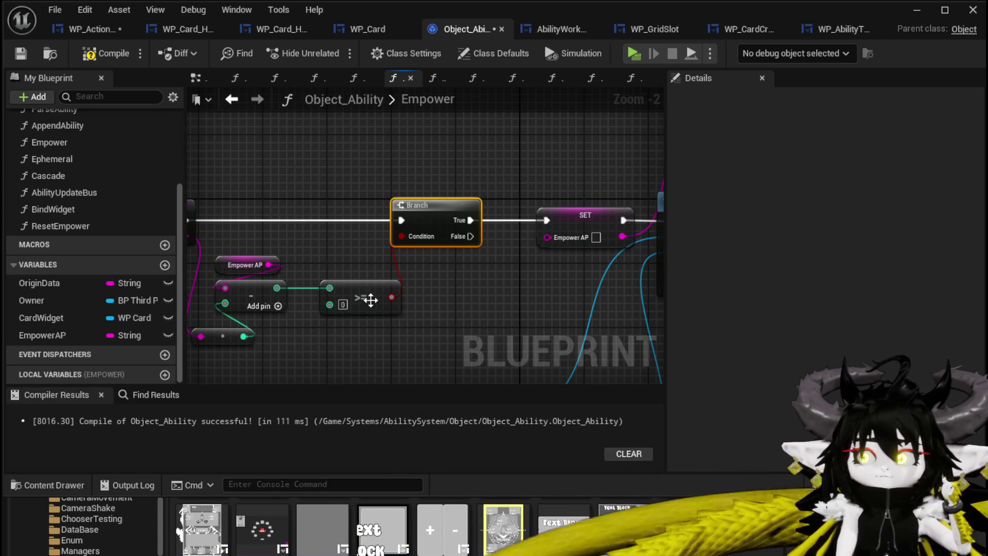
drag(277, 288, 547, 237)
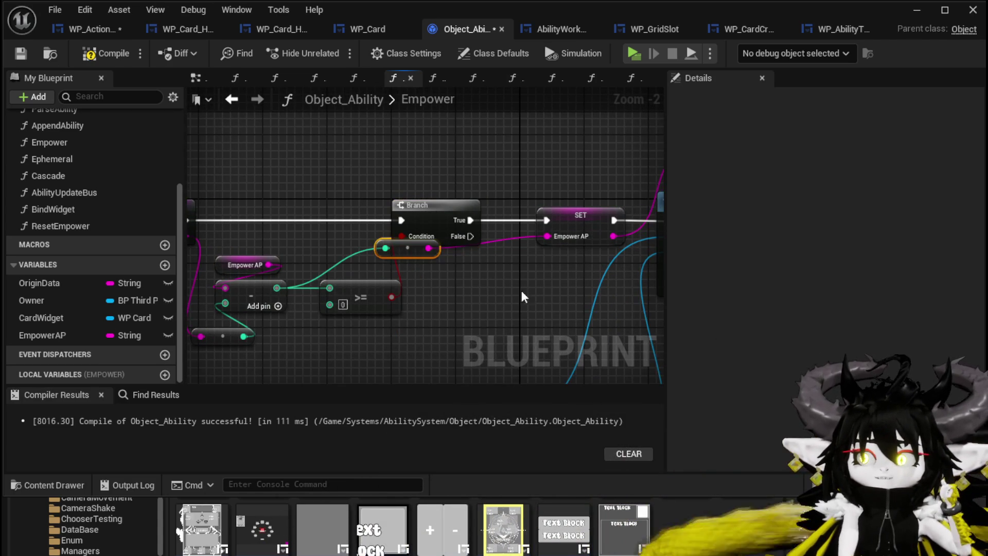
click(416, 252)
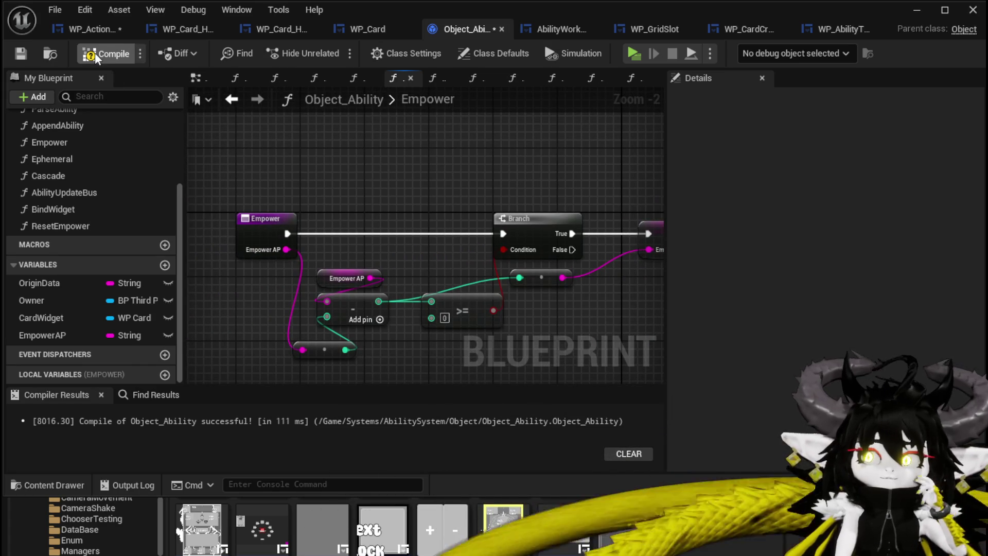
click(74, 34)
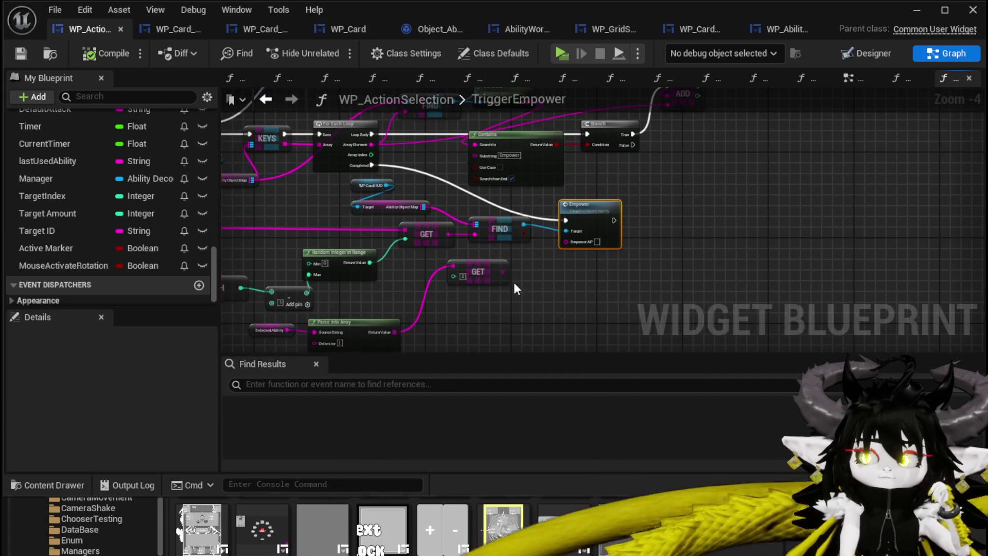
Wire the index-2 GET output into Empower's Empower AP input, save, and launch the game preview
click(499, 277)
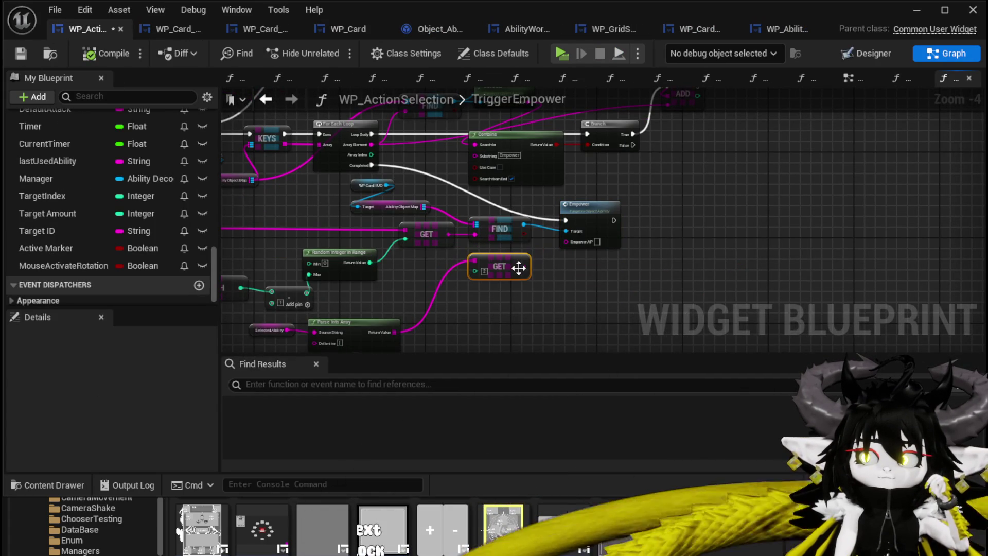
drag(523, 268, 566, 241)
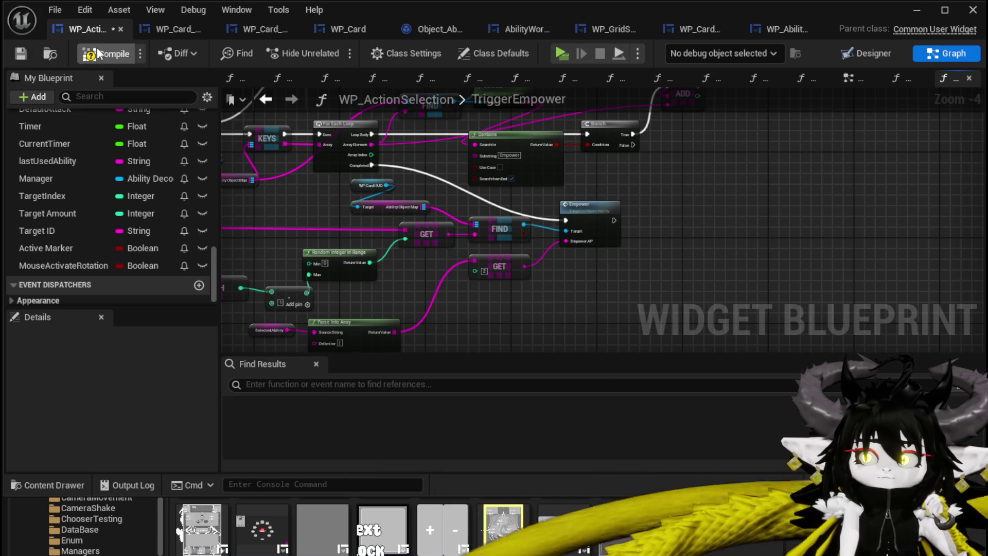
click(22, 52)
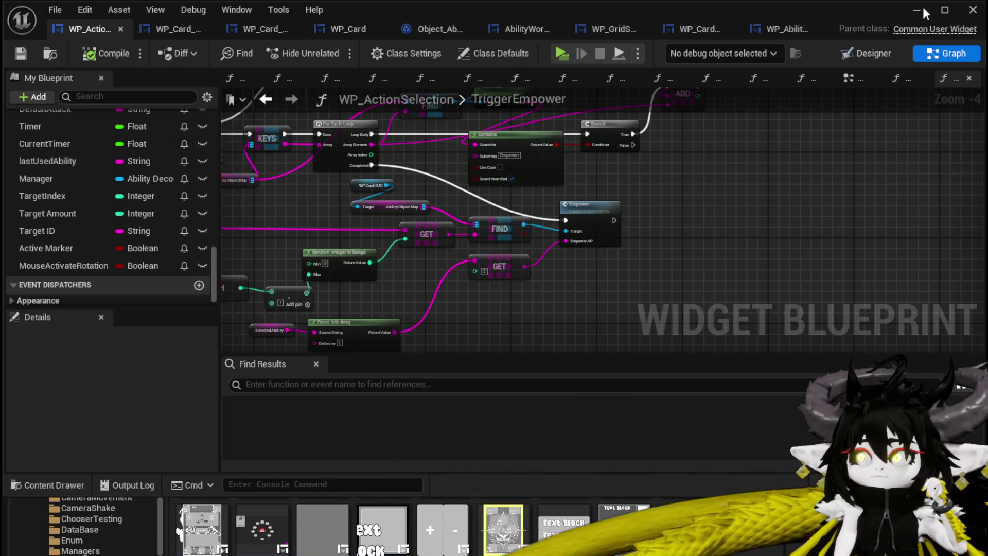
click(920, 8)
click(331, 50)
Walk to the workbench and load the ChuraMagicSummon ability in the ability editor
key(w)
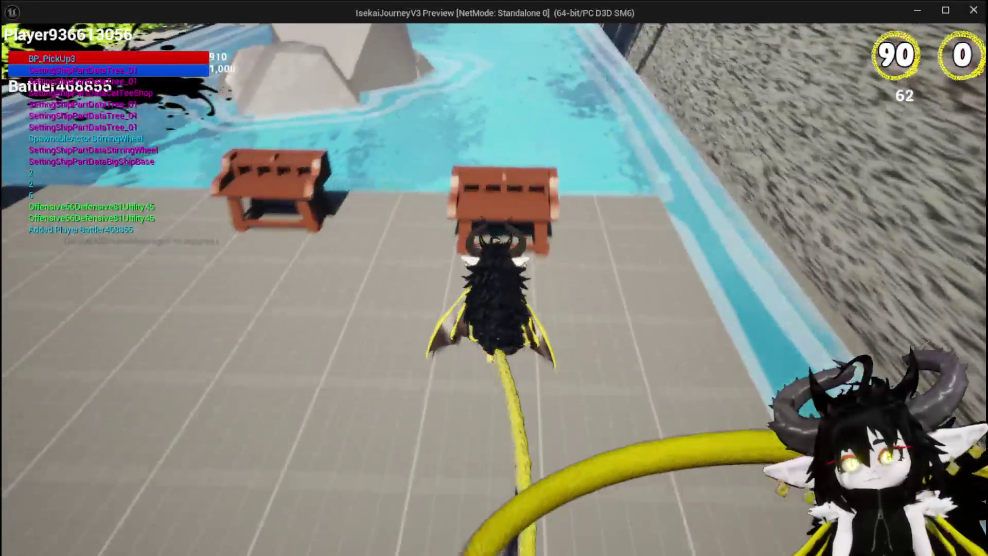
key(e)
click(52, 36)
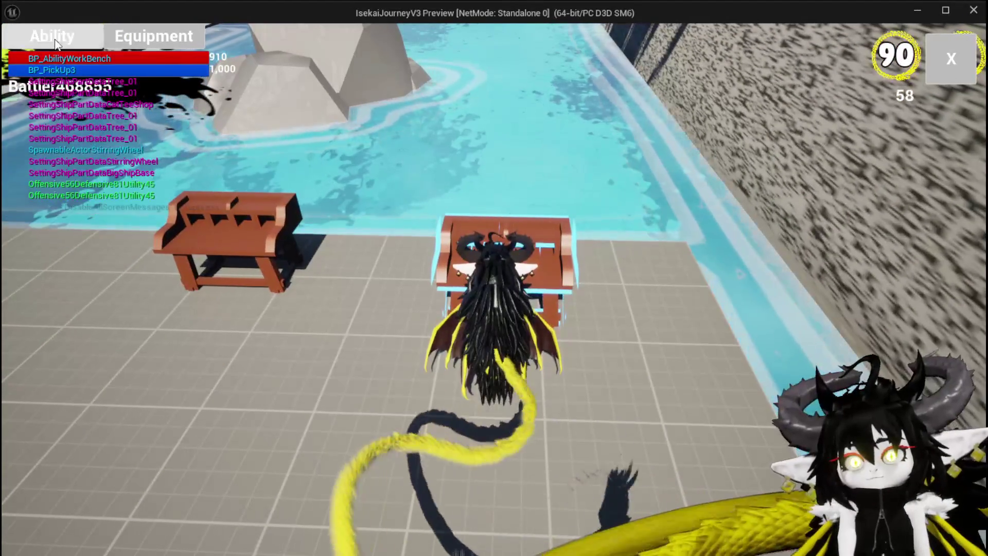
click(126, 124)
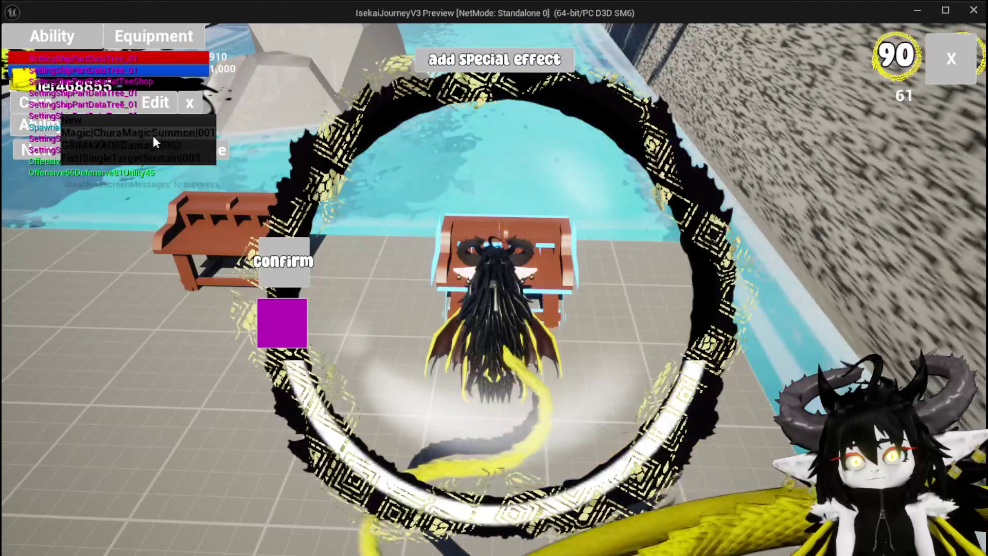
click(153, 132)
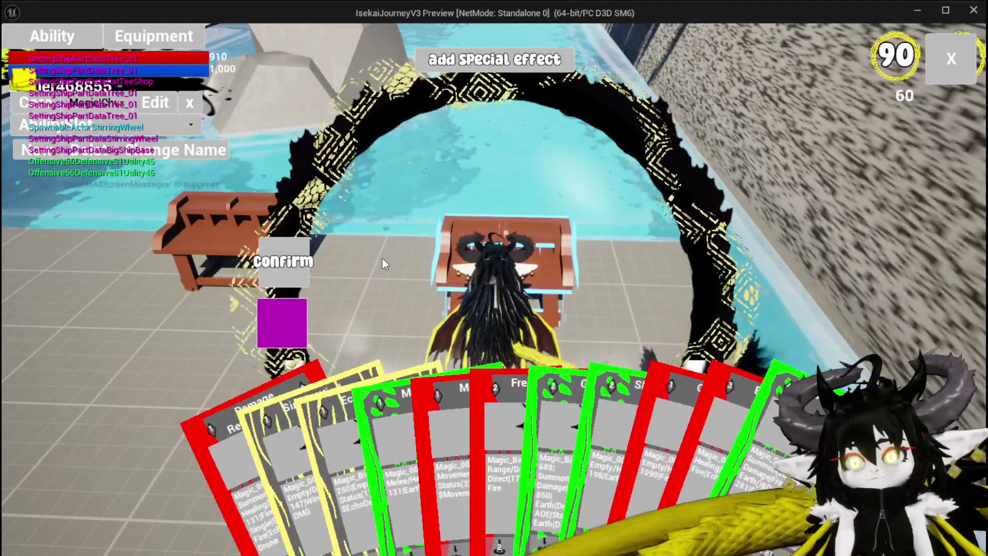
Add the empower effect to the Free AIM Fire card and close the card panel
mouse_move(465, 418)
click(586, 401)
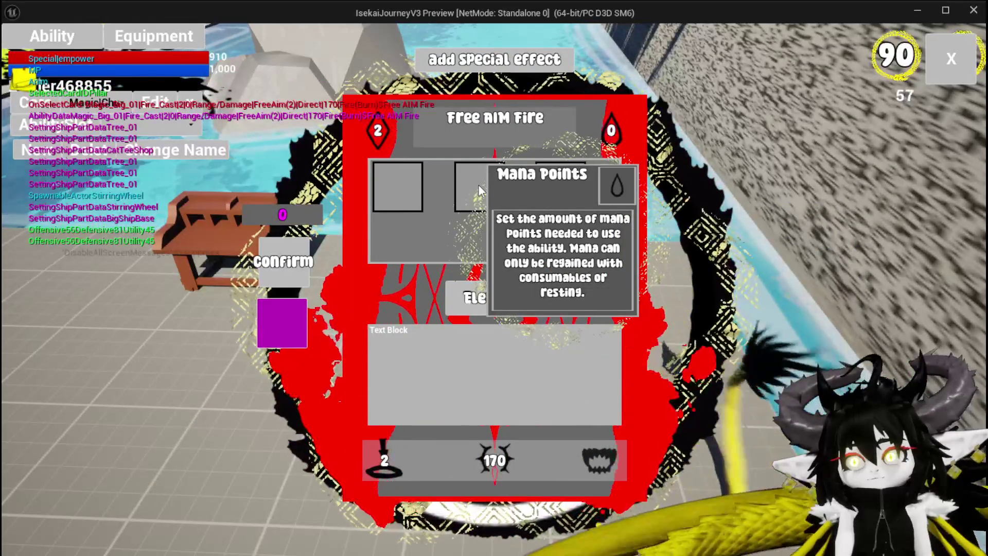
click(479, 190)
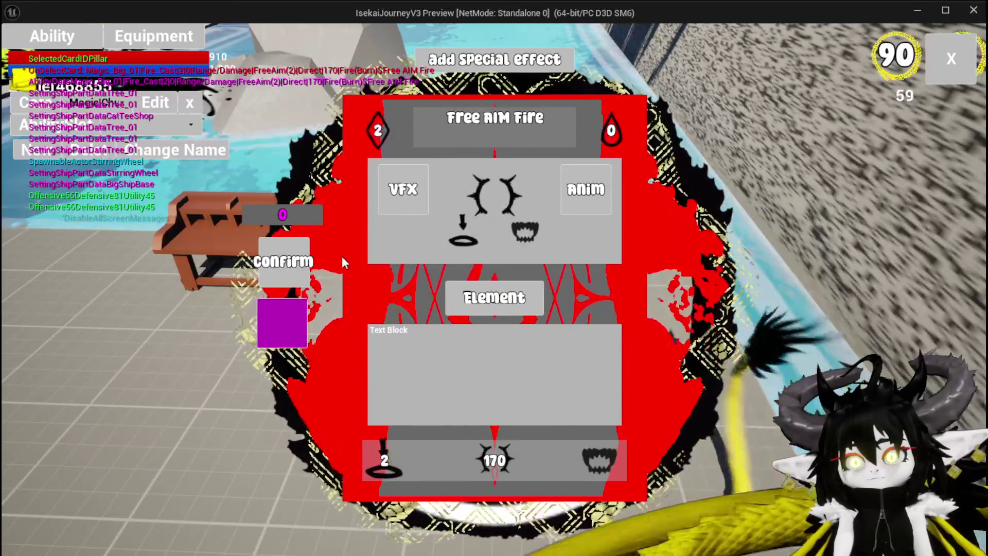
click(286, 261)
click(945, 57)
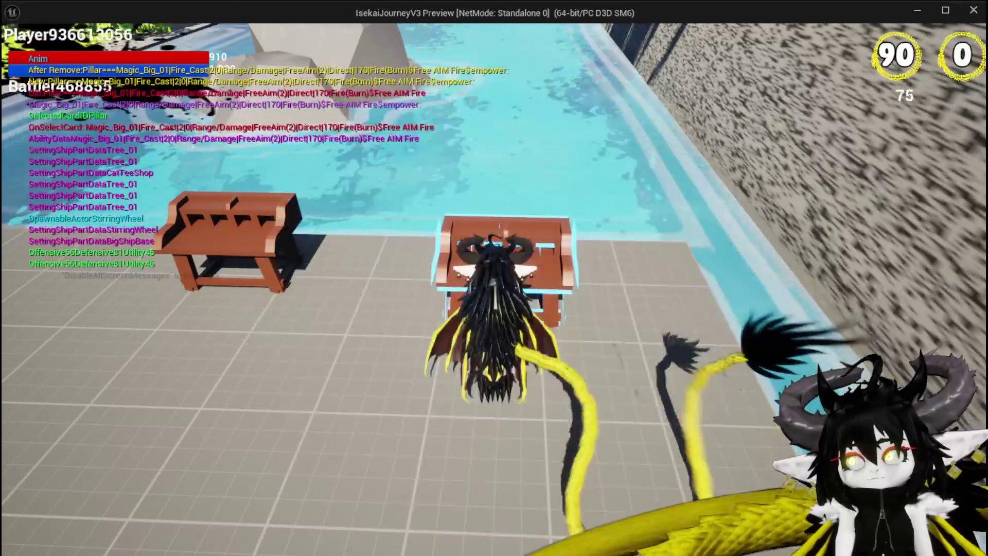
Give the ability the empower special effect and close the effect slots
click(66, 41)
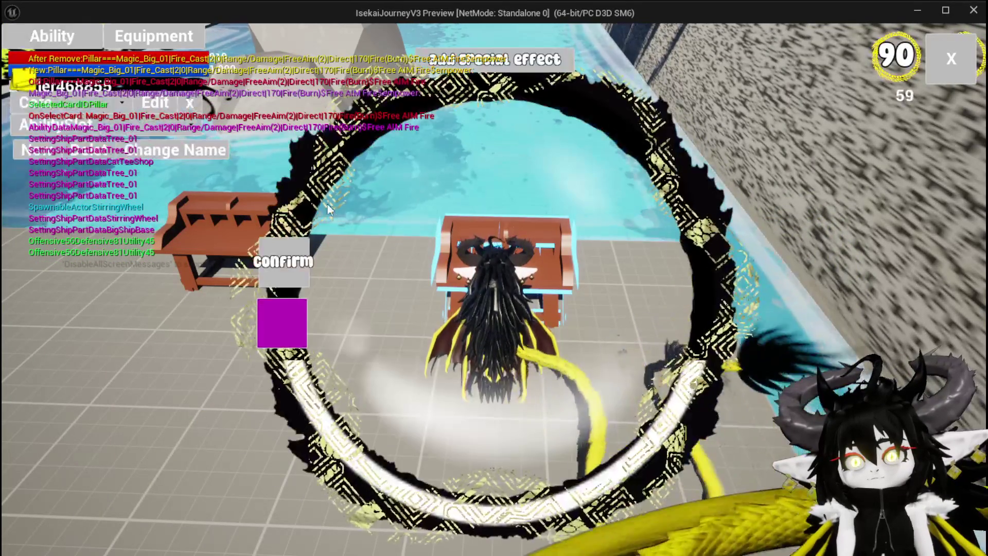
click(454, 72)
click(484, 195)
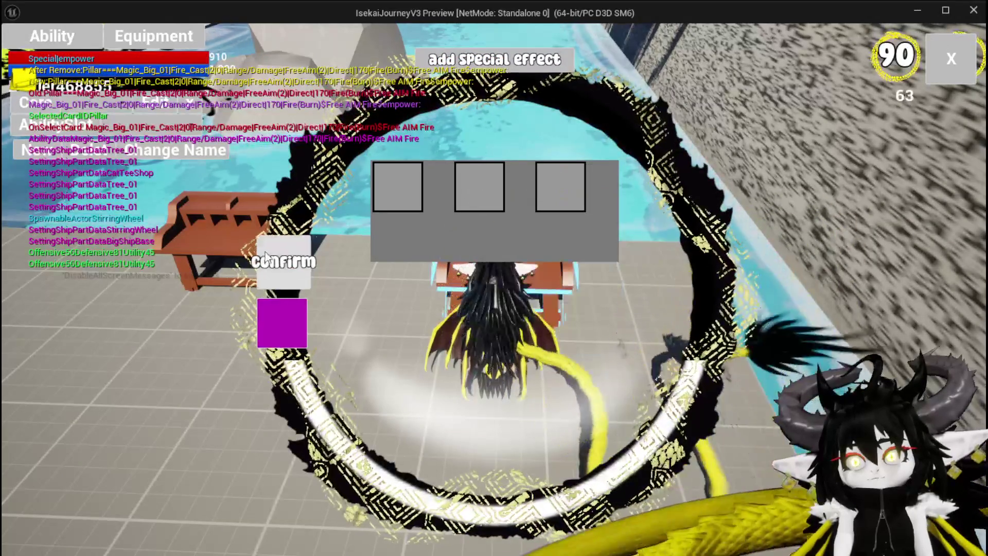
click(266, 256)
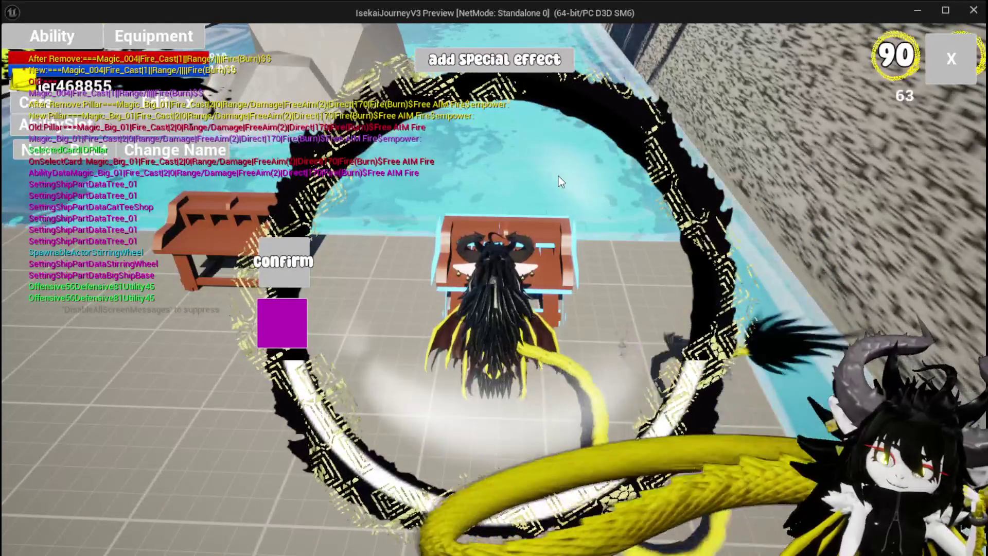
Pick a saved ability to bring up the card hand
click(101, 128)
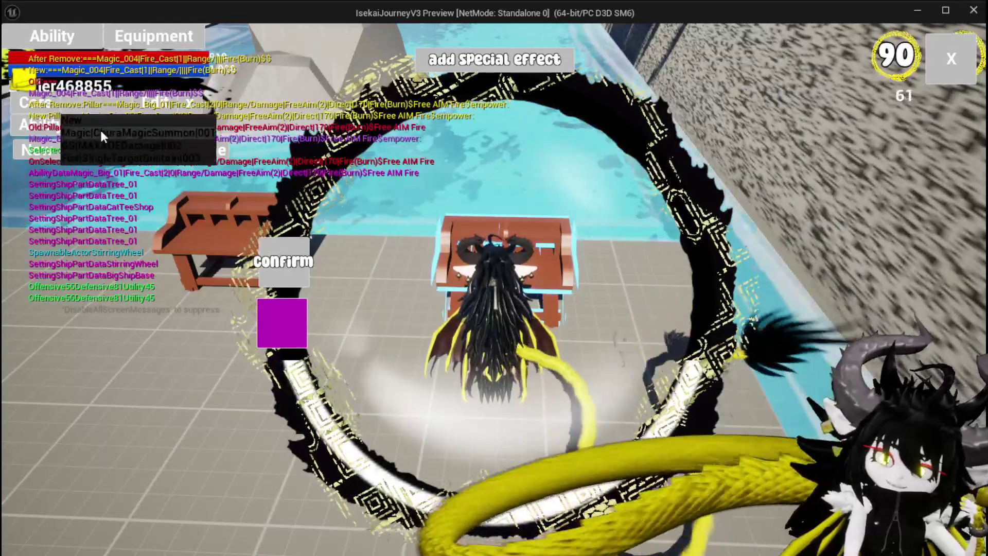
click(100, 131)
mouse_move(522, 414)
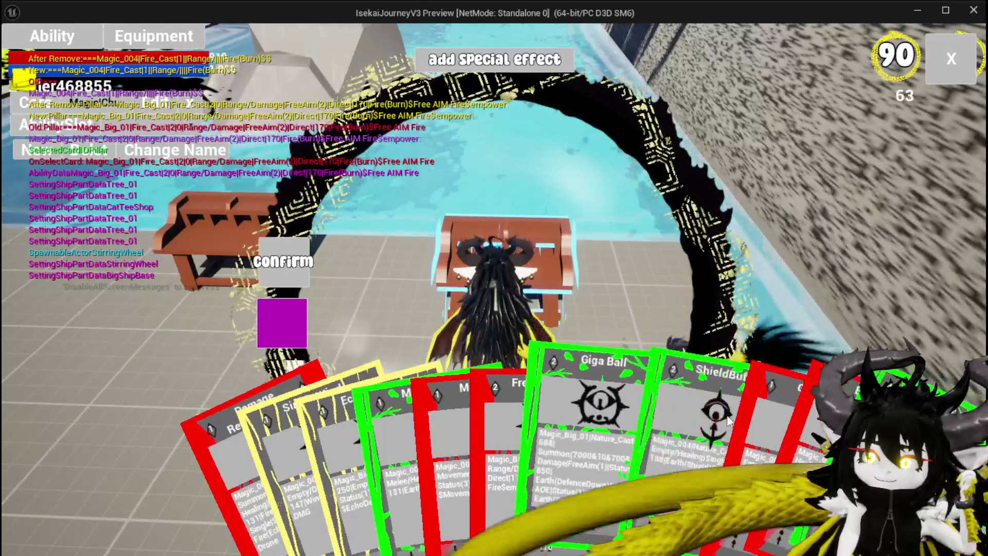
Give ShieldBuff the empower special effect, confirm it, and close the card editor
click(677, 406)
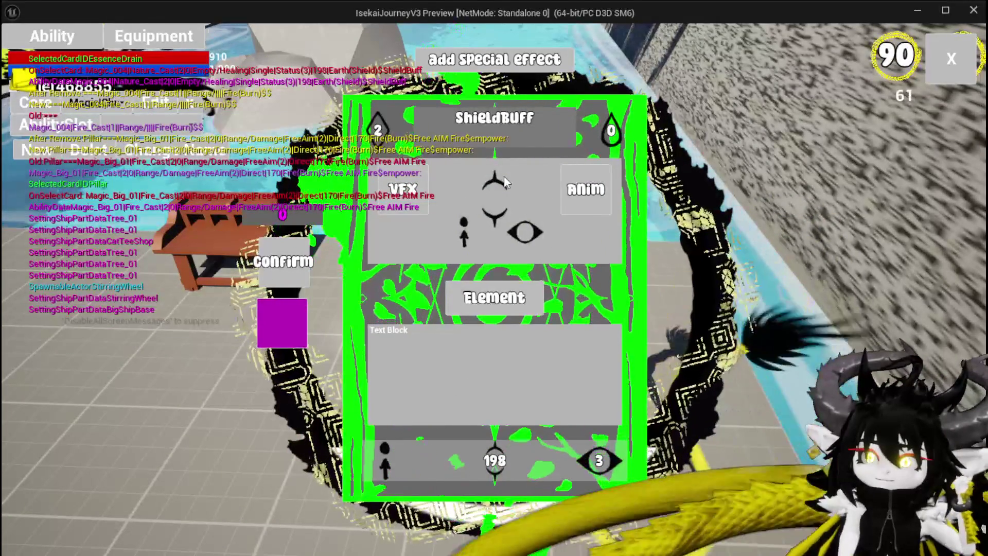
click(507, 62)
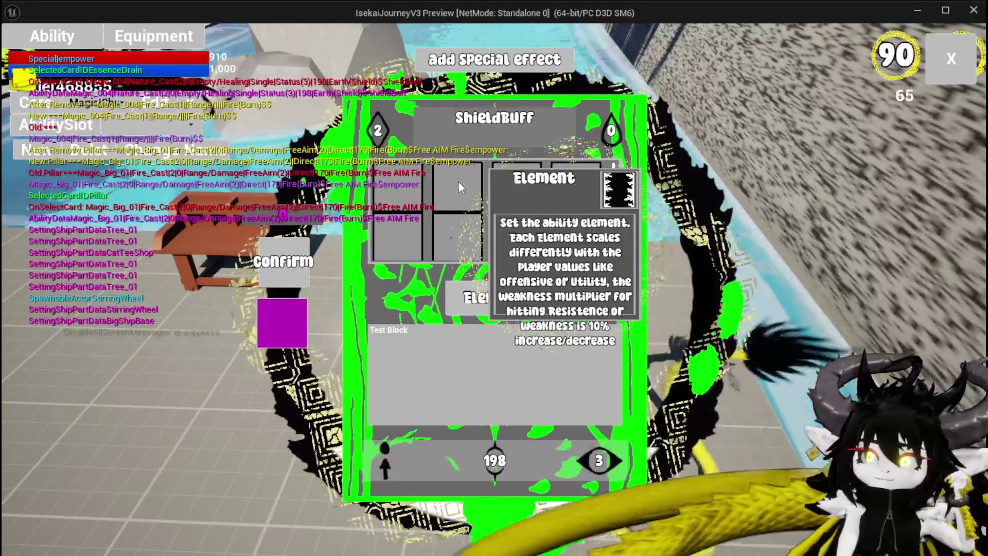
click(460, 184)
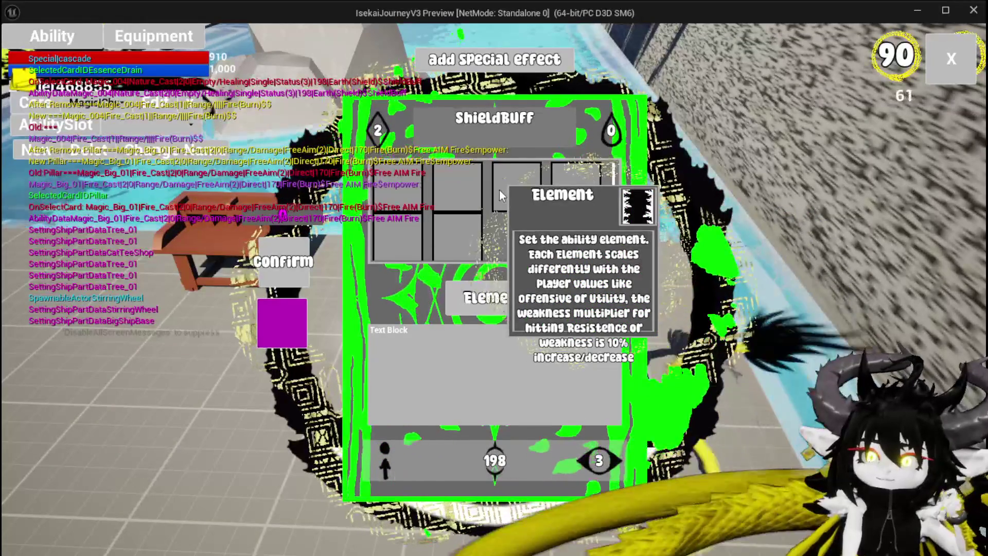
click(465, 186)
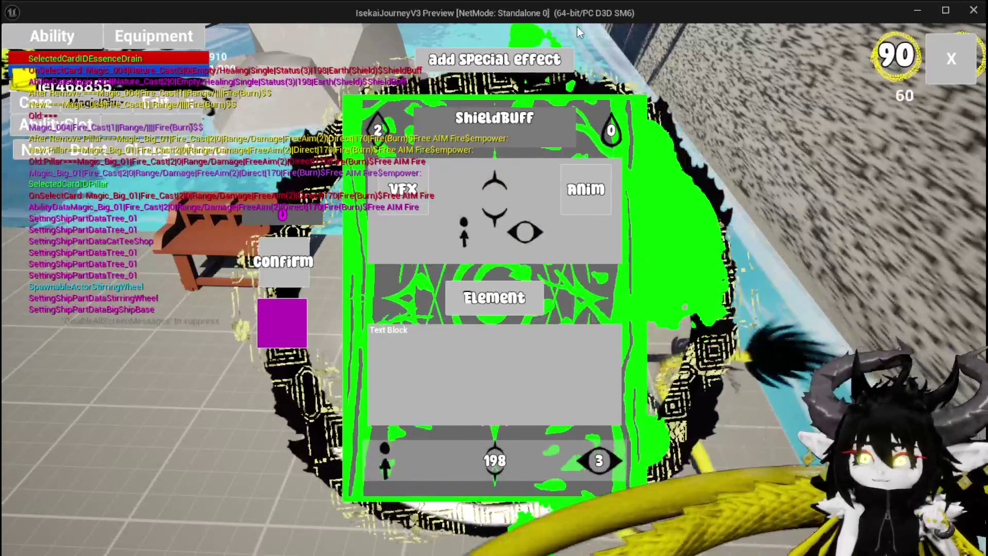
click(278, 274)
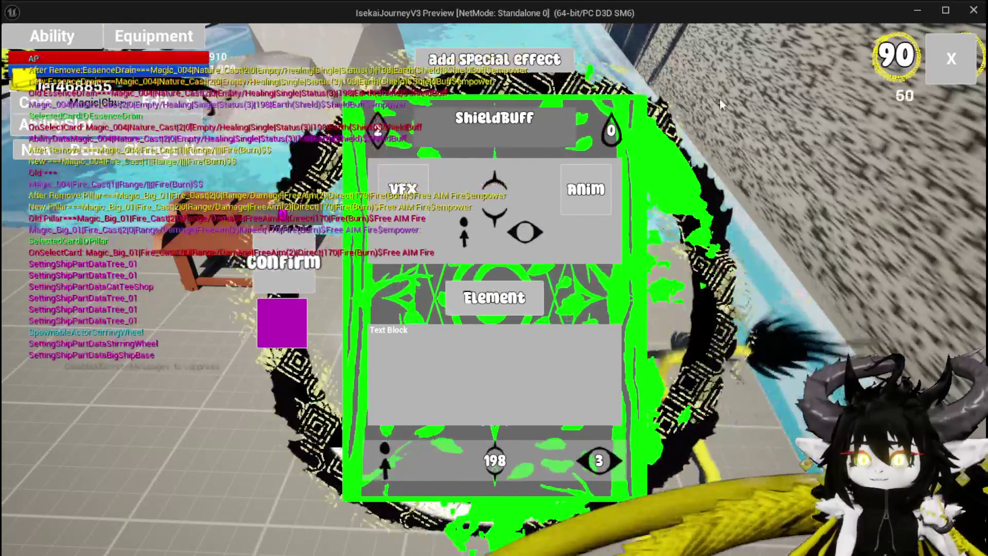
click(934, 63)
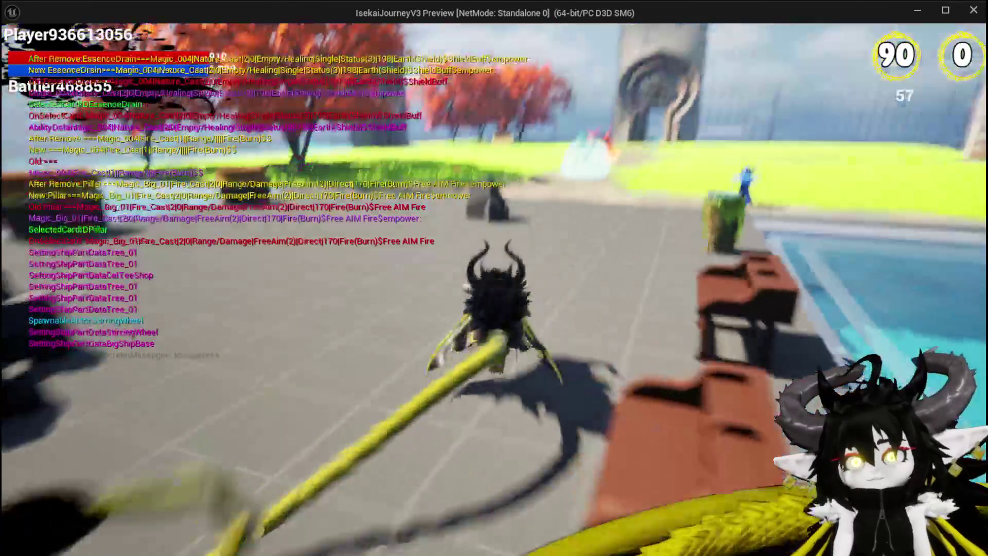
Run into the slime to start combat and cast the Damage Reflect Drone card
key(w)
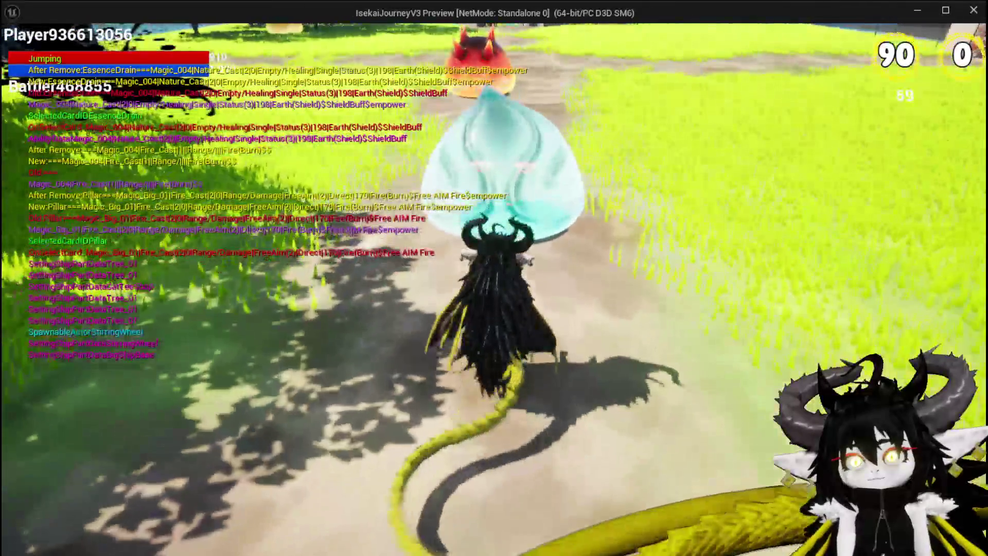
key(w)
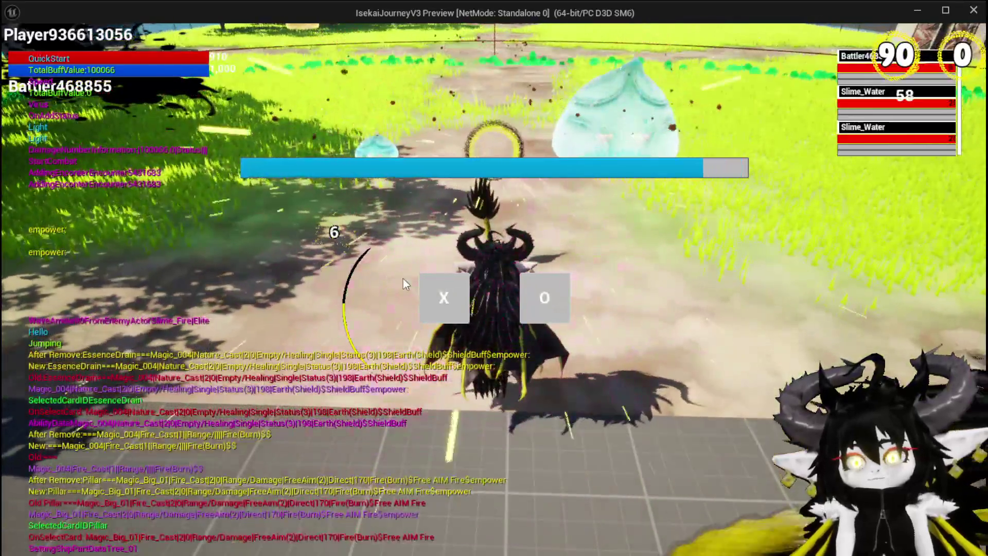
click(448, 303)
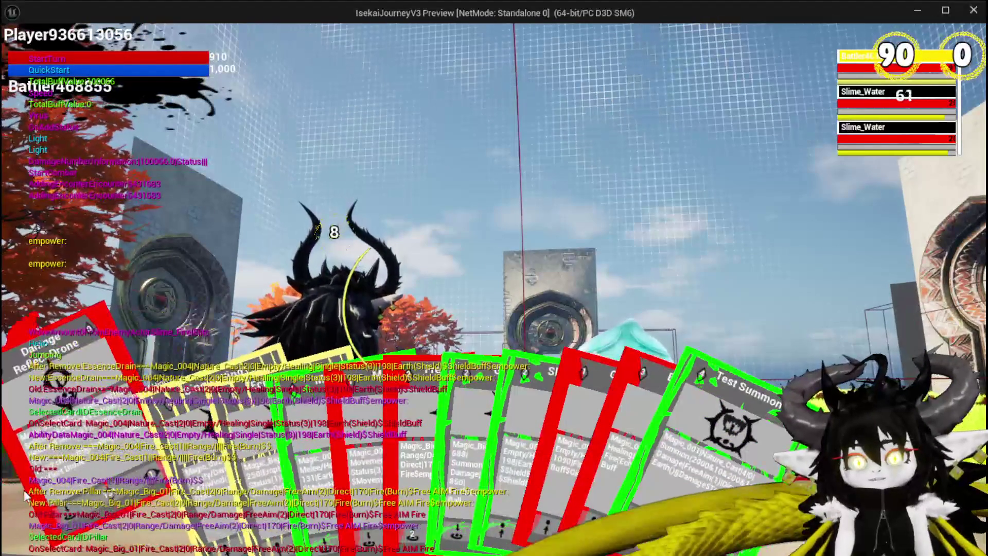
click(33, 488)
click(428, 346)
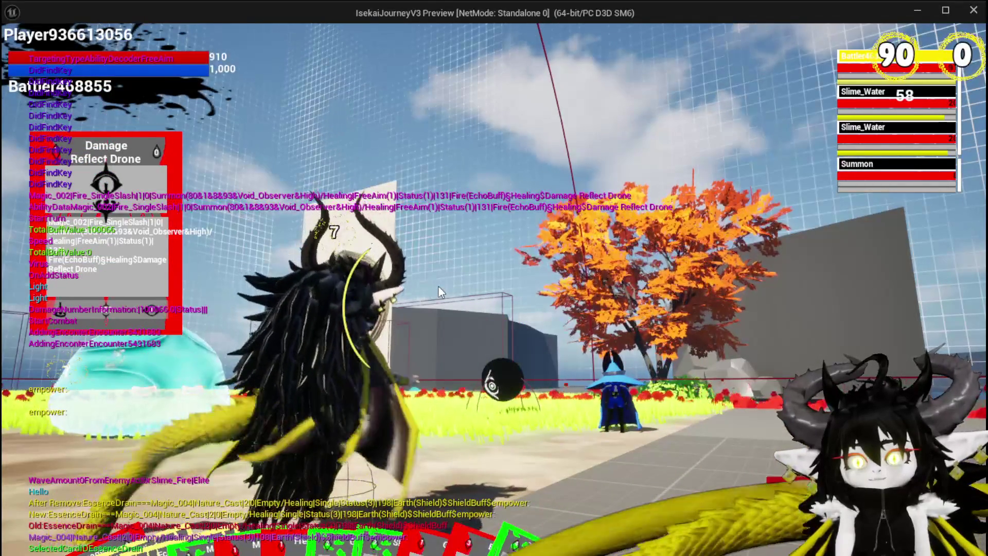
Cast Free AIM Fire on the target area
mouse_move(455, 480)
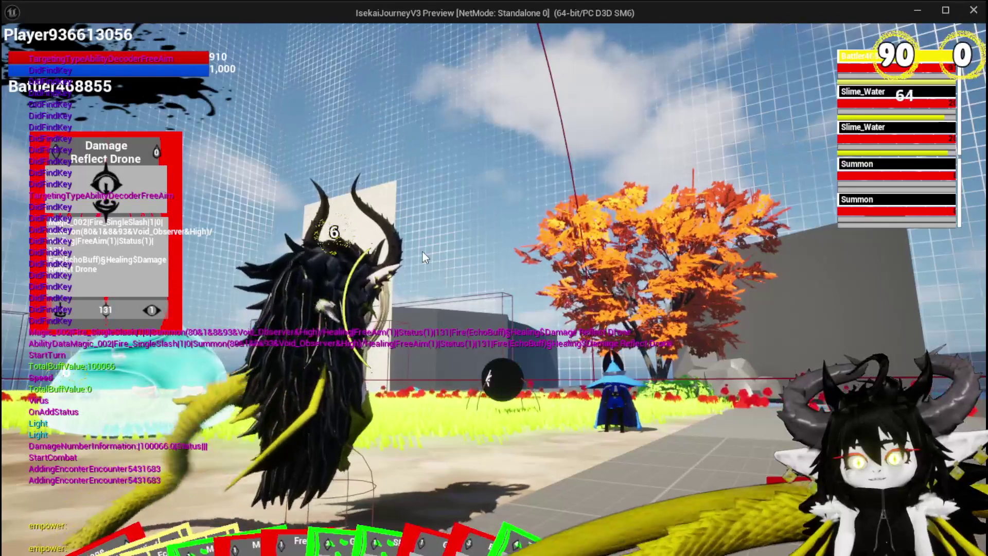
mouse_move(432, 498)
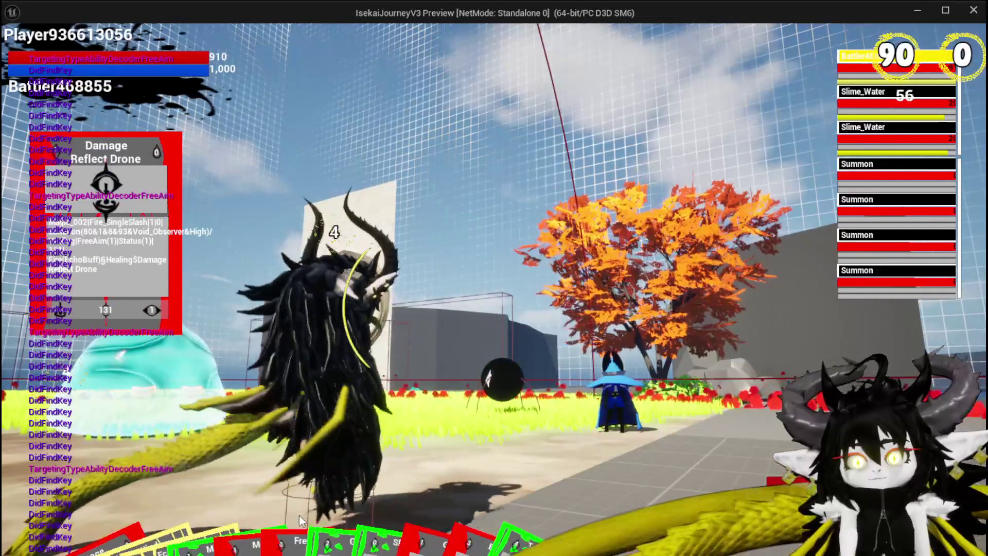
mouse_move(288, 540)
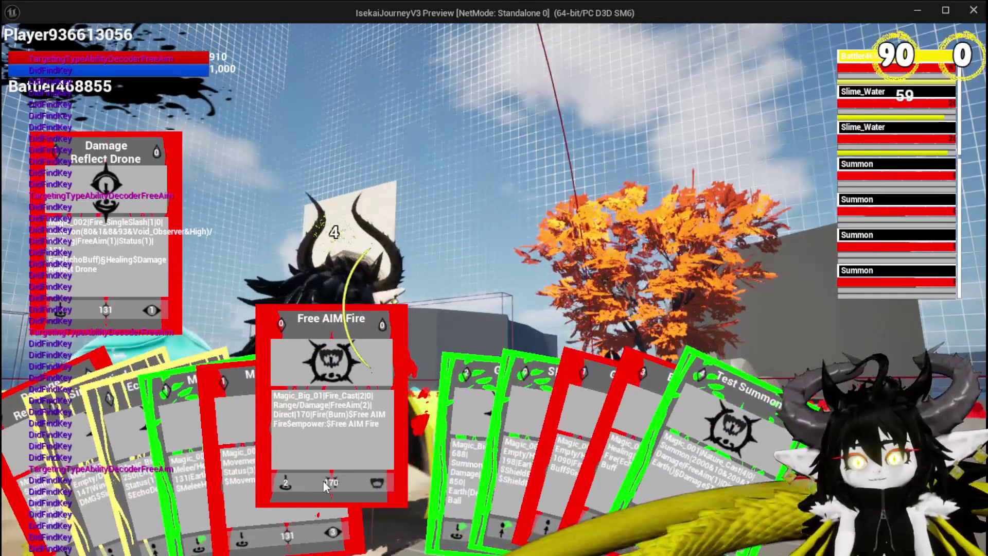
click(322, 480)
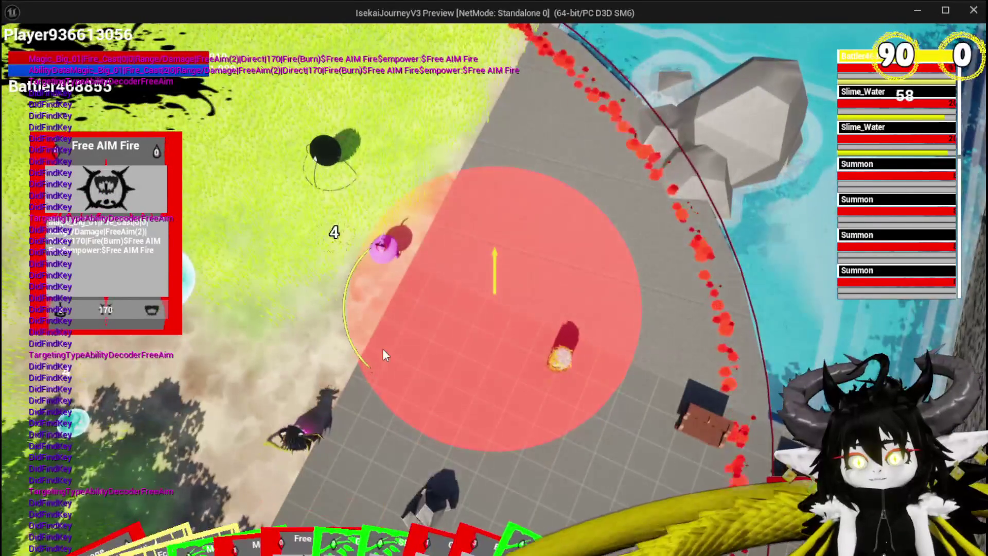
click(383, 353)
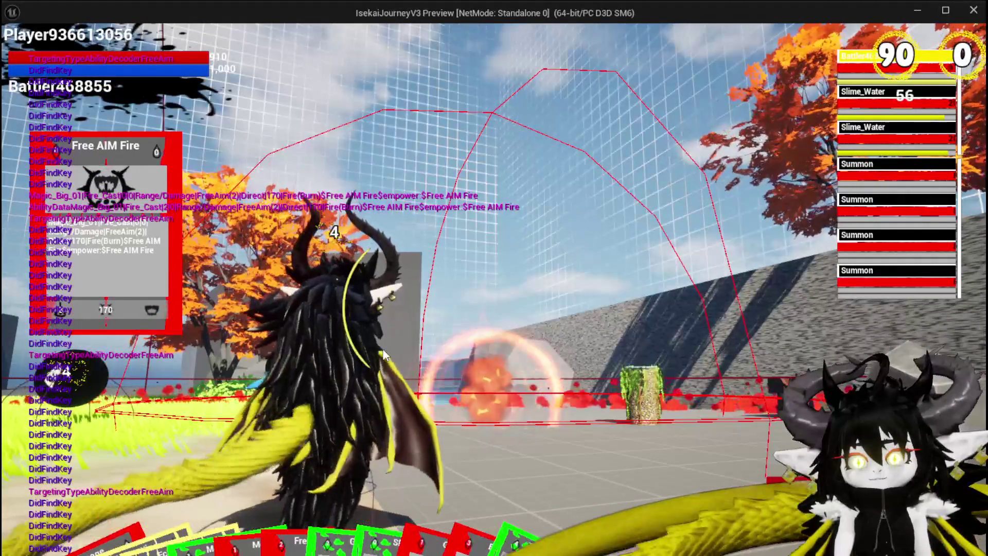
Cast ShieldBuff on a Summon, then stop the game preview
mouse_move(332, 533)
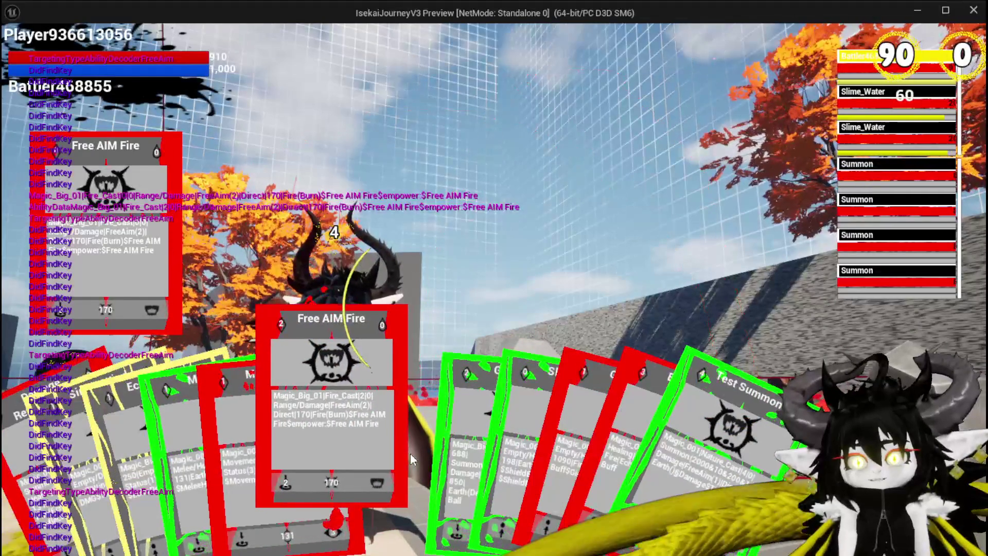
click(469, 449)
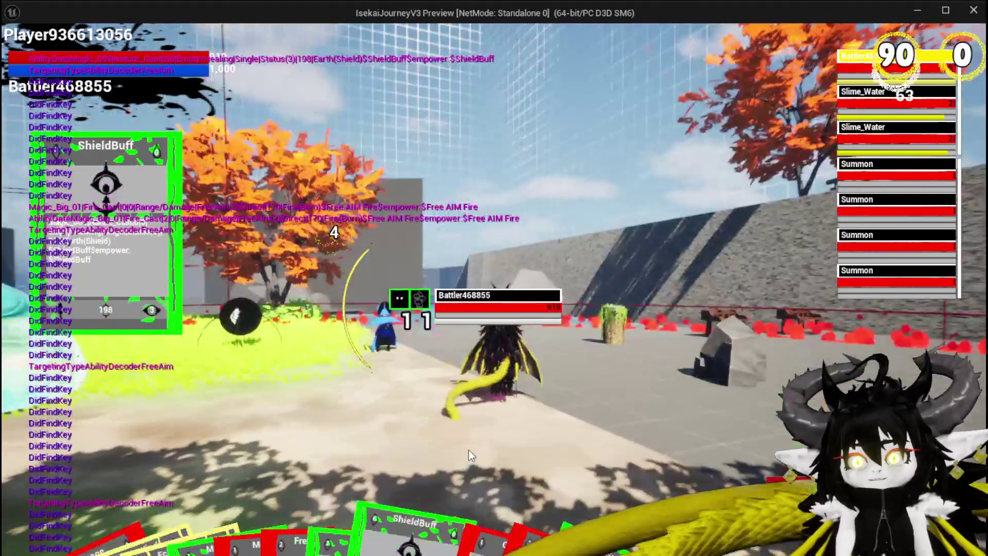
key(e)
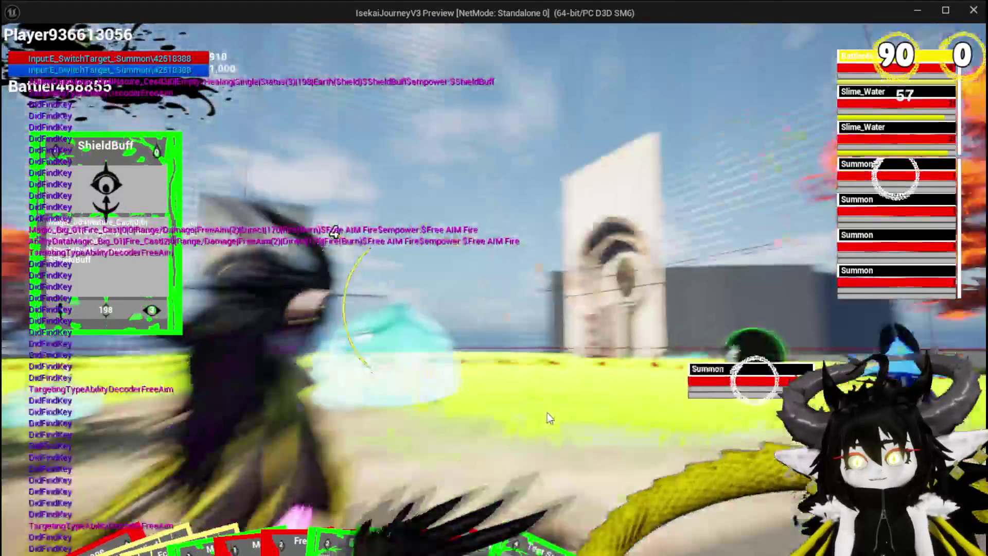
click(548, 418)
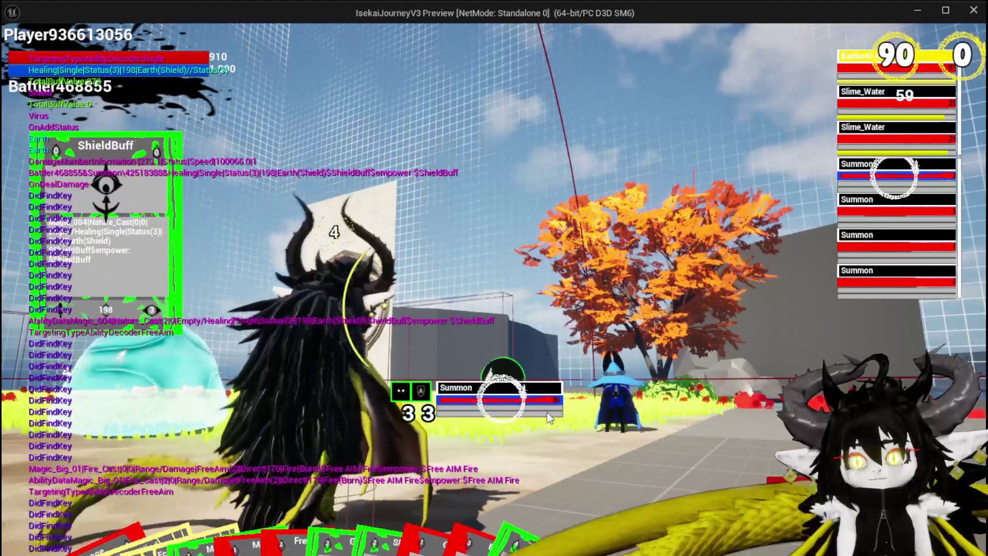
mouse_move(319, 478)
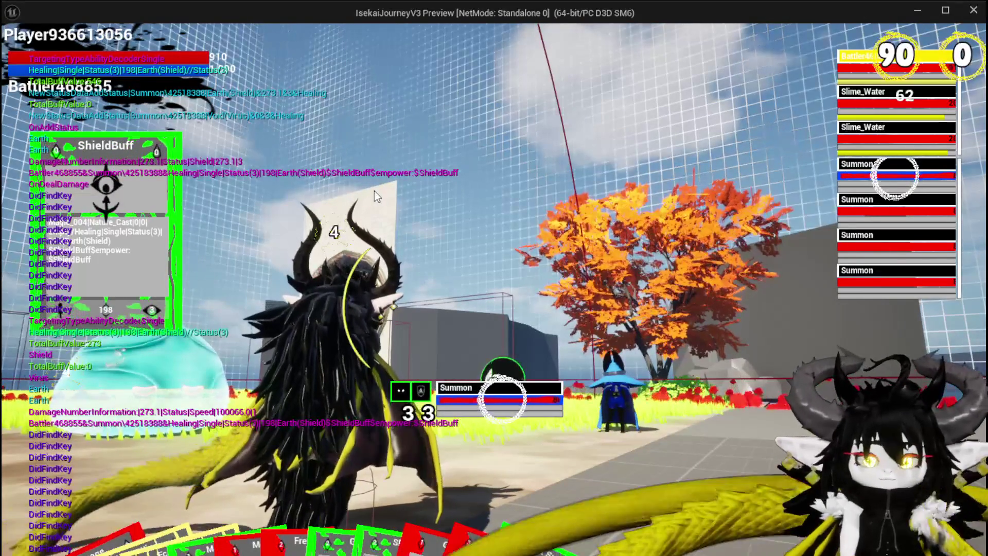
key(Escape)
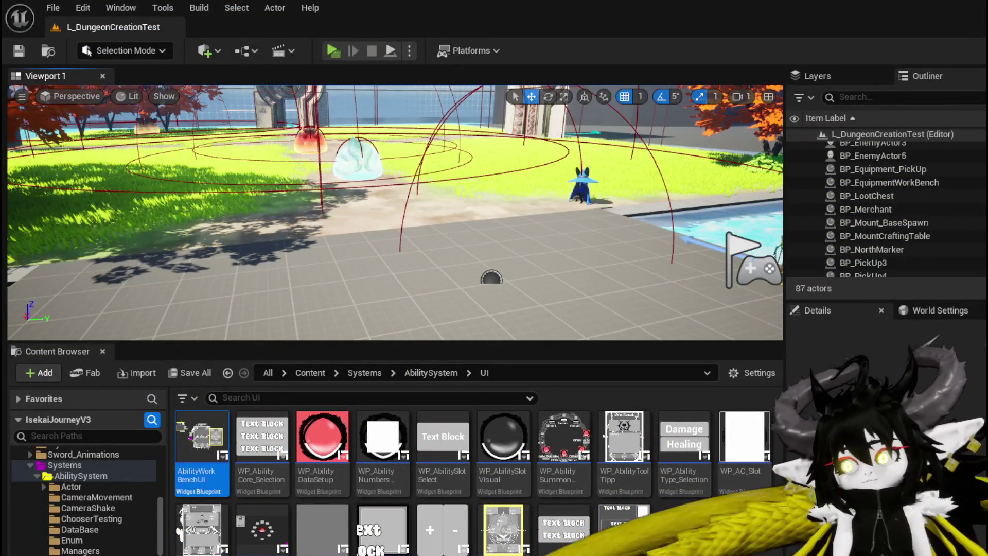
key(alt+Tab)
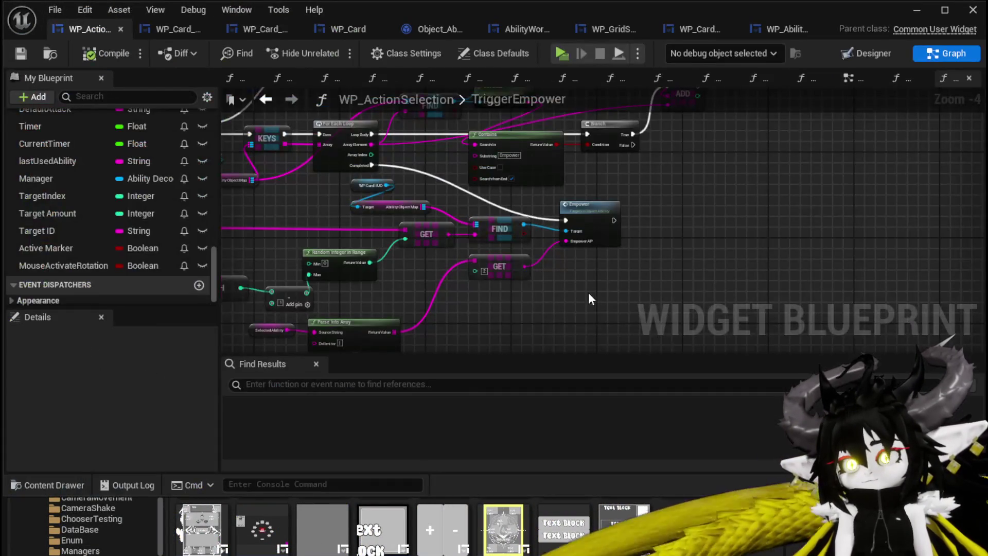
drag(609, 258, 725, 250)
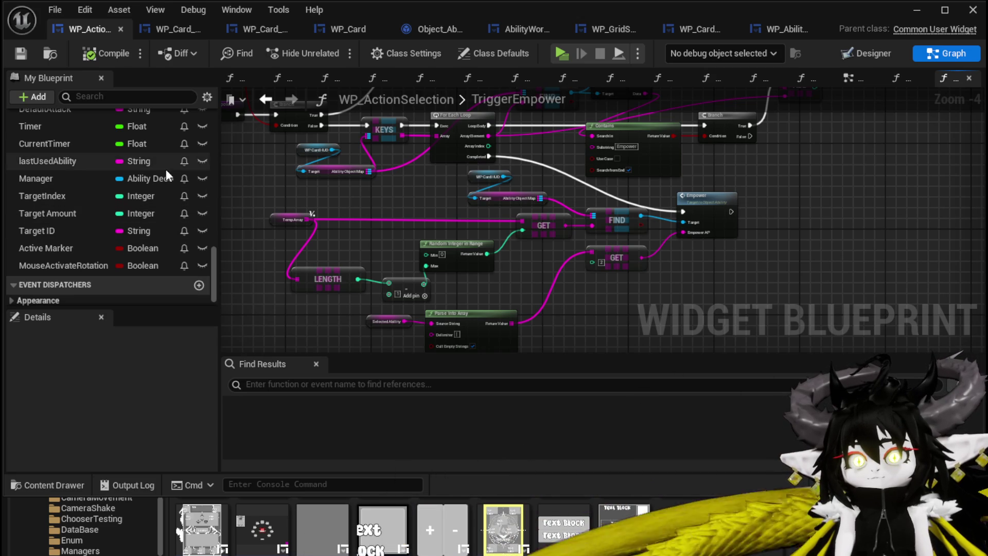
scroll(193, 181, up, 3)
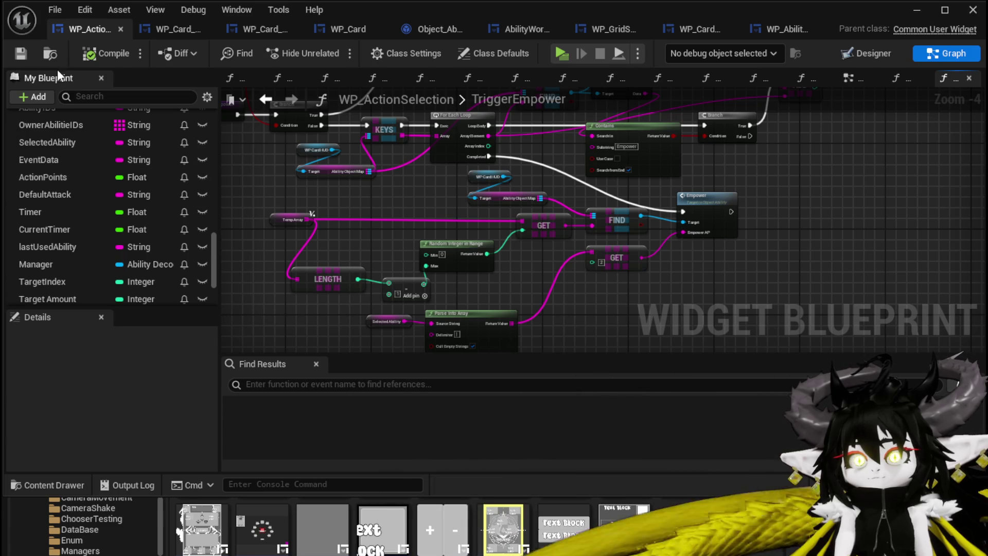
drag(760, 205, 600, 209)
scroll(141, 171, up, 10)
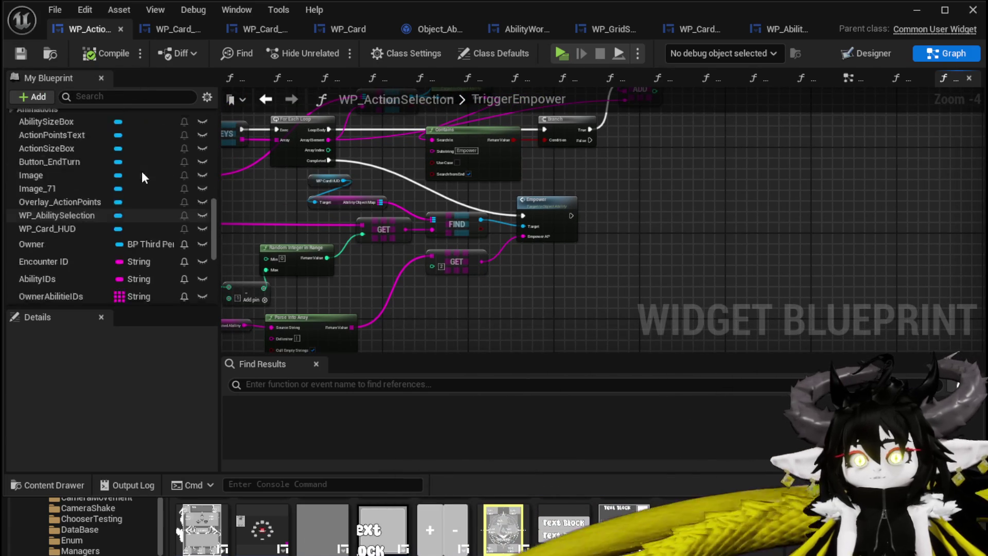
scroll(142, 177, down, 8)
scroll(142, 176, up, 1)
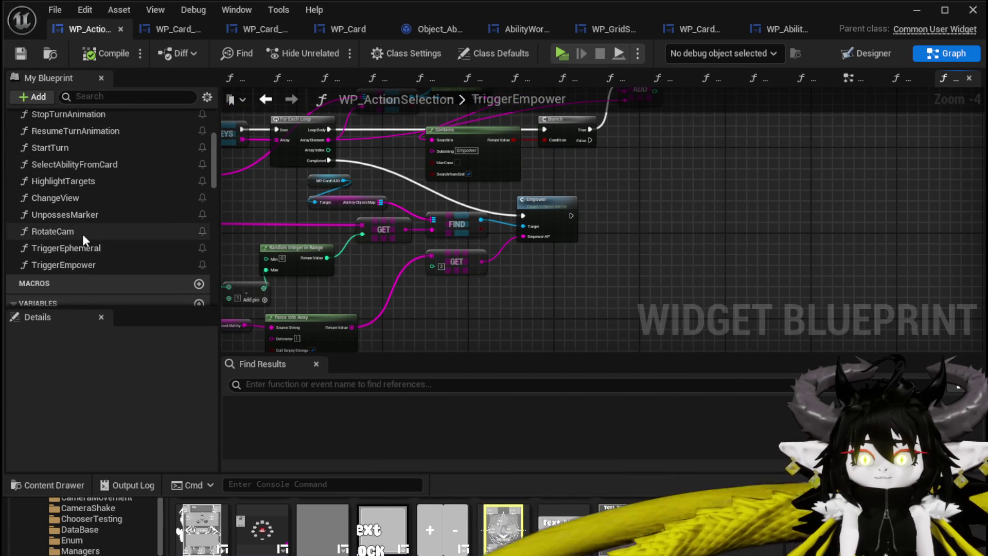
scroll(82, 230, up, 7)
scroll(82, 231, down, 3)
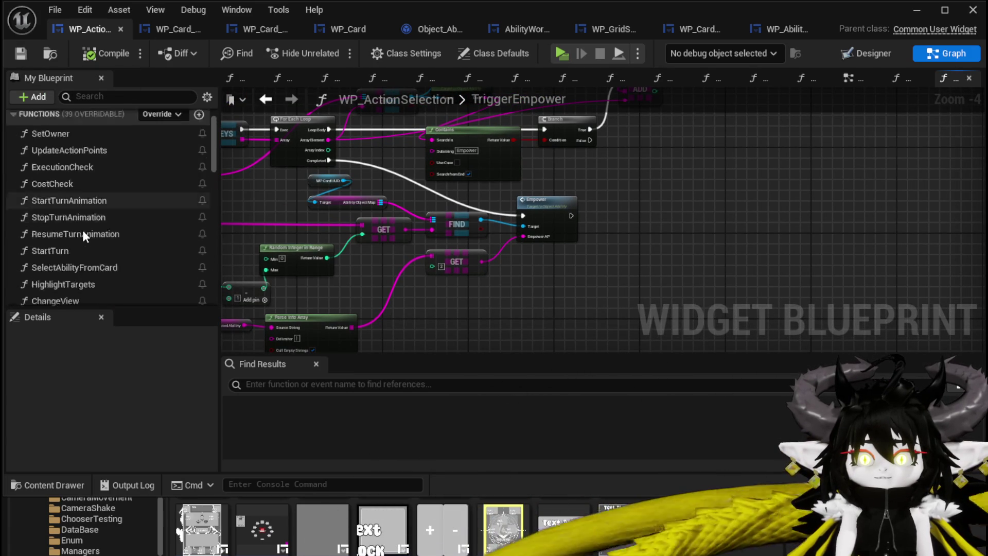
scroll(83, 230, down, 1)
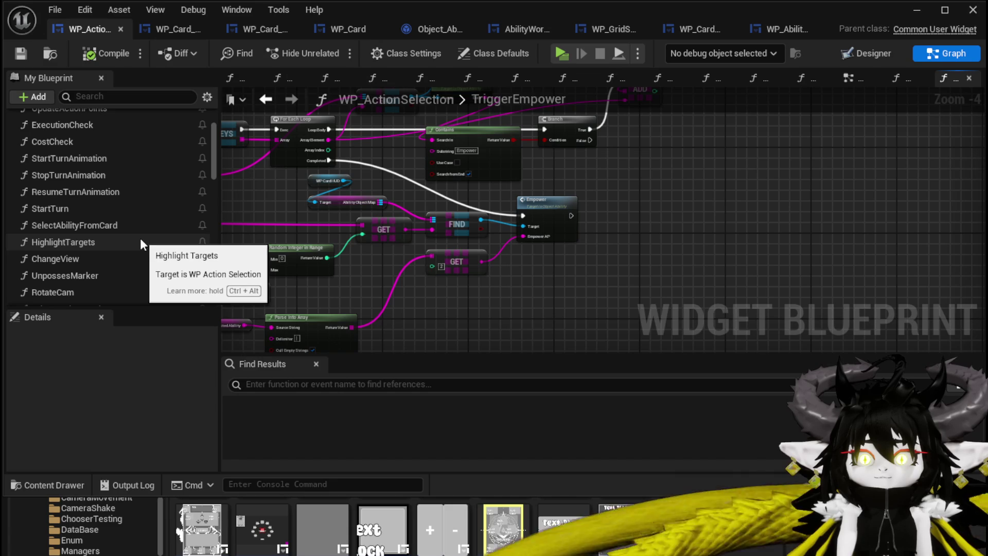
scroll(140, 238, up, 4)
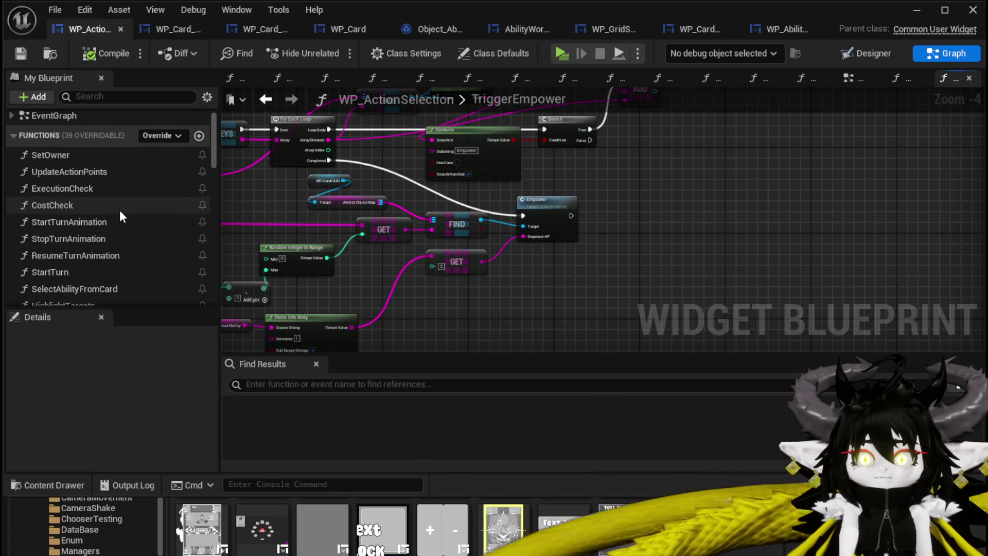
scroll(119, 236, down, 2)
mouse_move(121, 246)
mouse_down()
mouse_move(211, 252)
mouse_move(608, 221)
mouse_up()
Run Select Ability from Card after Empower, with FIND's Get Data feeding Card Data
scroll(581, 217, up, 2)
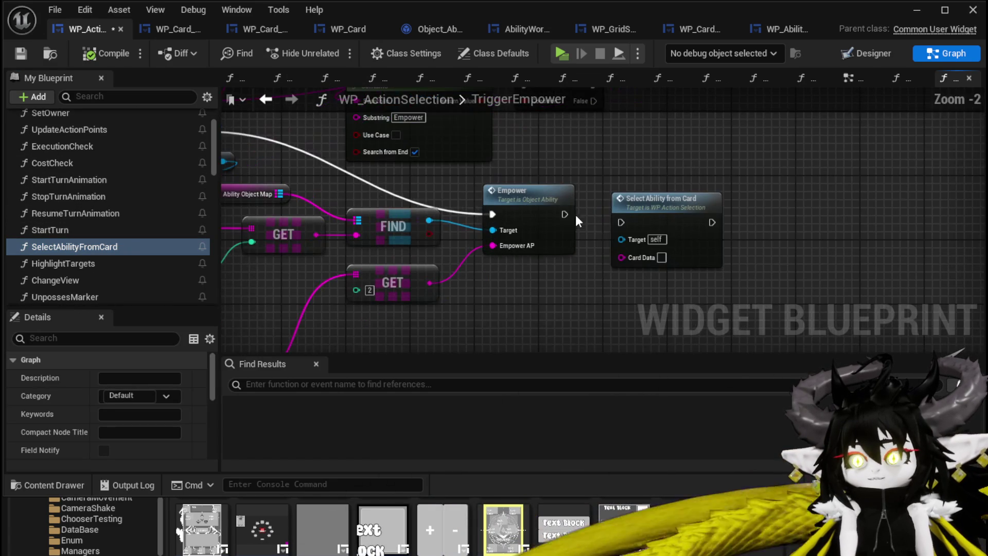
click(646, 211)
scroll(595, 260, down, 1)
mouse_move(596, 261)
mouse_down()
mouse_move(754, 241)
mouse_move(868, 265)
mouse_move(762, 298)
mouse_move(542, 289)
mouse_move(471, 262)
mouse_up()
text(get Data)
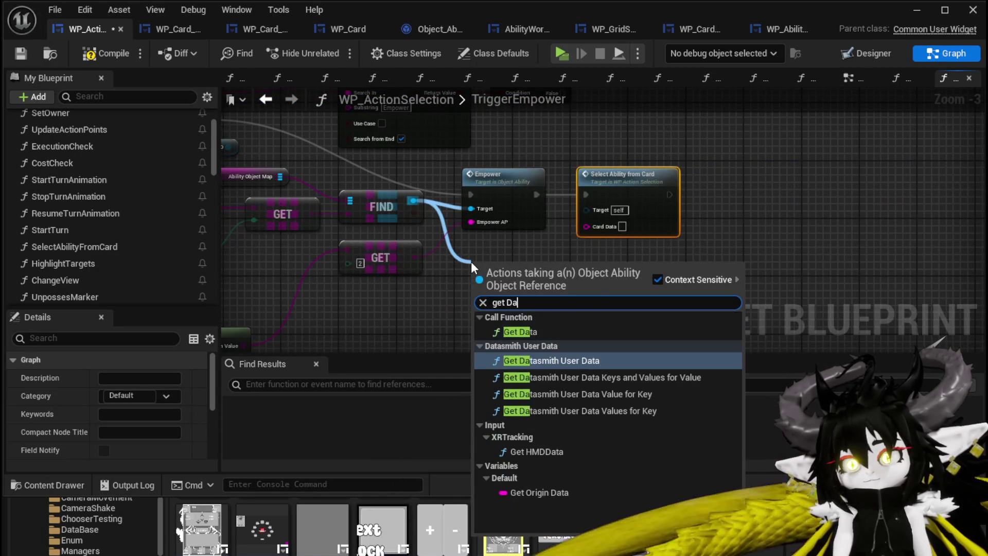
click(530, 331)
drag(543, 288, 592, 224)
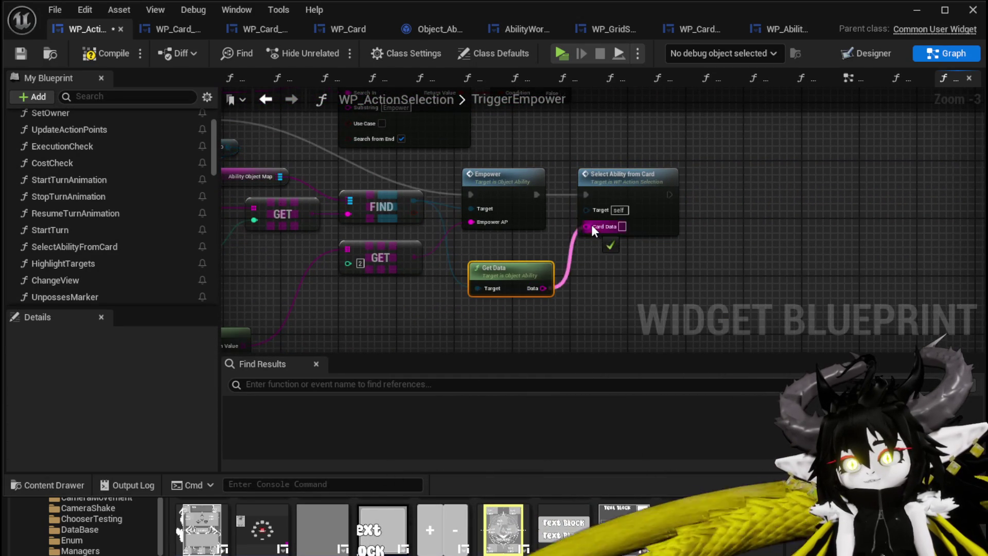
Compile the widget blueprint, hide the editor, and launch a standalone game preview
click(97, 60)
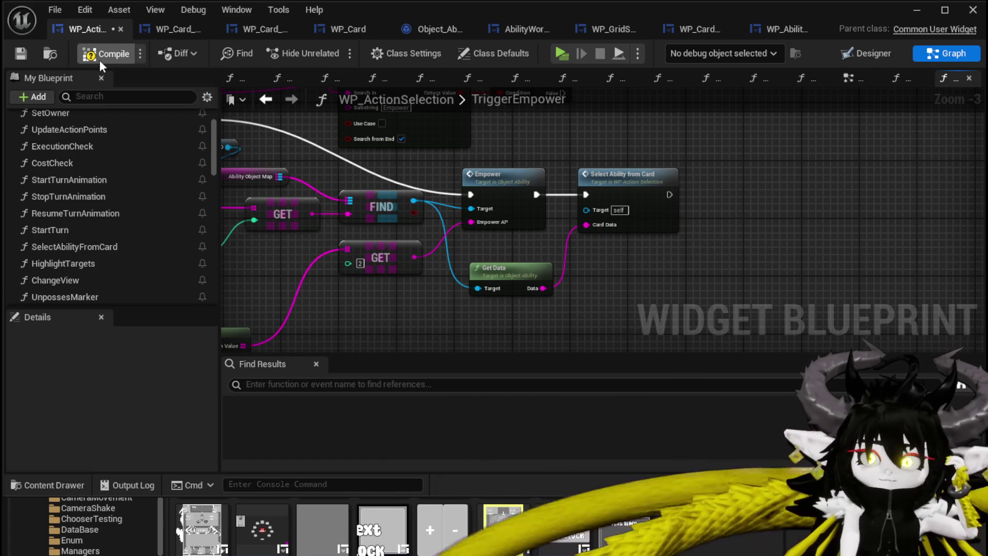
click(913, 14)
click(331, 51)
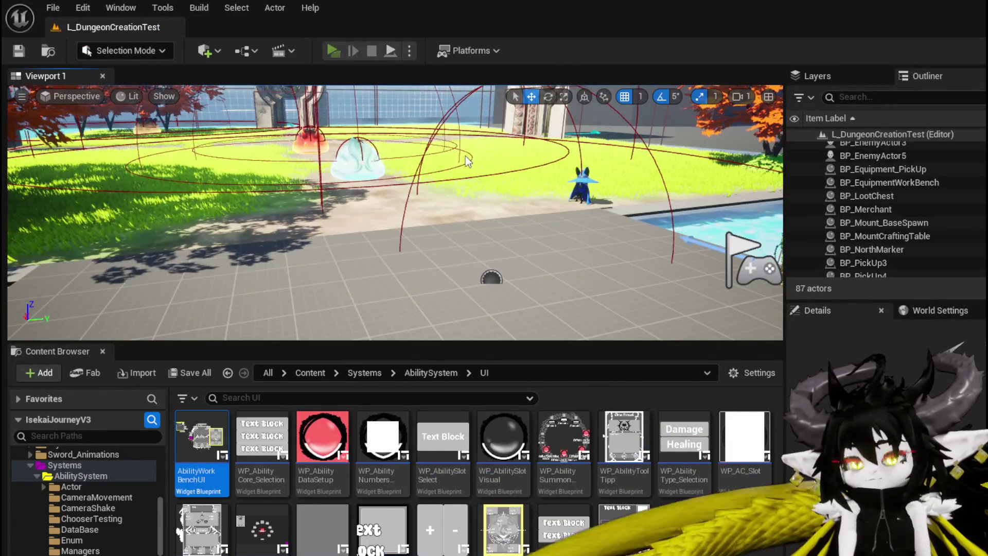
Stop the running play session and save the changed packages
key(w)
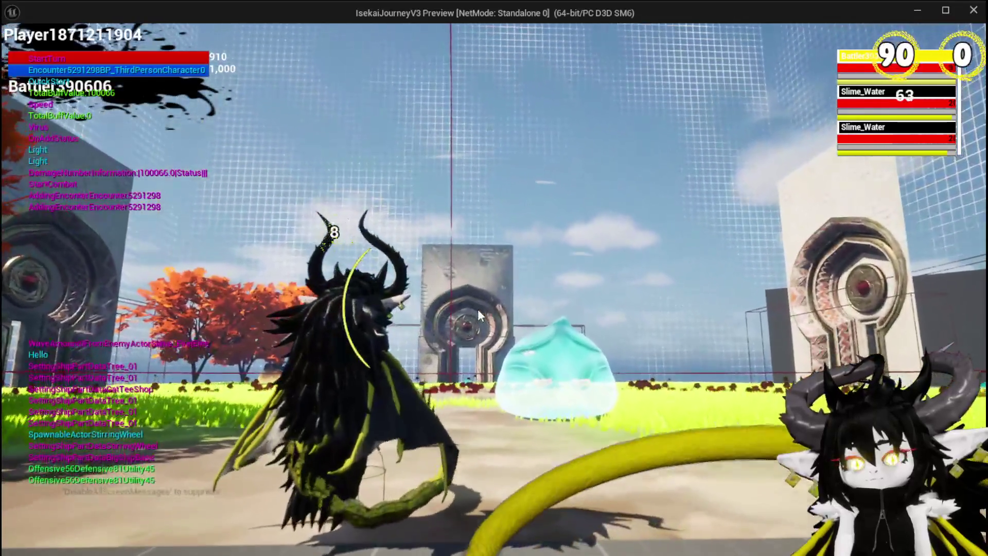
key(alt+Tab)
key(Escape)
key(ctrl+s)
In a standalone game, add the empower special effect to Free AIM Fire at the workbench, then fly to the slime
click(330, 51)
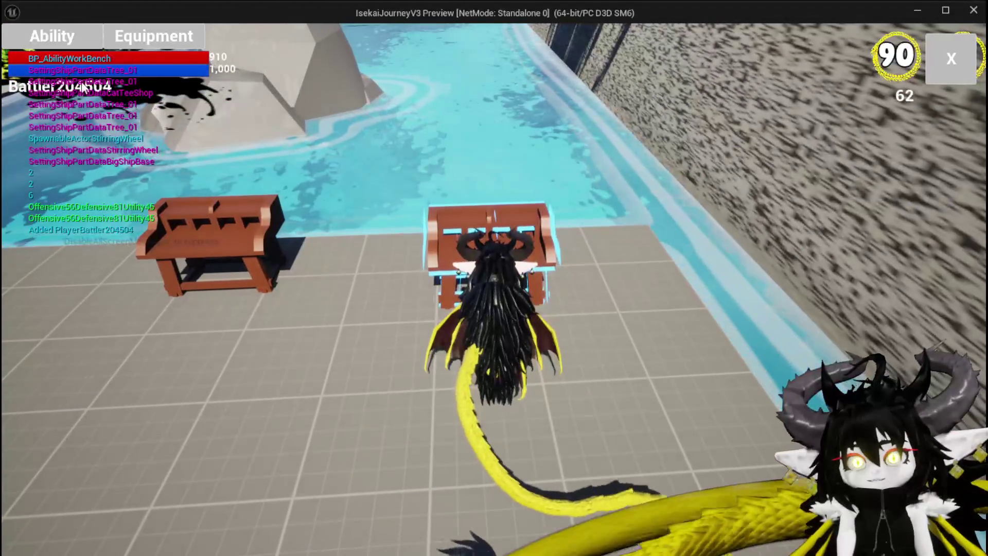
key(e)
click(118, 124)
click(119, 132)
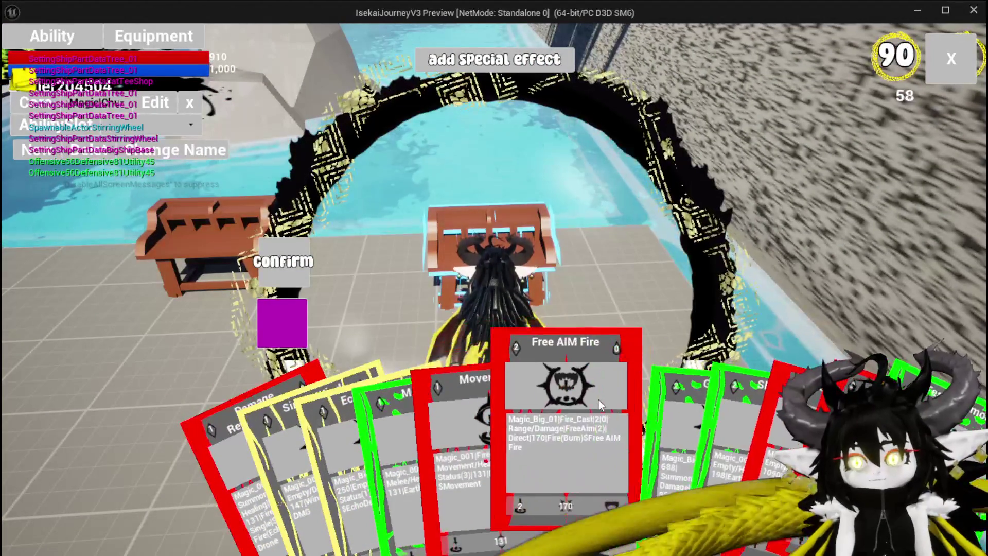
click(598, 400)
click(453, 64)
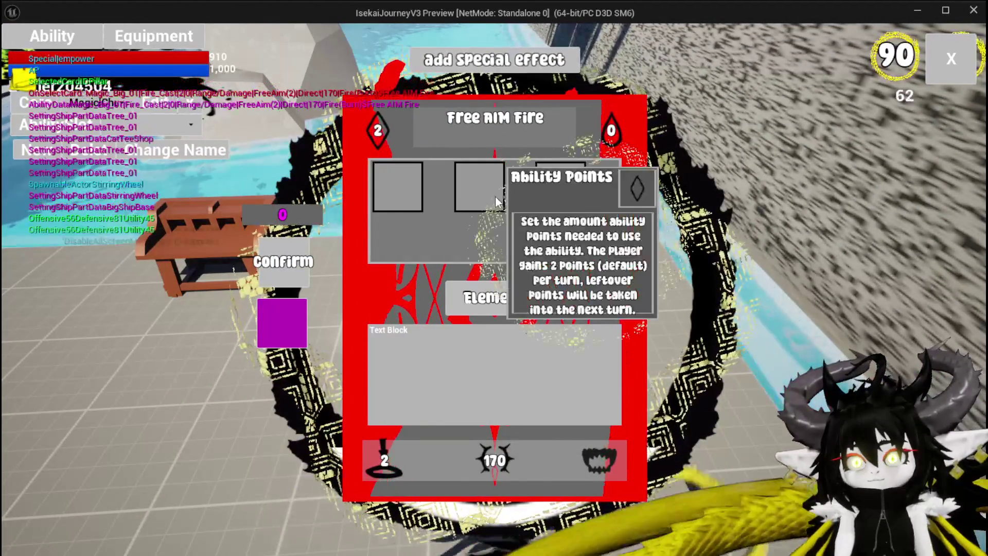
click(291, 265)
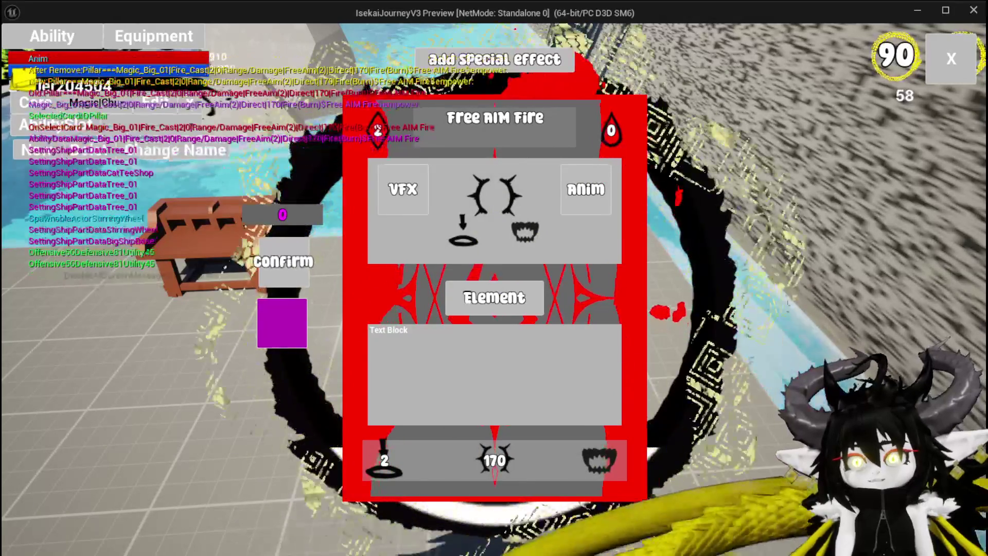
click(291, 263)
key(w)
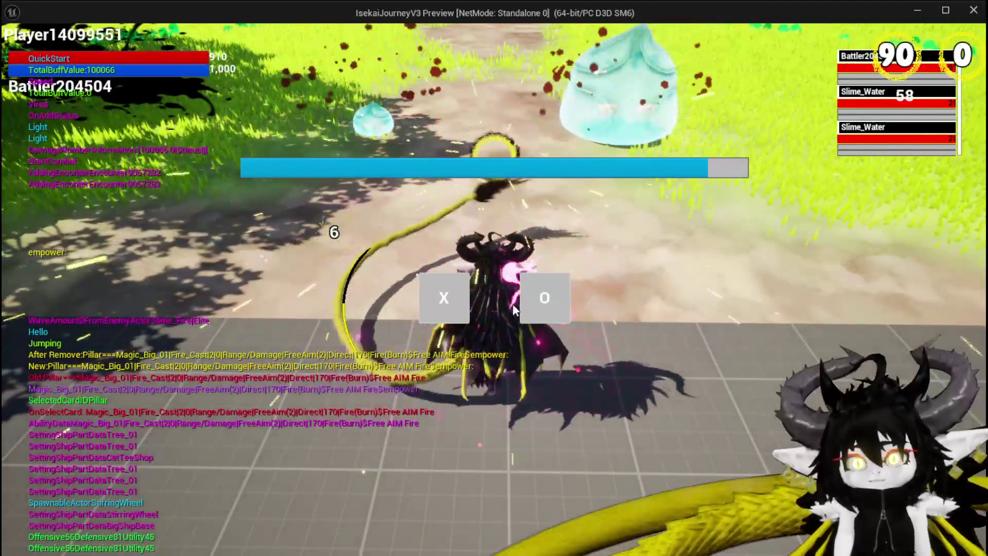
Start the Slime_Water battle, cast the empowered Free AIM Fire at the slime, then close the preview
click(430, 288)
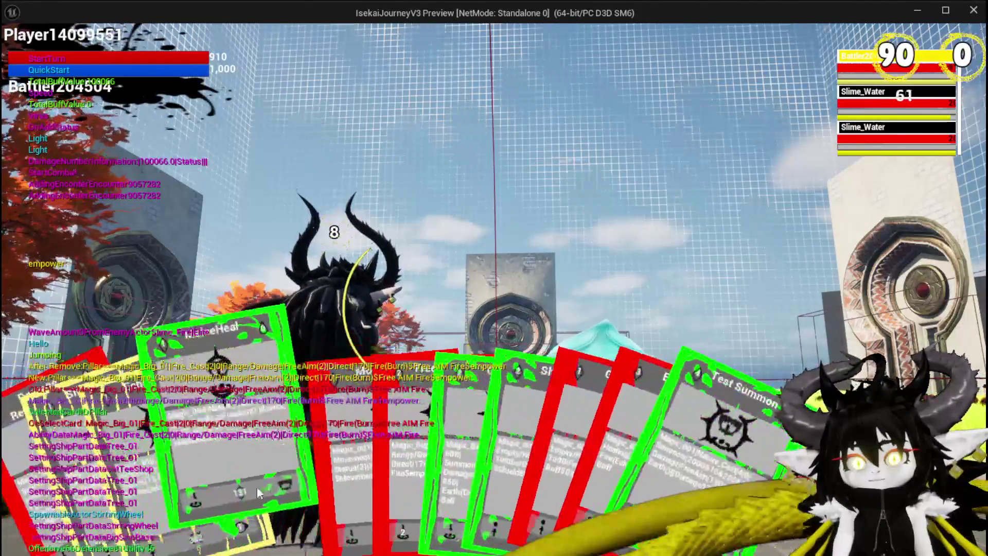
click(39, 480)
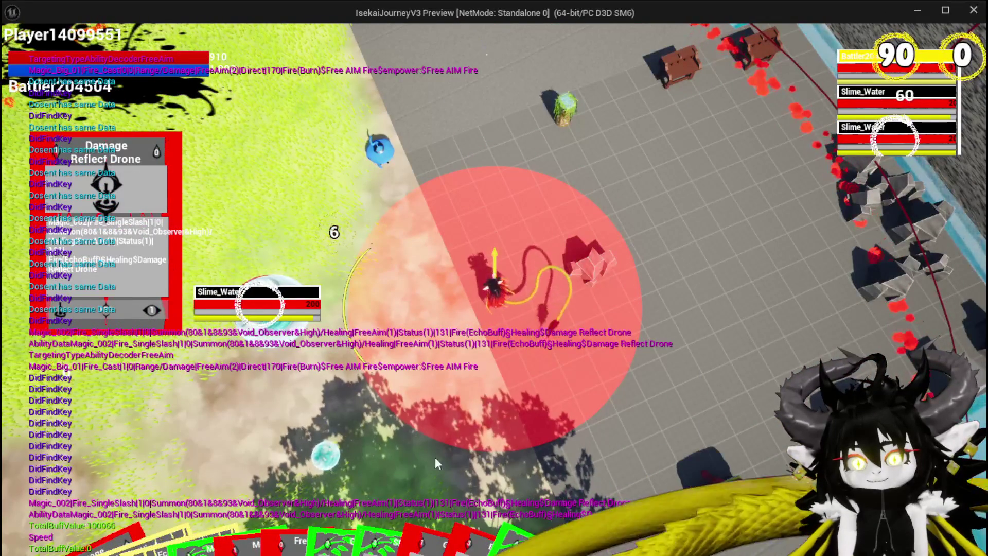
click(393, 452)
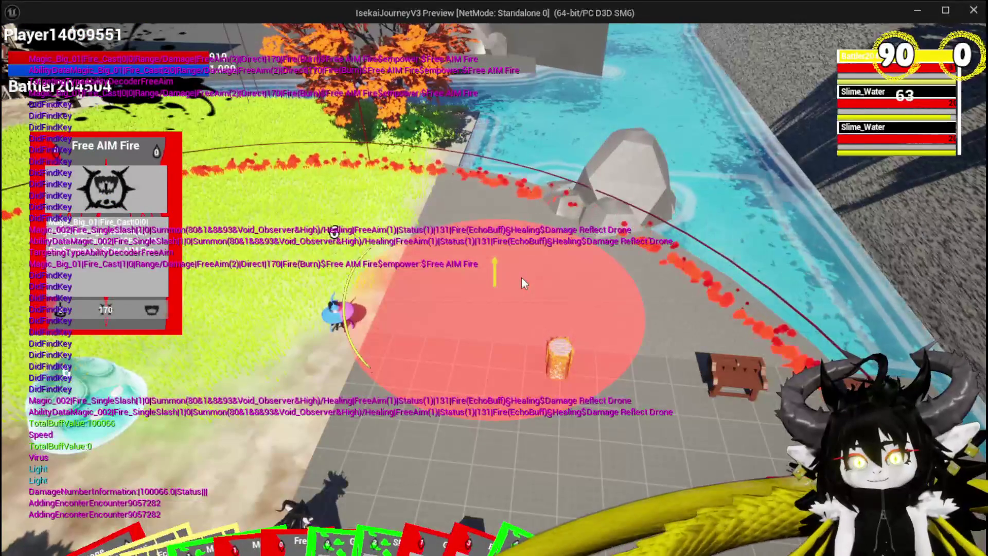
click(521, 278)
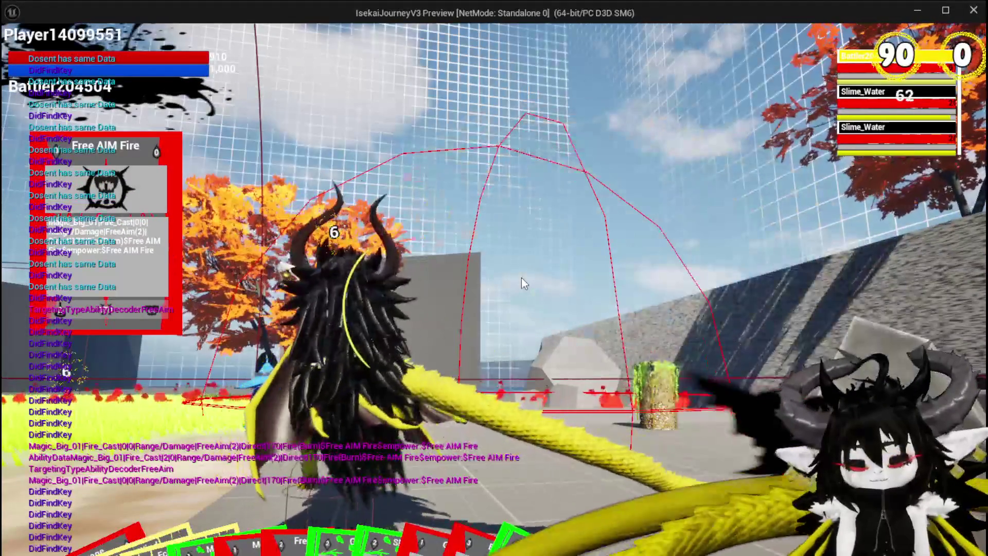
key(Escape)
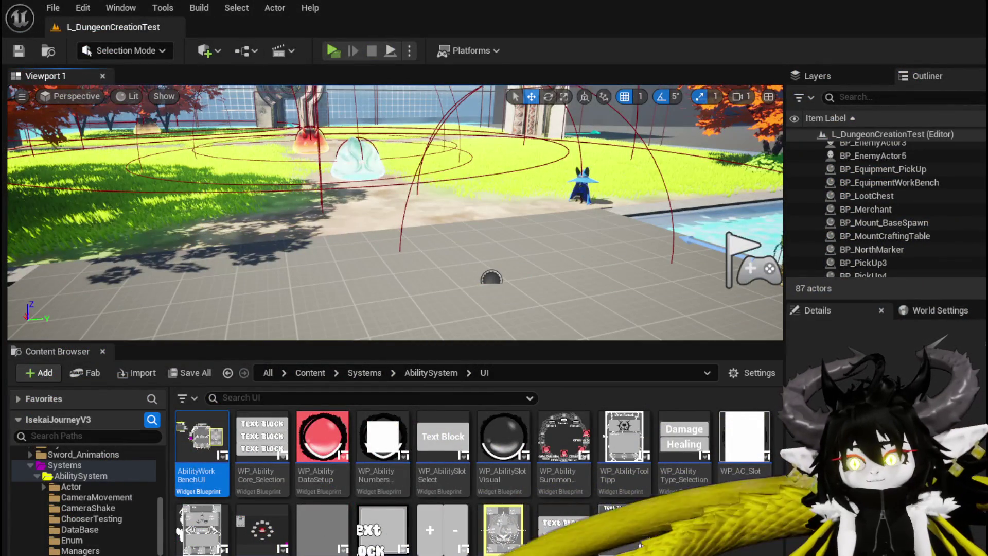
In WP_ActionSelection's TriggerEmpower, wire Reset Empower's exec into Select Ability from Card
key(alt+Tab)
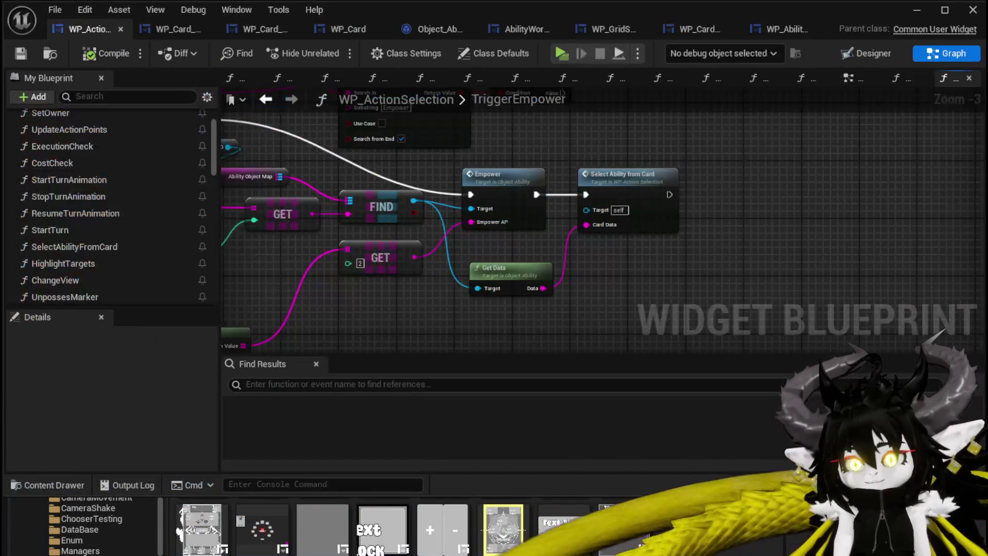
mouse_move(631, 276)
mouse_down()
mouse_move(686, 304)
mouse_move(683, 184)
mouse_move(659, 208)
mouse_move(783, 307)
mouse_move(925, 361)
mouse_up()
mouse_move(599, 204)
mouse_down()
mouse_move(569, 235)
mouse_move(586, 226)
mouse_move(608, 235)
mouse_move(594, 271)
mouse_move(443, 63)
mouse_up()
mouse_move(332, 212)
mouse_down()
mouse_move(468, 146)
mouse_move(574, 151)
mouse_up()
drag(513, 202, 487, 193)
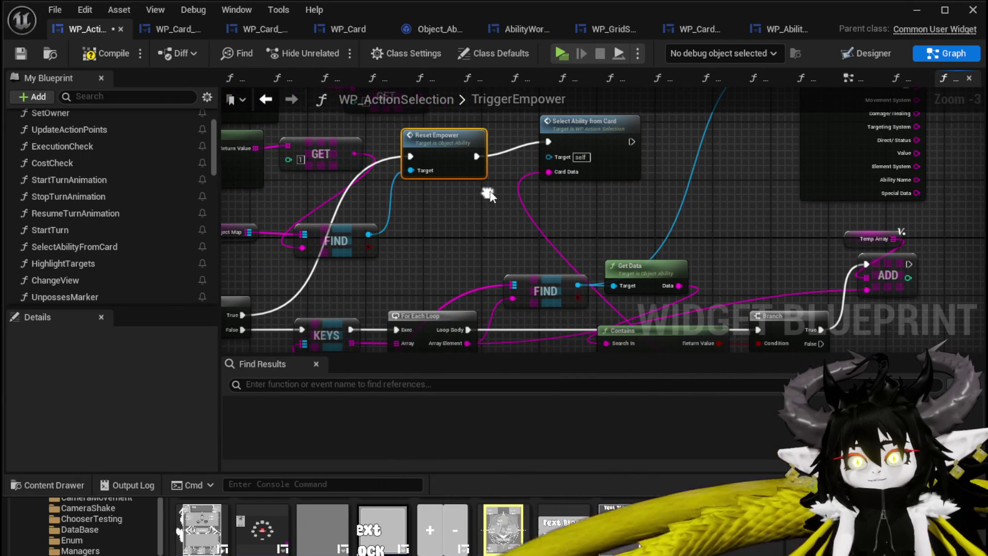
Move the Get Data node aside, compile and save, and open the SelectAbilityFromCard function
mouse_move(576, 149)
mouse_down()
mouse_move(566, 126)
mouse_move(494, 62)
mouse_move(454, 165)
mouse_up()
mouse_move(562, 290)
mouse_down()
mouse_move(377, 87)
mouse_move(309, 173)
mouse_up()
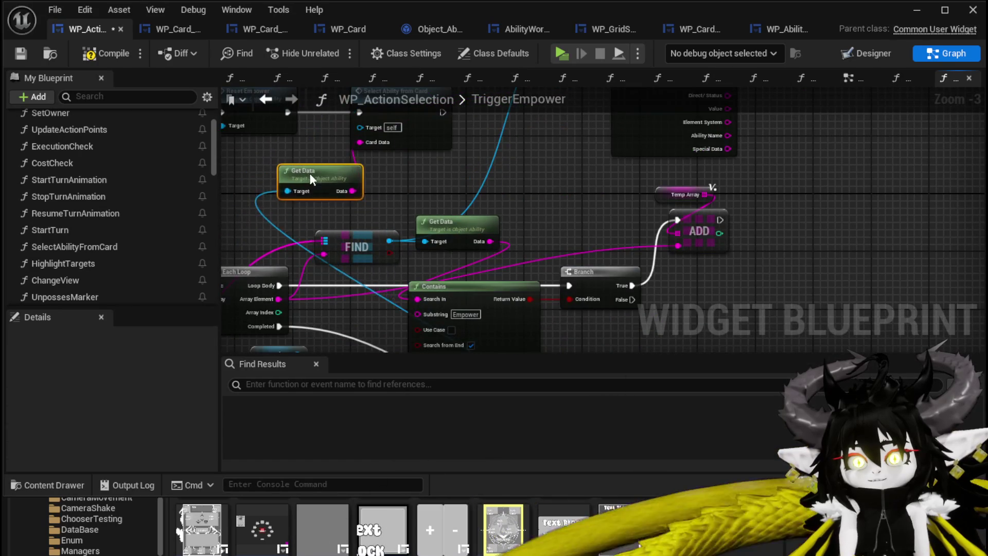
click(441, 163)
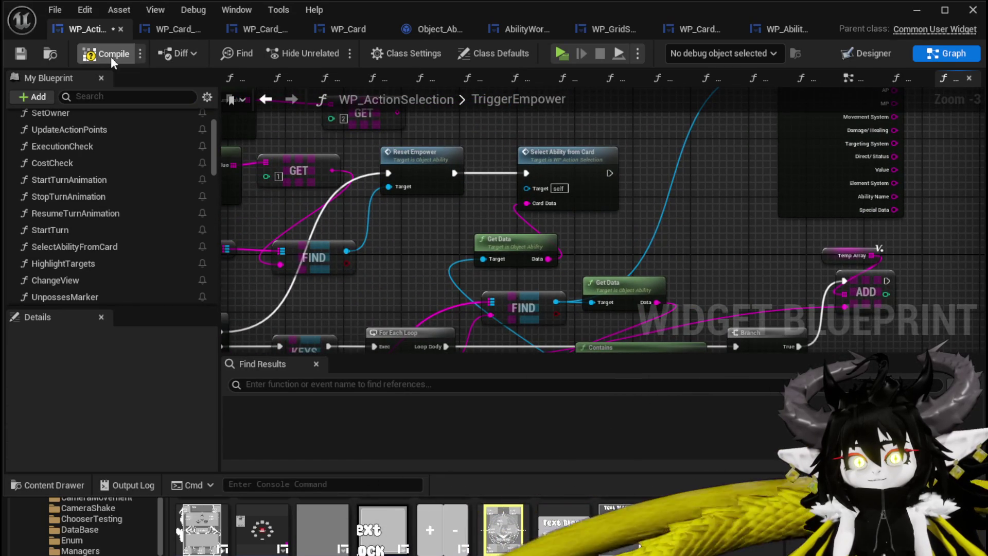
click(25, 54)
double_click(571, 155)
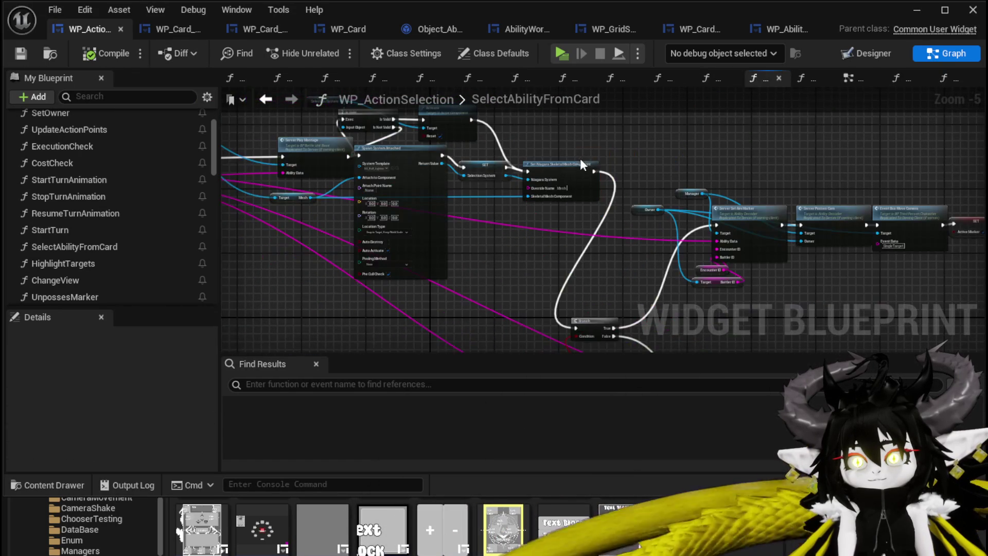
Survey the SelectAbilityFromCard graph's Spawn System Attached, aim marker, Change View and entry nodes
scroll(673, 169, up, 4)
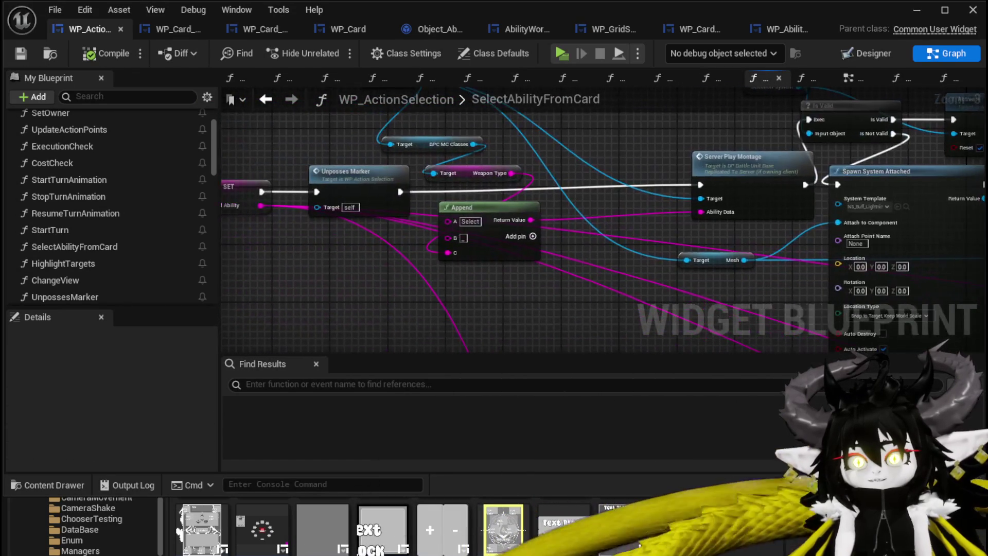
mouse_move(956, 156)
mouse_down()
mouse_move(838, 165)
mouse_move(512, 159)
mouse_up()
mouse_move(828, 268)
mouse_down()
mouse_move(684, 298)
mouse_move(234, 235)
mouse_move(228, 215)
mouse_up()
scroll(584, 132, down, 2)
mouse_move(585, 132)
mouse_down()
mouse_move(766, 88)
mouse_move(585, 257)
mouse_move(508, 148)
mouse_up()
scroll(709, 202, up, 3)
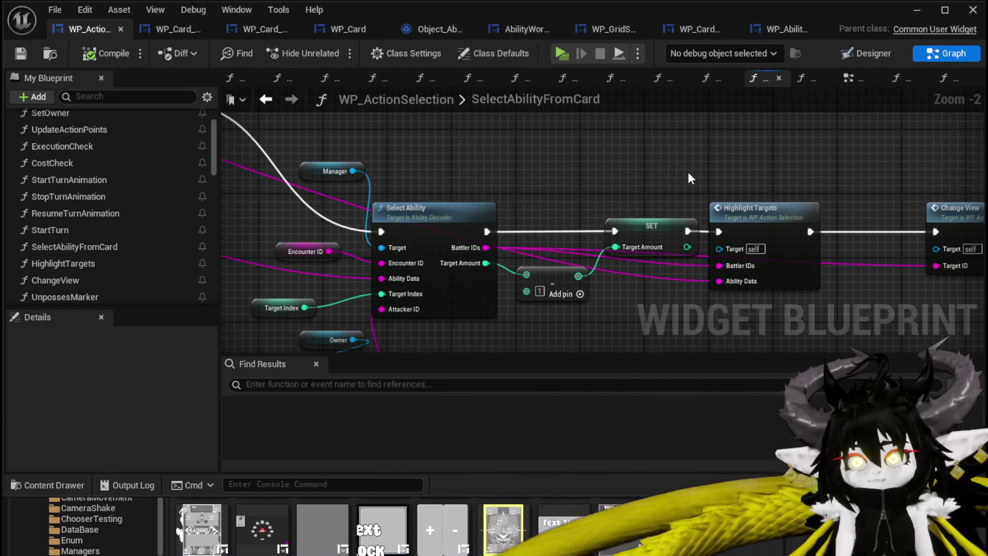
mouse_move(668, 167)
mouse_down()
mouse_move(506, 164)
mouse_move(545, 257)
mouse_move(470, 232)
mouse_up()
scroll(507, 165, down, 4)
scroll(465, 183, up, 4)
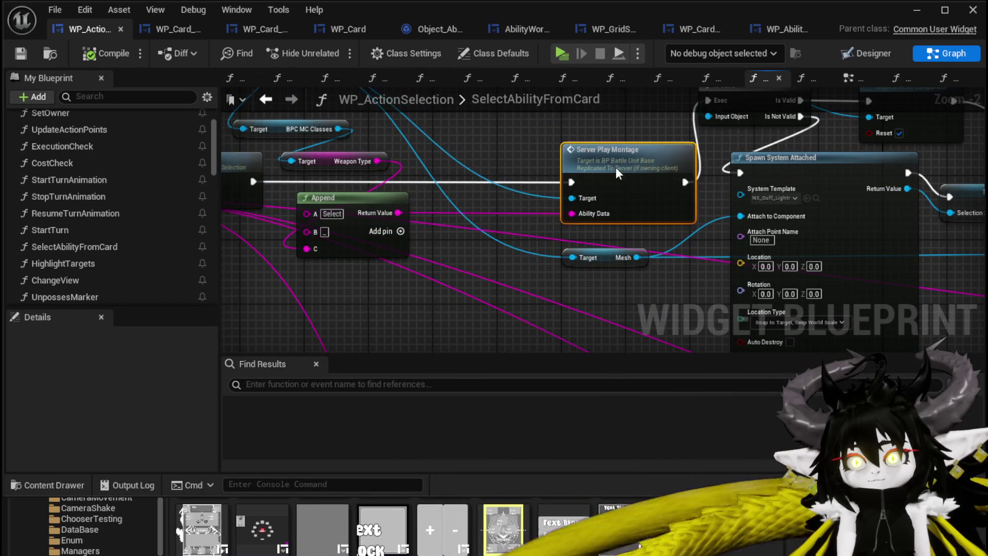
drag(493, 140, 828, 198)
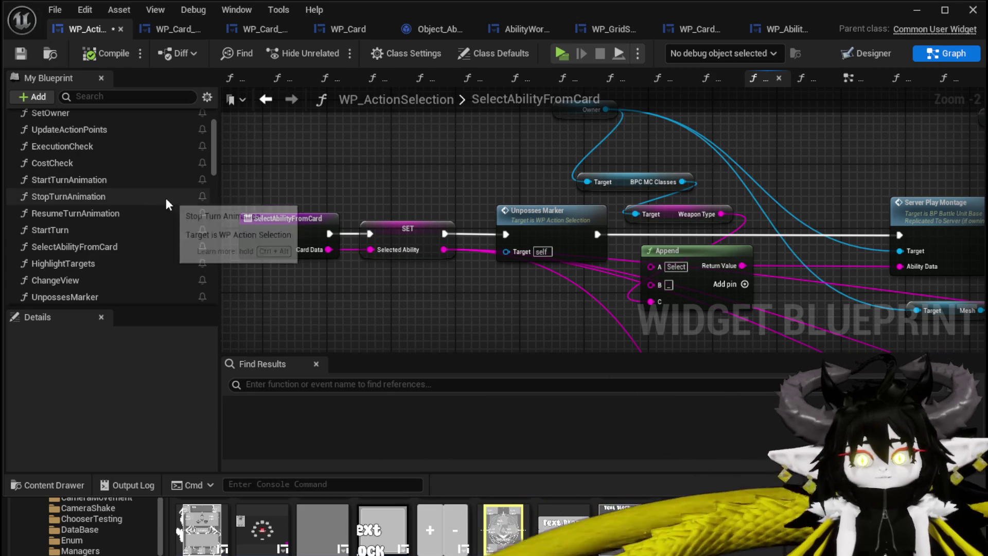
Copy the SET Selected Ability node and go back to the TriggerEmpower graph
scroll(166, 199, down, 3)
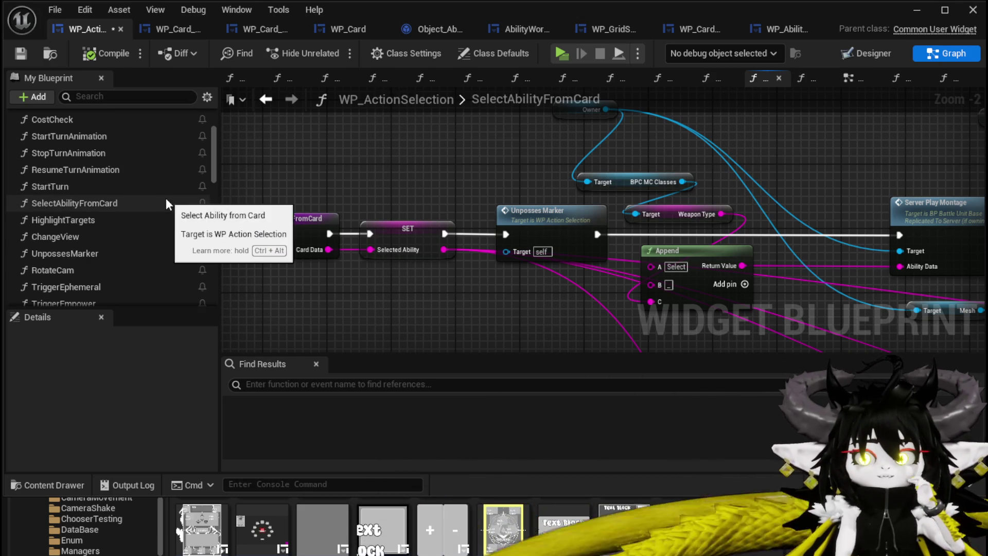
scroll(165, 201, up, 4)
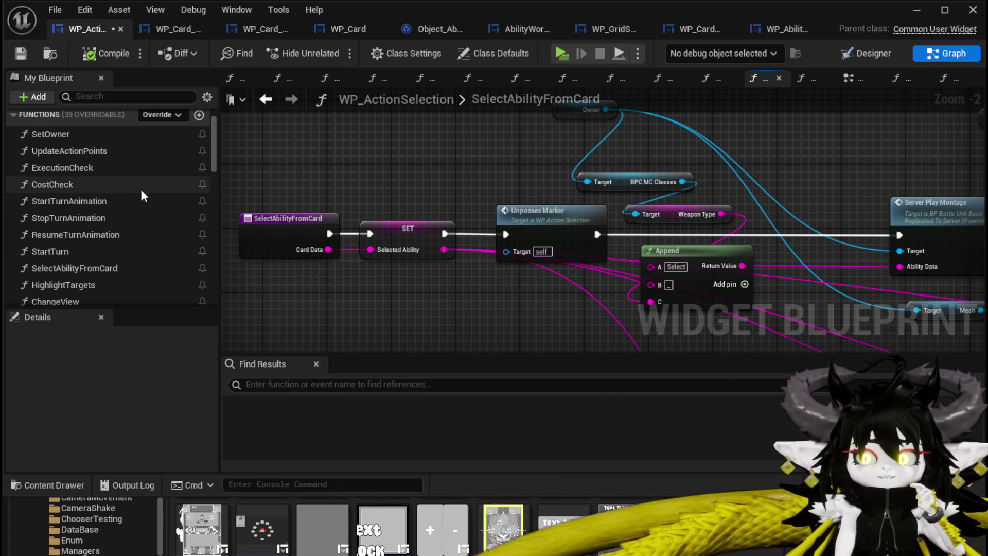
scroll(142, 203, down, 1)
scroll(142, 203, down, 1)
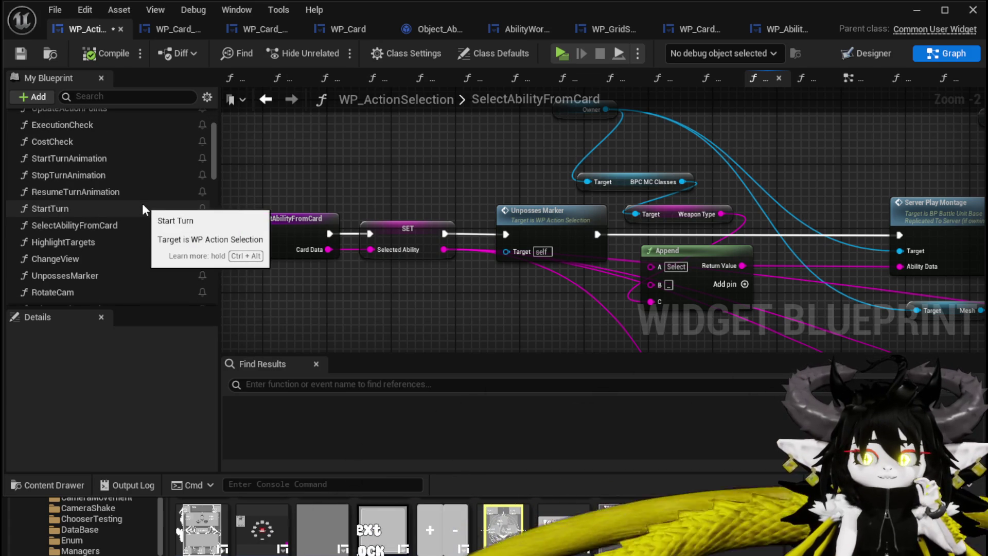
scroll(142, 203, up, 2)
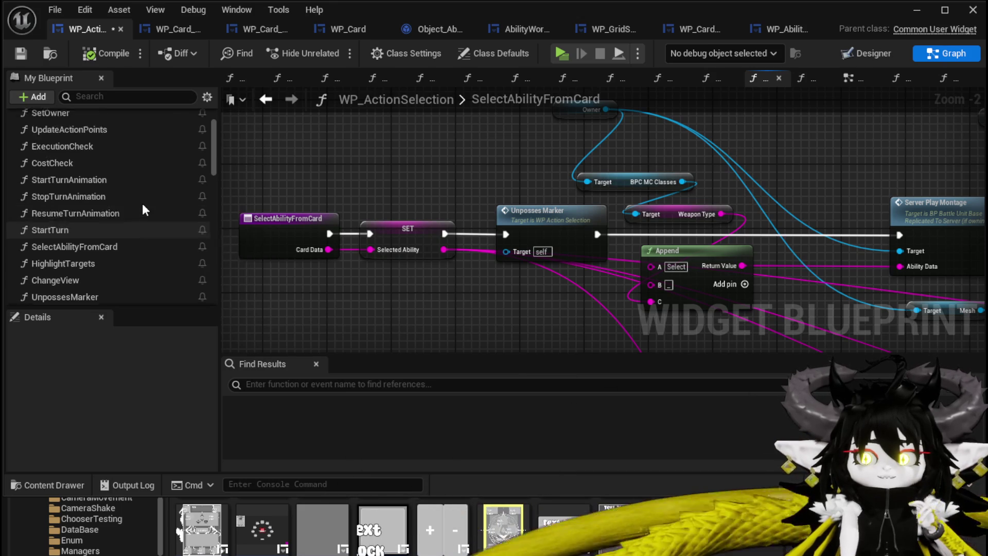
scroll(142, 202, down, 2)
scroll(142, 203, down, 2)
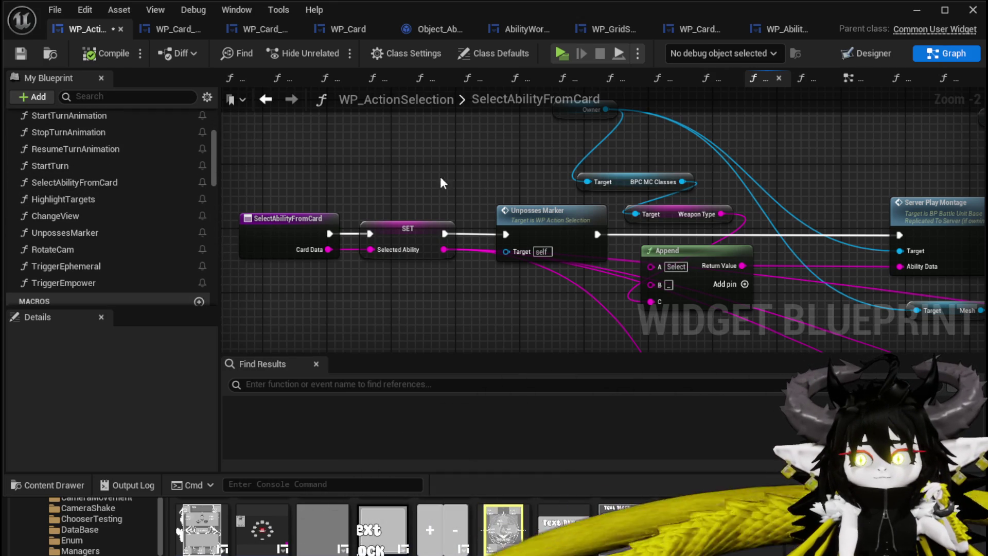
click(407, 229)
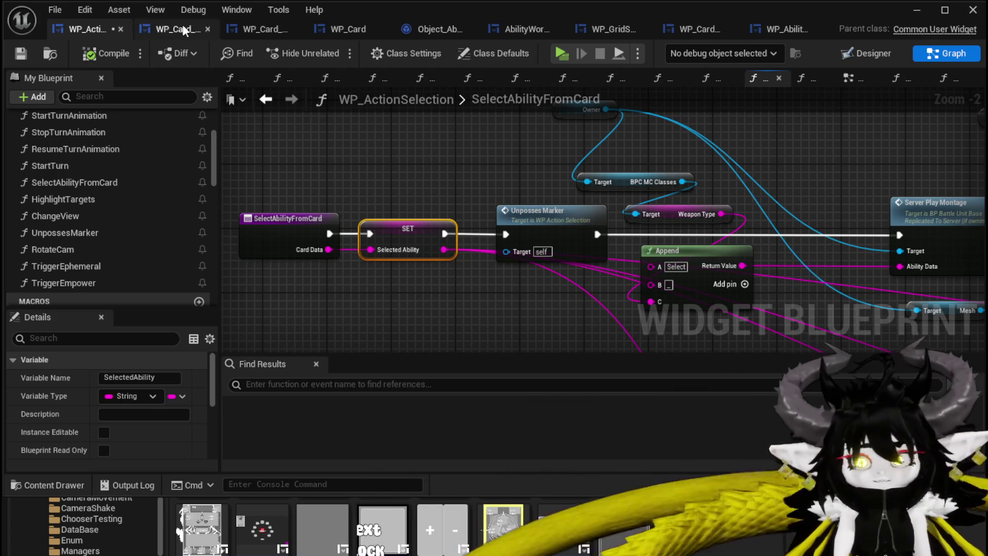
click(266, 101)
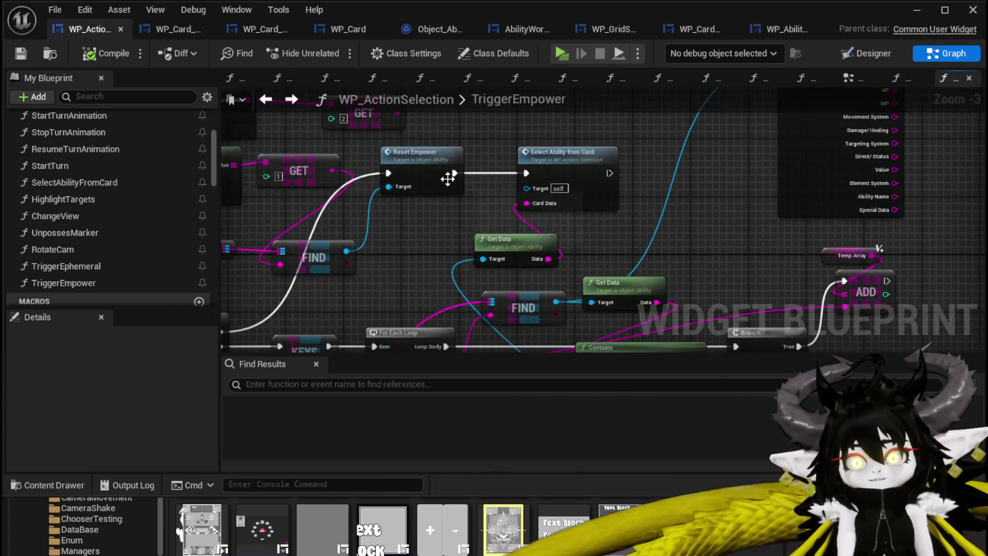
Paste the SET Selected Ability node, delete Select Ability from Card, and add a Get Data node from FIND
key(ctrl+v)
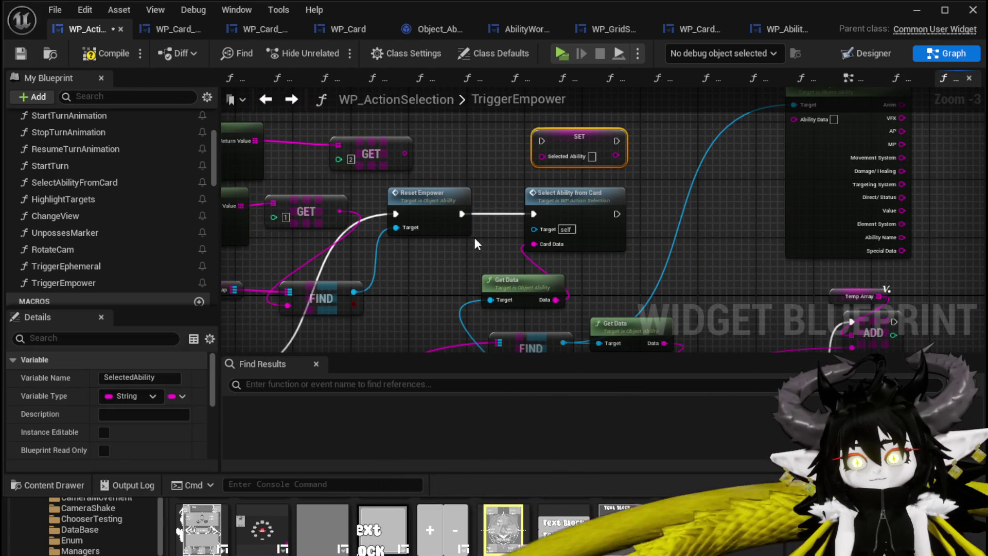
drag(551, 302, 518, 248)
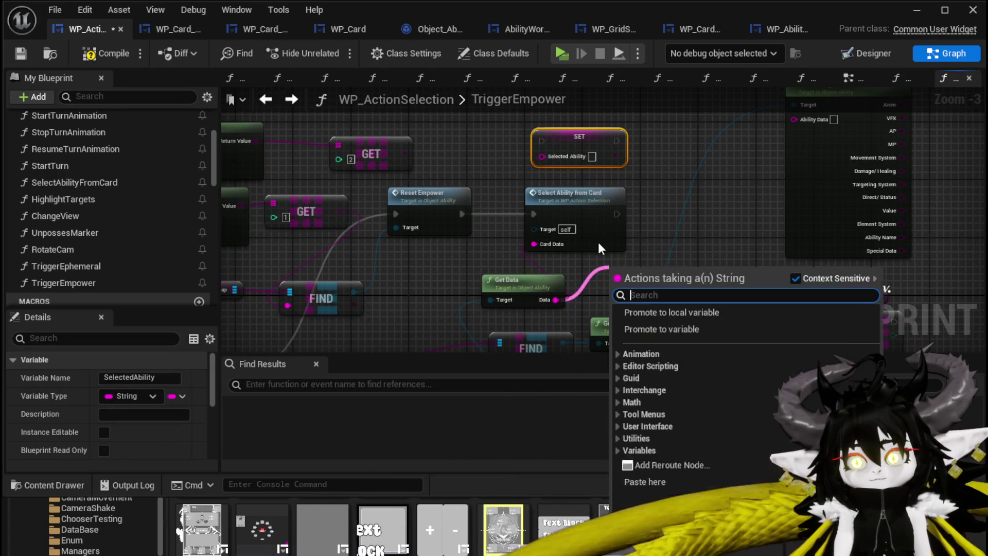
drag(610, 264, 610, 213)
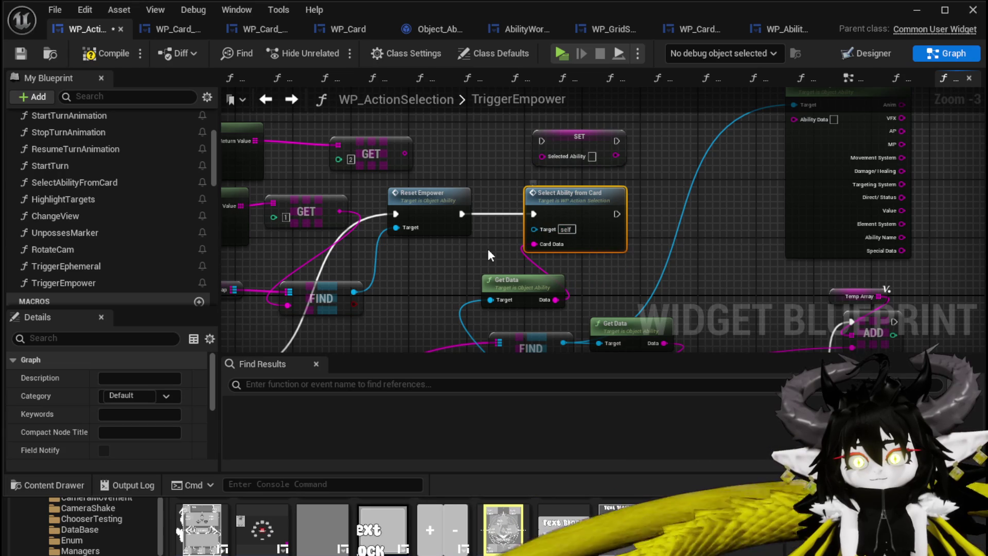
key(Delete)
mouse_move(495, 242)
mouse_down()
mouse_move(611, 218)
mouse_move(448, 277)
mouse_move(529, 245)
mouse_up()
text(get Data)
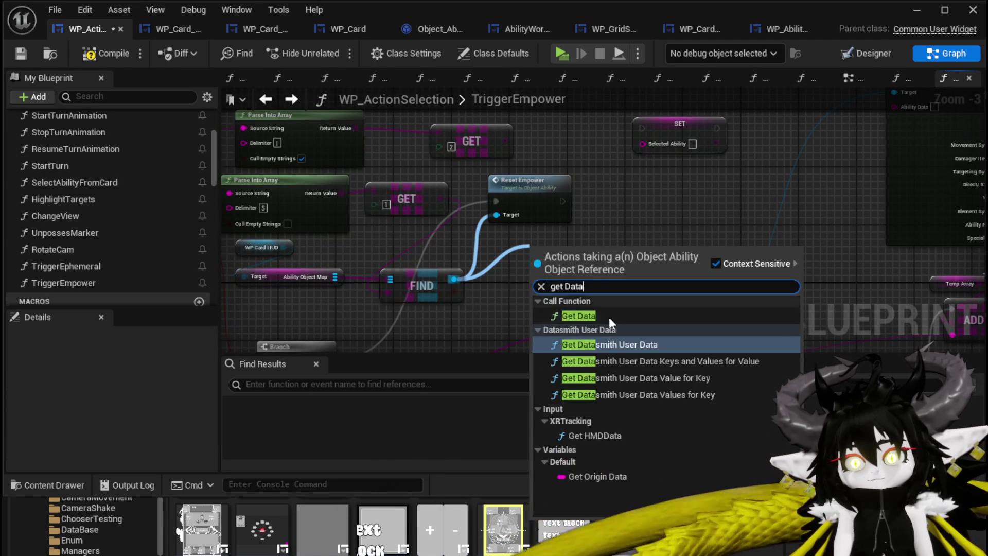
click(578, 316)
Wire Get Data into SET Selected Ability, run SET after Reset Empower, delete the leftover Get Data, and save
mouse_move(551, 258)
mouse_down()
mouse_move(638, 154)
mouse_move(640, 200)
mouse_move(652, 147)
mouse_move(669, 144)
mouse_up()
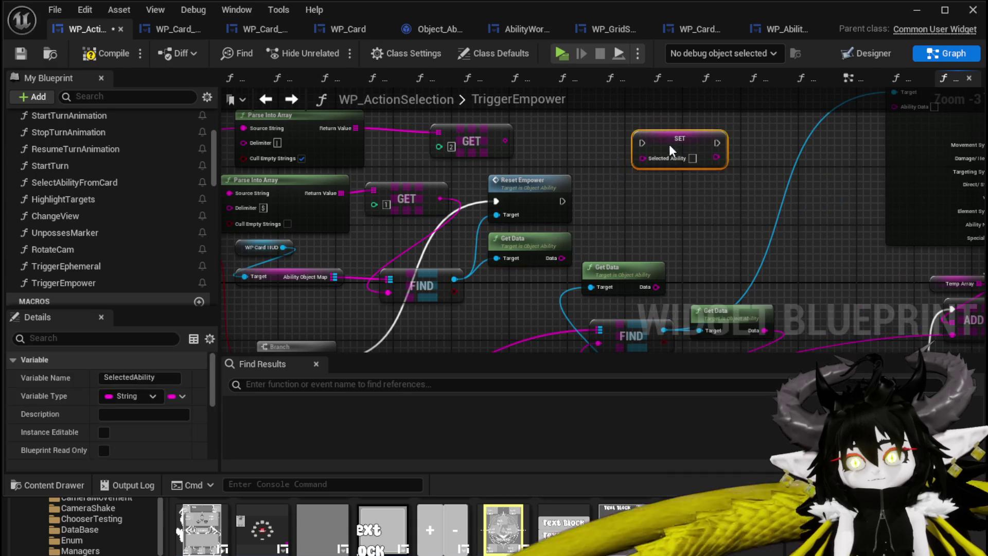
drag(562, 257, 627, 199)
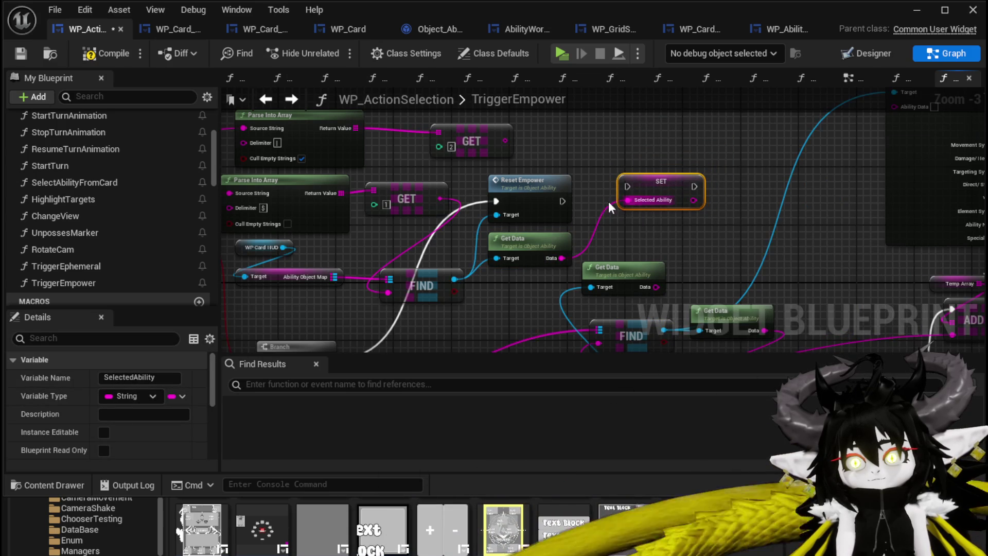
click(560, 206)
mouse_move(562, 201)
mouse_down()
mouse_move(628, 188)
mouse_move(654, 201)
mouse_up()
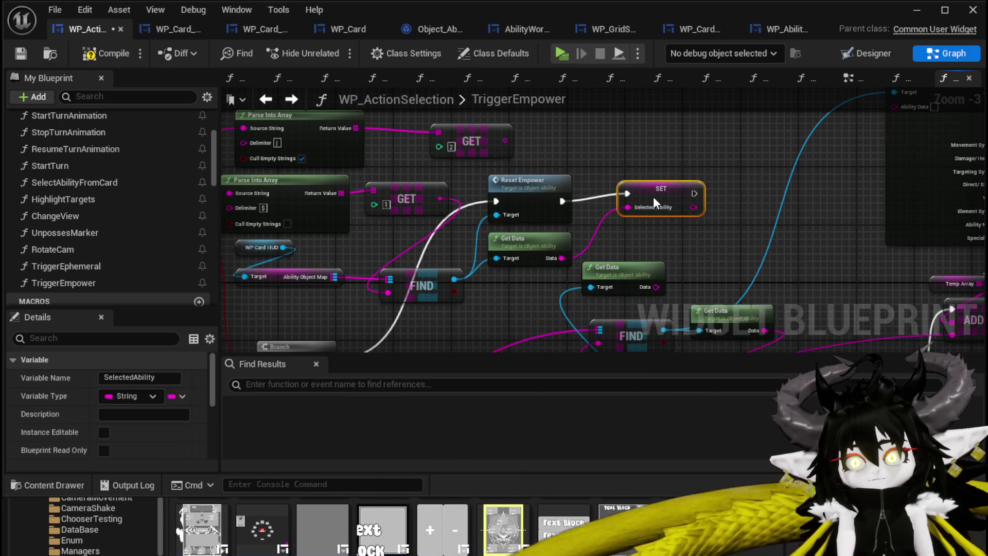
click(638, 178)
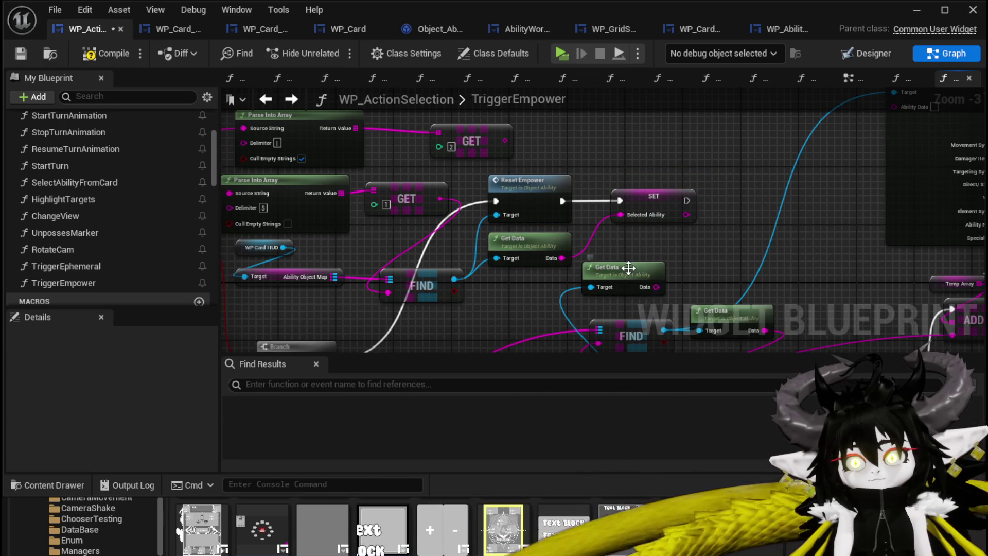
key(Delete)
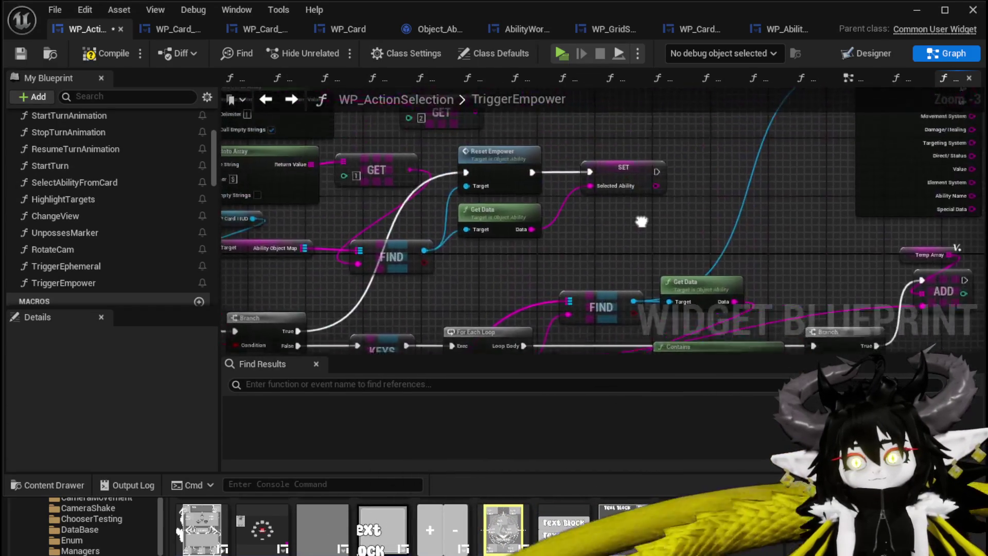
mouse_move(665, 230)
mouse_down()
mouse_move(781, 182)
mouse_move(728, 253)
mouse_up()
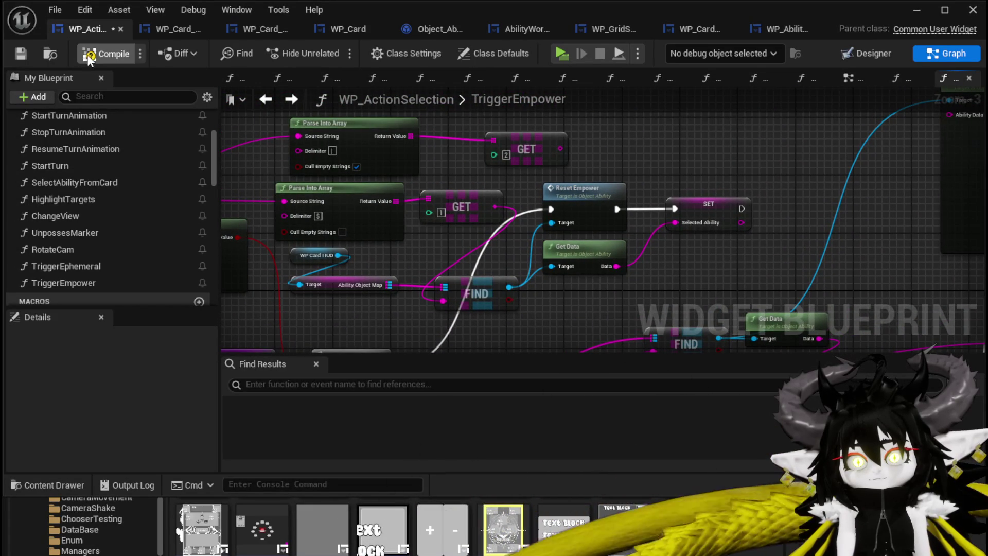
click(21, 54)
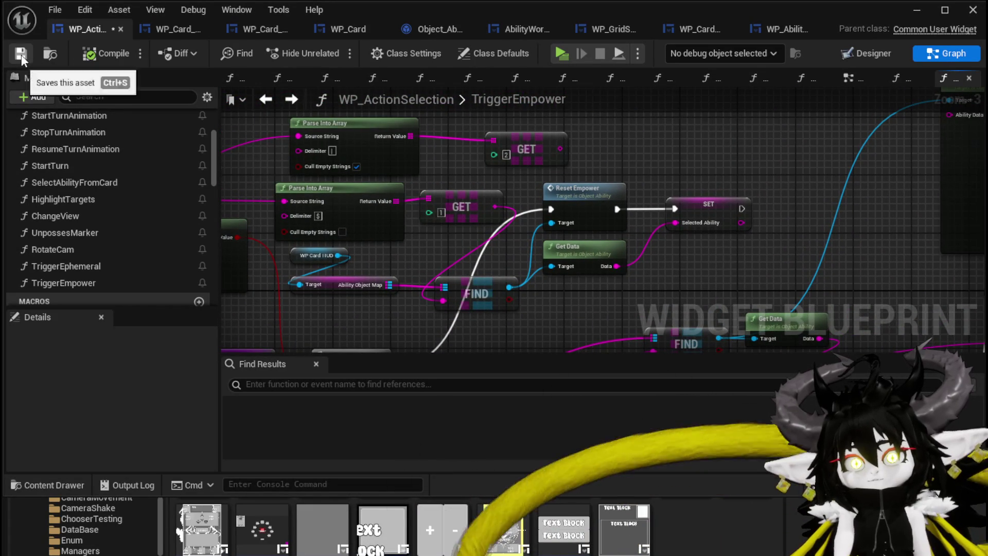
In a standalone session, give the Free Aim Fire card the empower special effect at the workbench
click(921, 12)
click(351, 50)
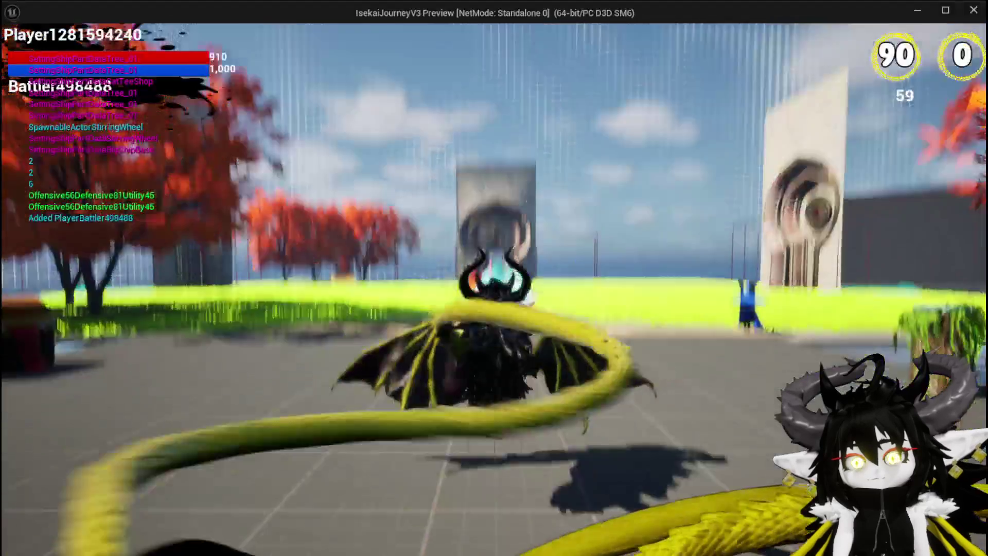
key(w)
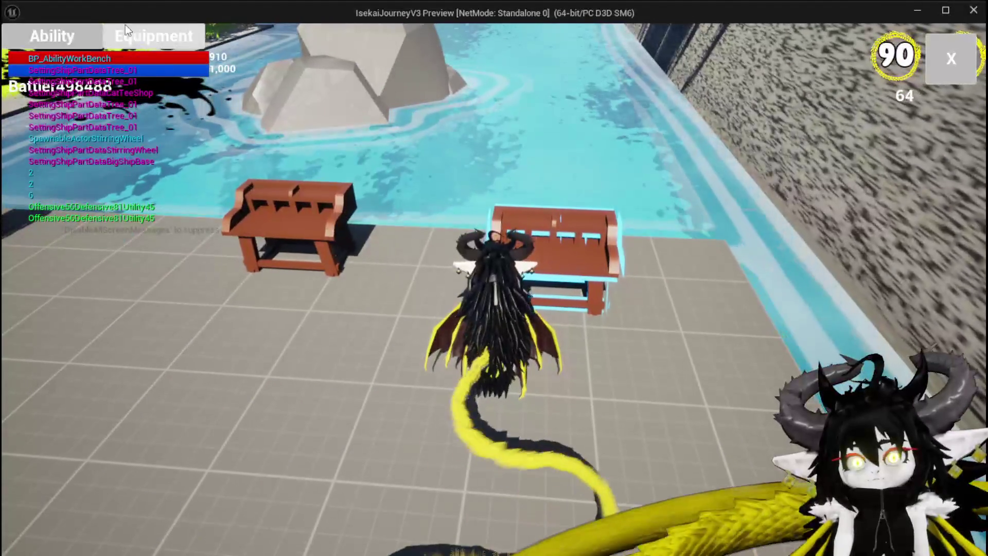
click(137, 37)
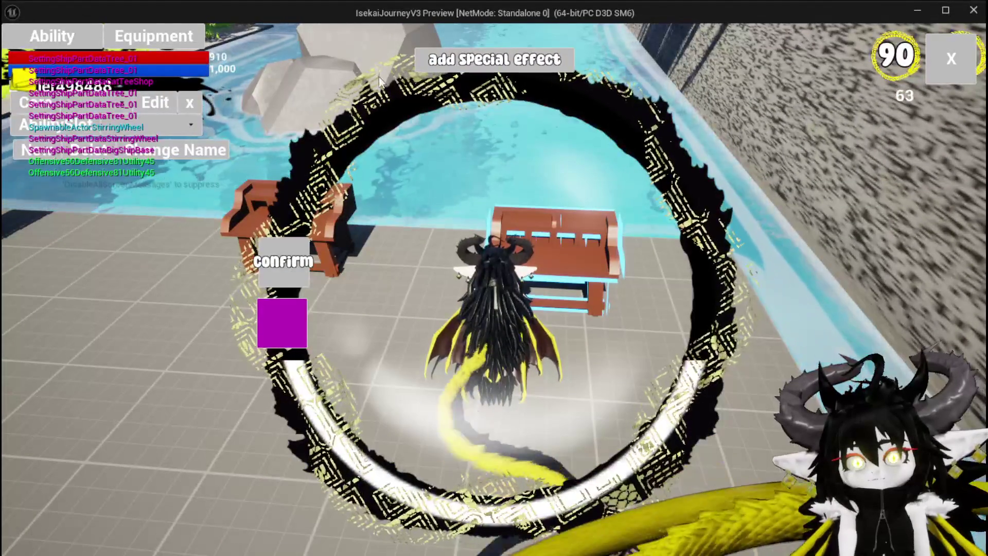
click(129, 124)
click(137, 141)
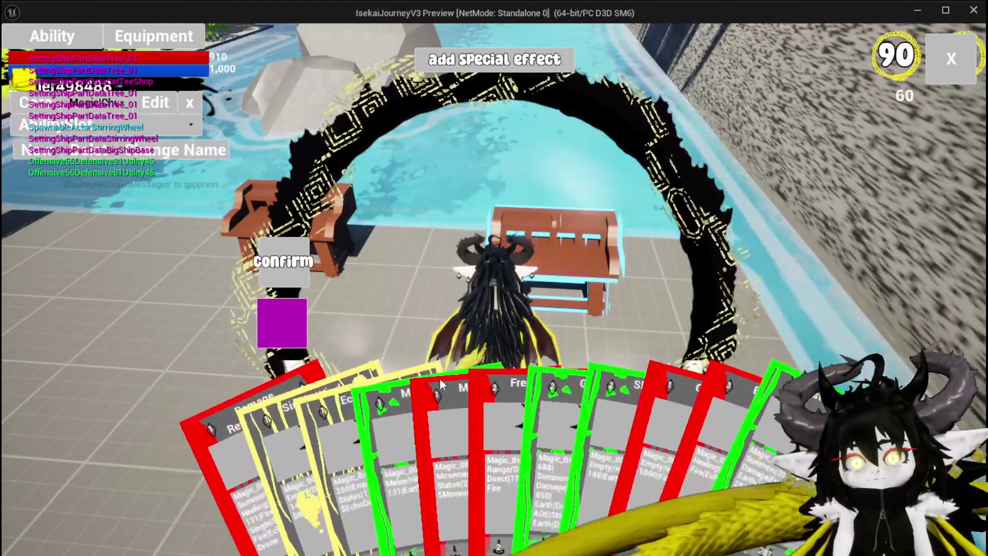
click(577, 382)
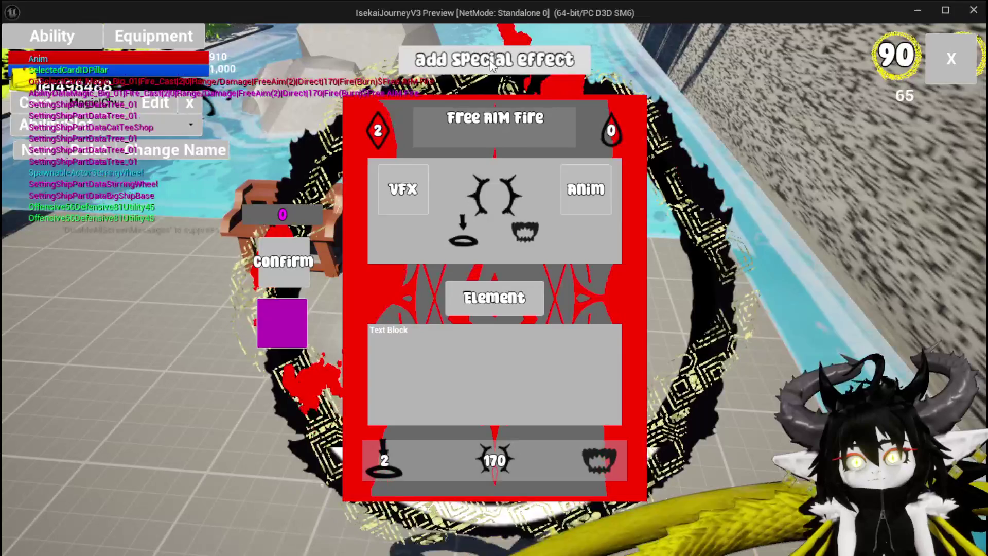
click(492, 62)
click(481, 186)
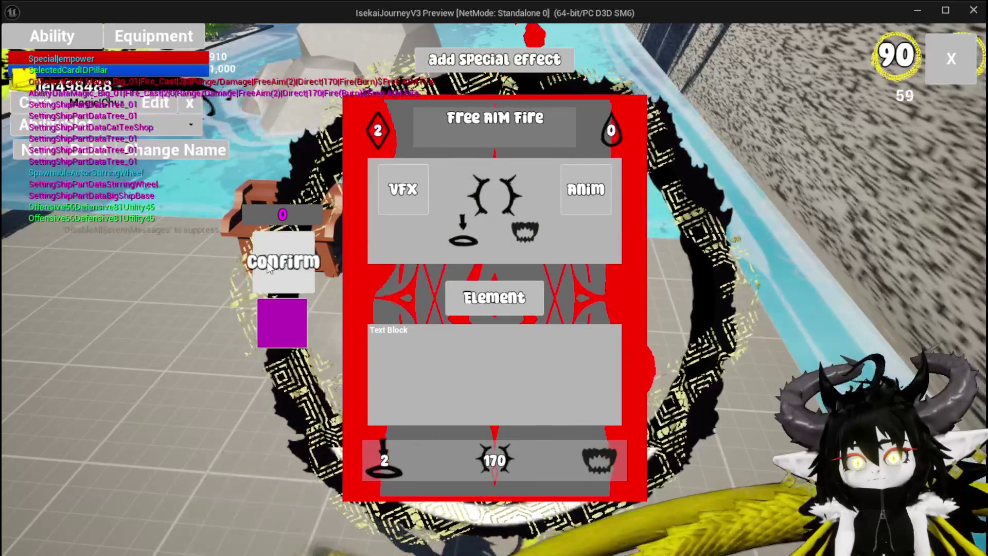
click(268, 268)
click(936, 69)
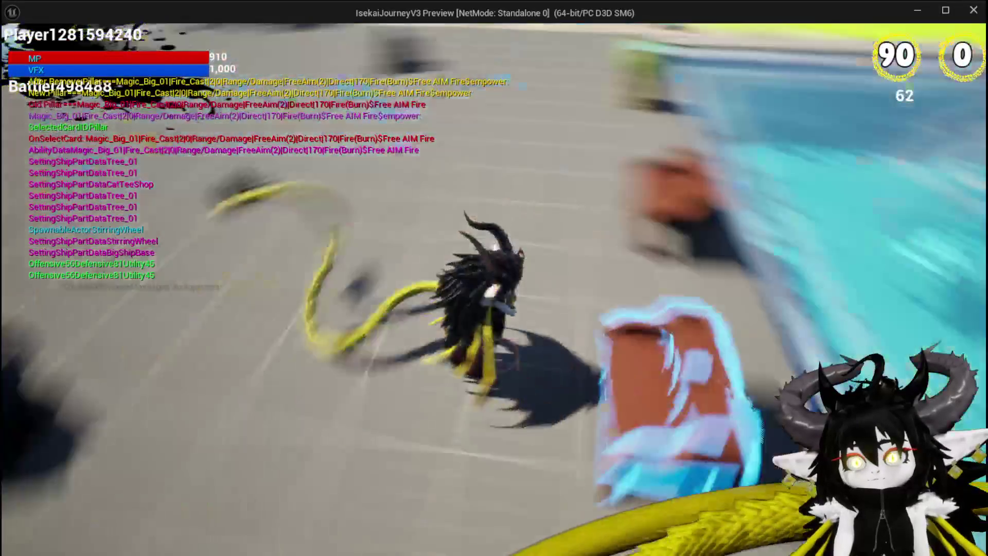
Fight the slime with Damage Reflect Drone and Free AIM Fire, then close the preview and save the level
key(space)
key(w)
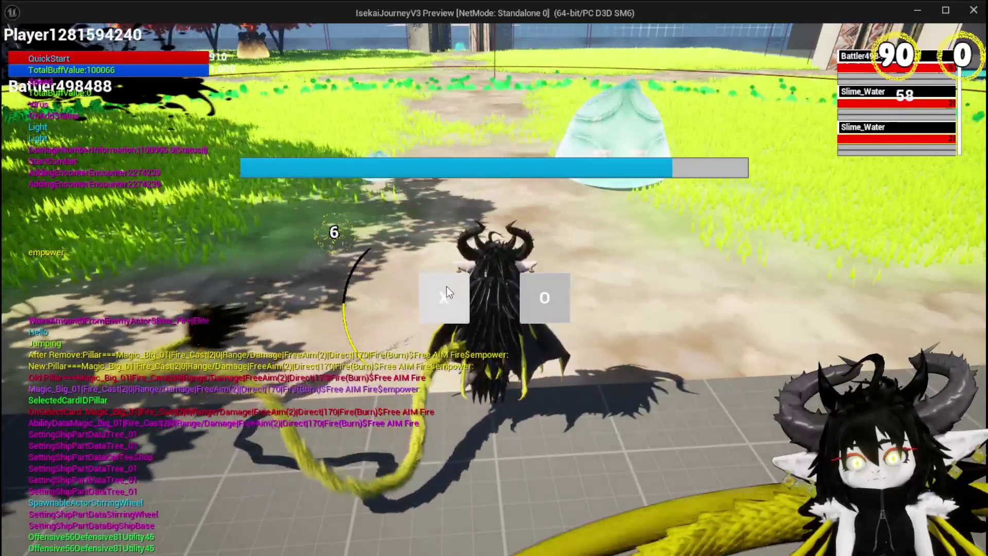
click(446, 286)
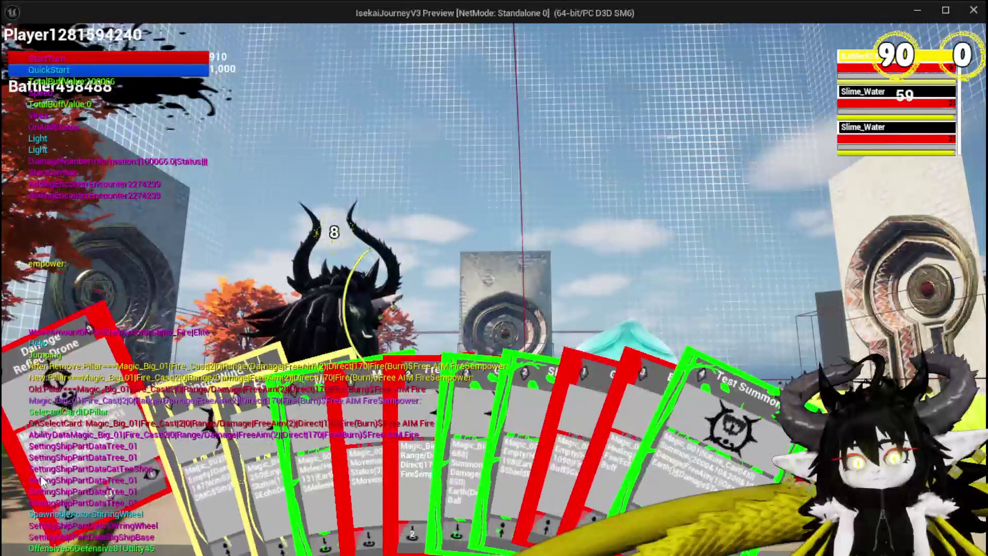
click(43, 480)
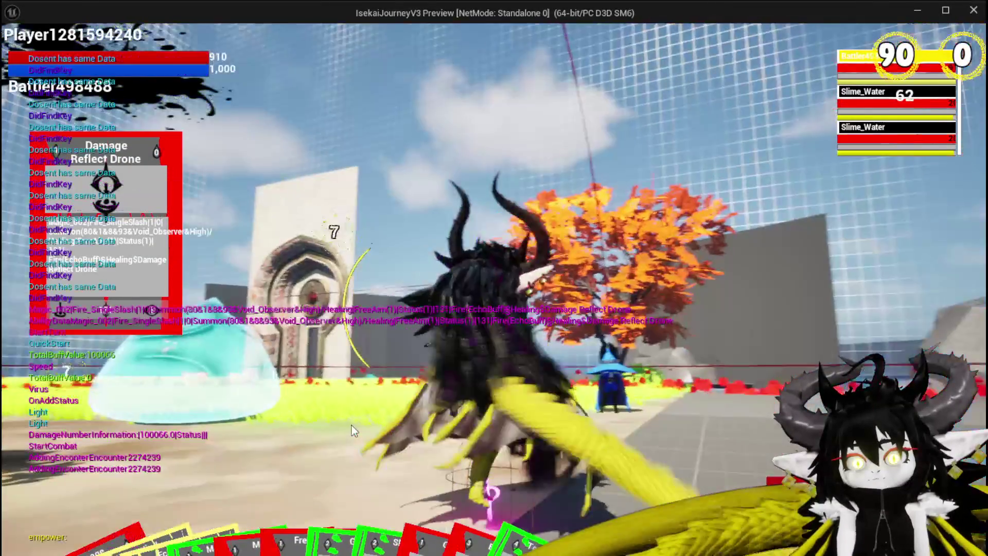
click(351, 425)
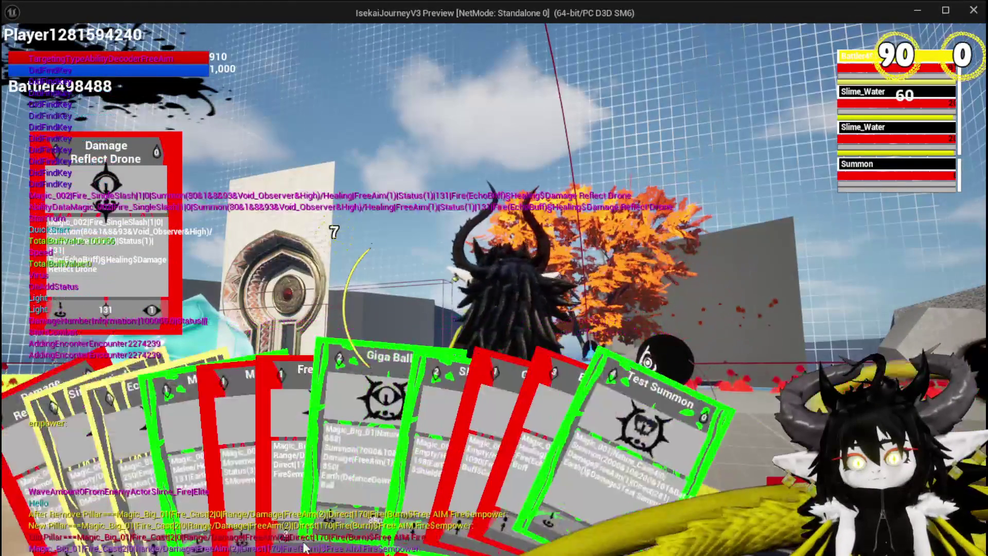
click(281, 445)
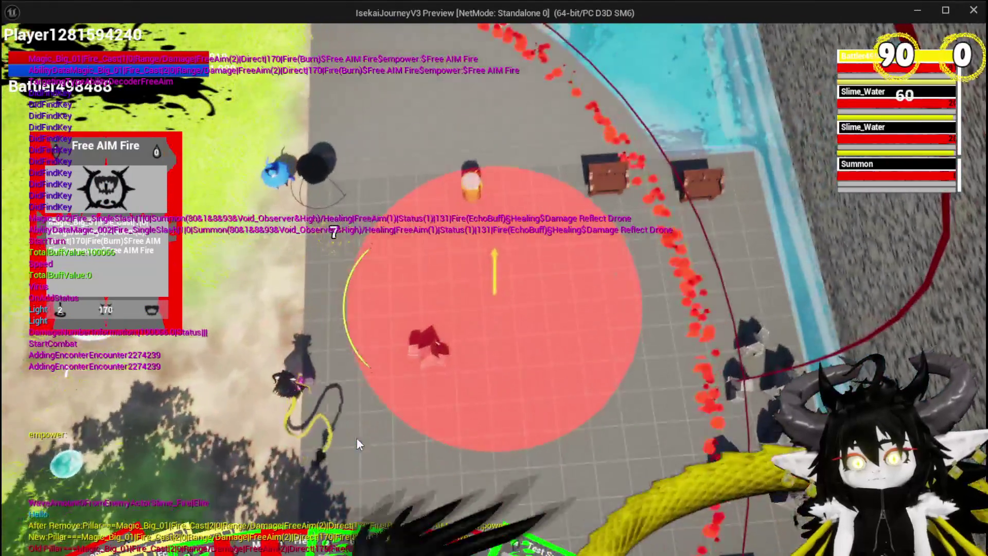
click(357, 438)
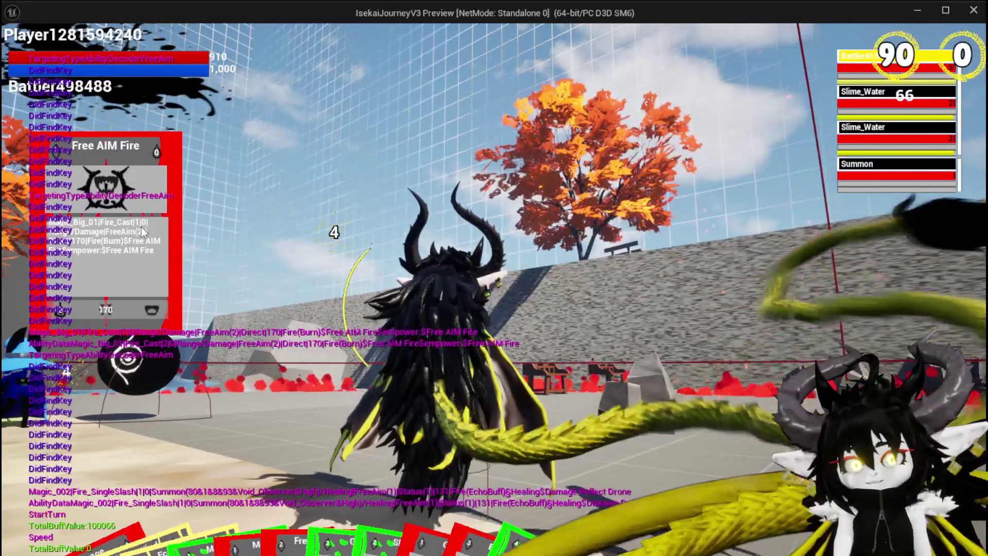
key(Escape)
click(17, 54)
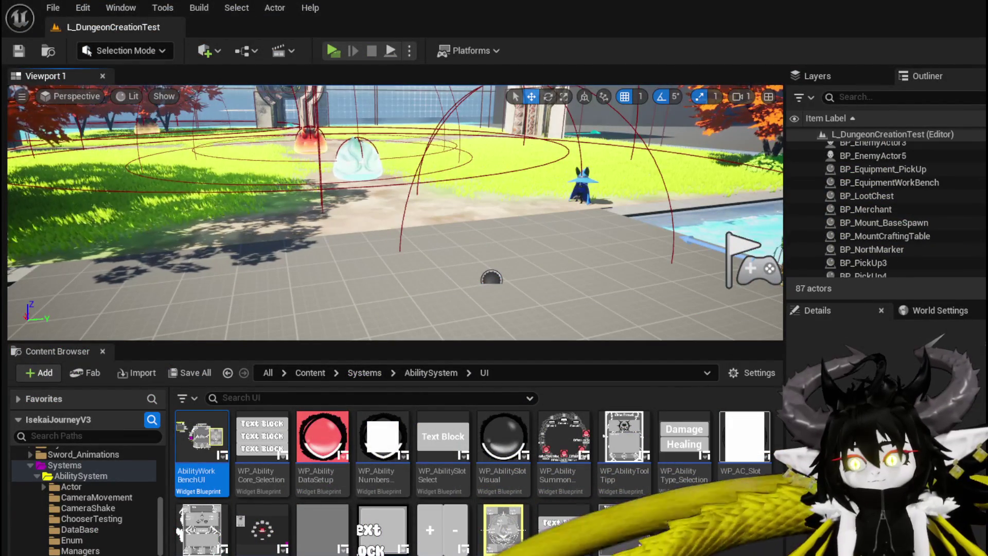
Select WP_Card_HUD in WP_ActionSelection's Designer hierarchy and open WP_Card_HUD's EventGraph
key(alt+Tab)
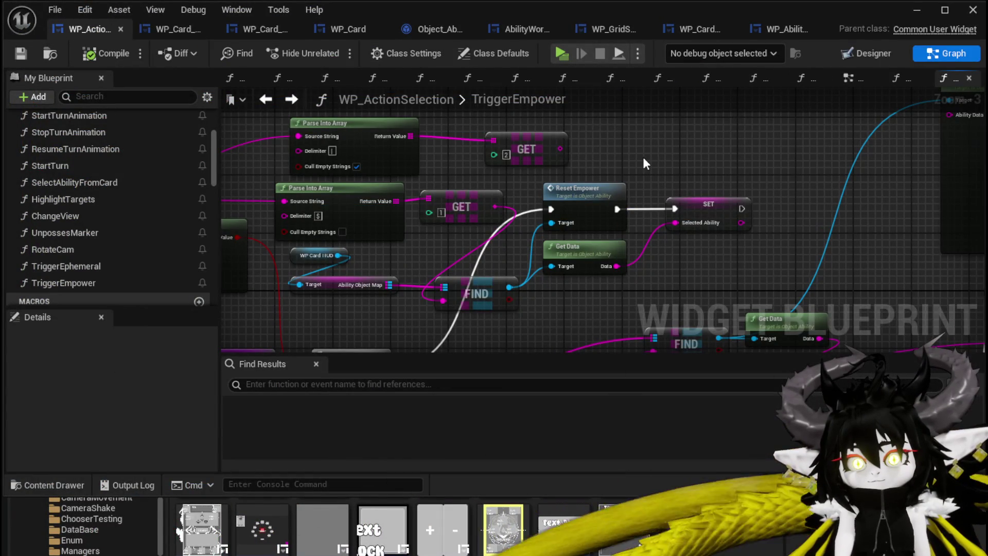
key(ctrl+shift+d)
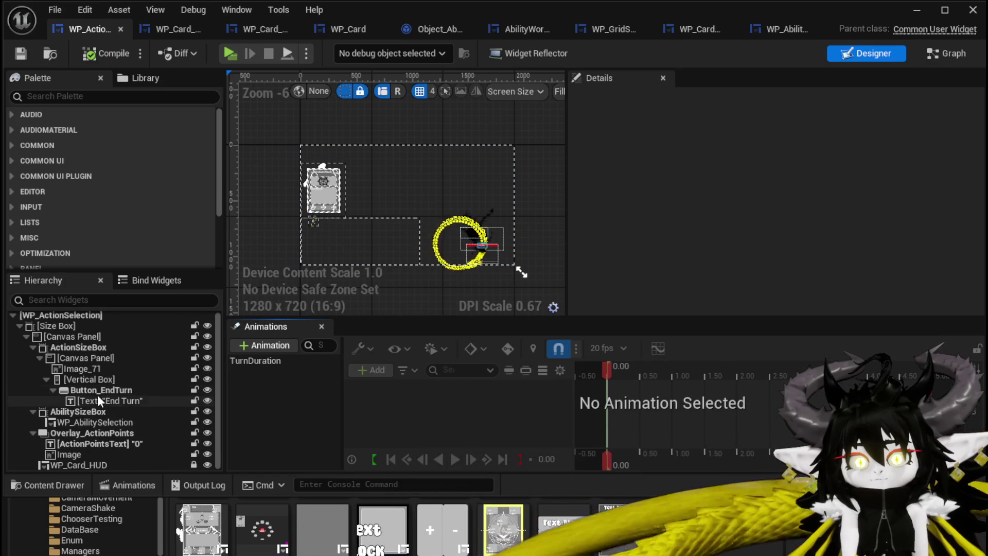
click(91, 465)
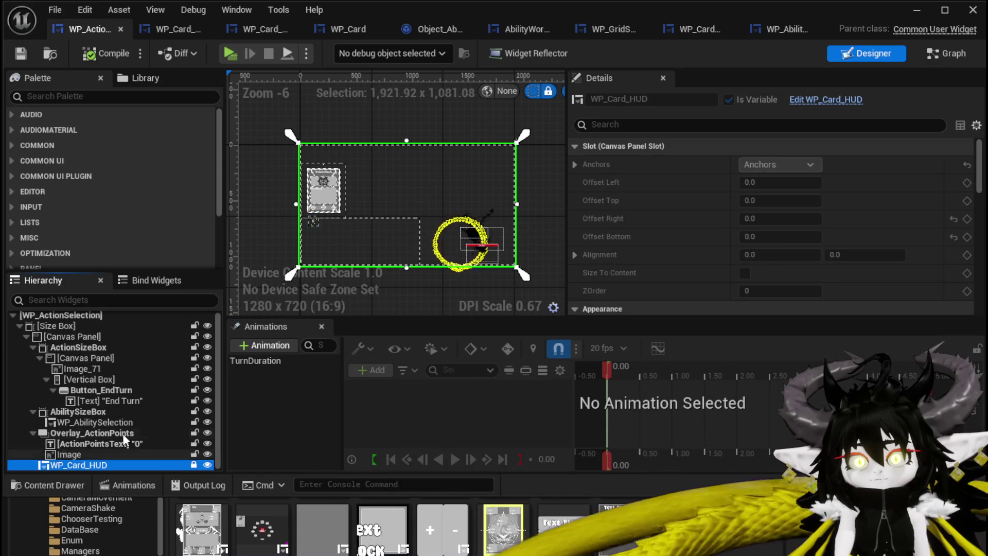
click(161, 34)
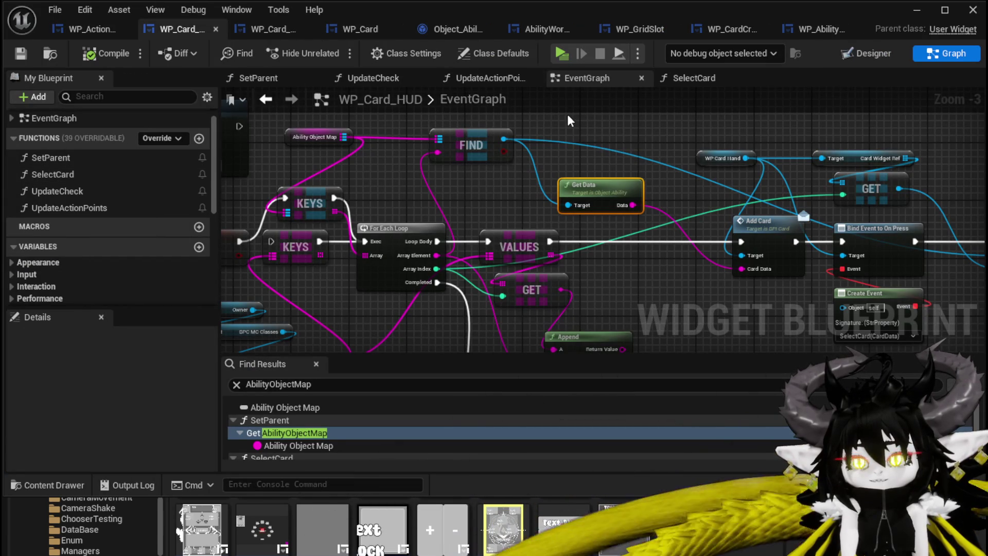
Open the SelectCard graph and rearrange the WP Ability Tool Tipp nodes into view
scroll(556, 123, down, 2)
double_click(91, 173)
scroll(604, 175, up, 2)
drag(819, 210, 907, 212)
drag(667, 227, 587, 240)
drag(471, 148, 735, 133)
mouse_move(921, 187)
mouse_down()
mouse_move(546, 143)
mouse_move(530, 131)
mouse_up()
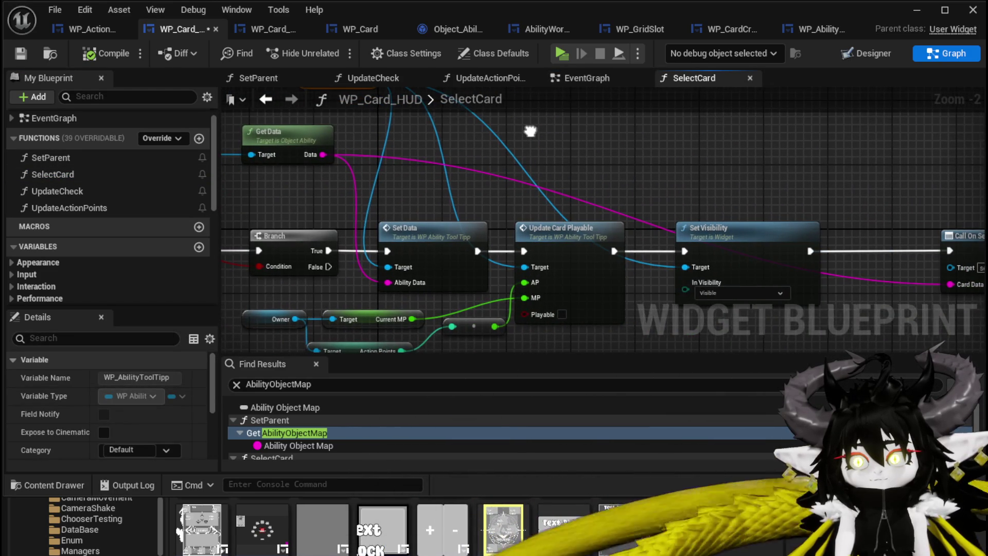
scroll(524, 135, down, 1)
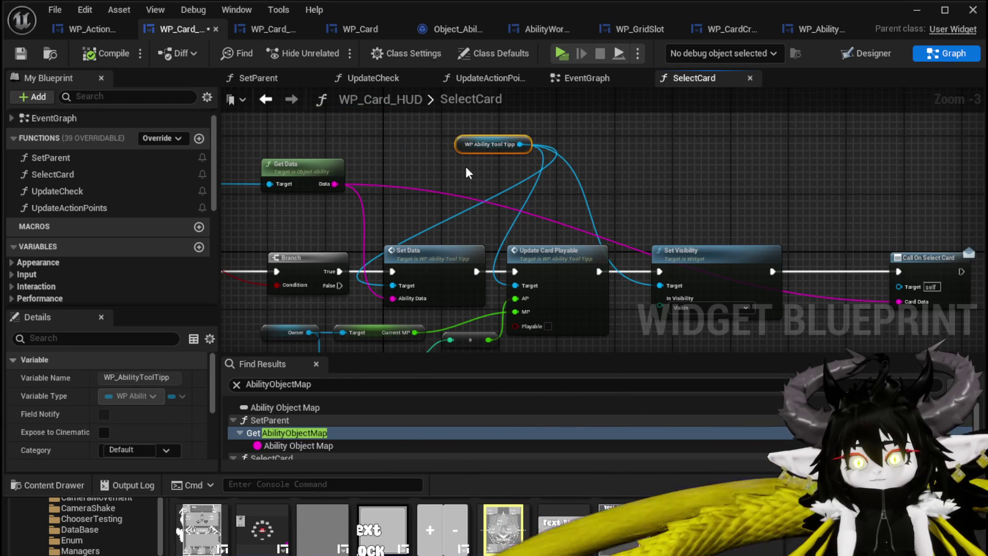
mouse_move(465, 170)
mouse_down()
mouse_move(254, 139)
mouse_move(474, 146)
mouse_up()
scroll(255, 139, down, 1)
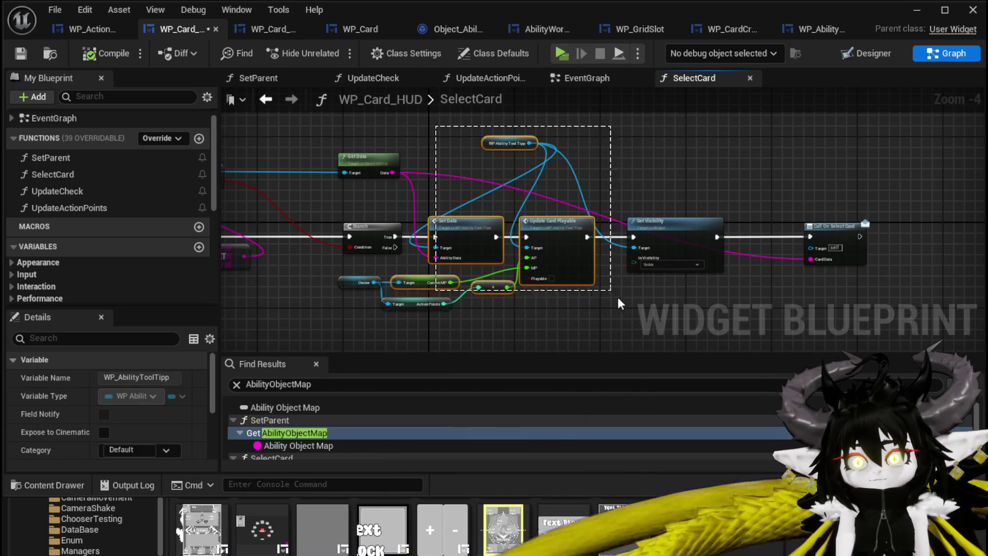
Select the Set Data and Update Card Playable nodes with their Owner and MP inputs and collapse them to a function
drag(611, 295, 664, 302)
drag(340, 328, 426, 279)
right_click(458, 232)
drag(461, 223, 442, 208)
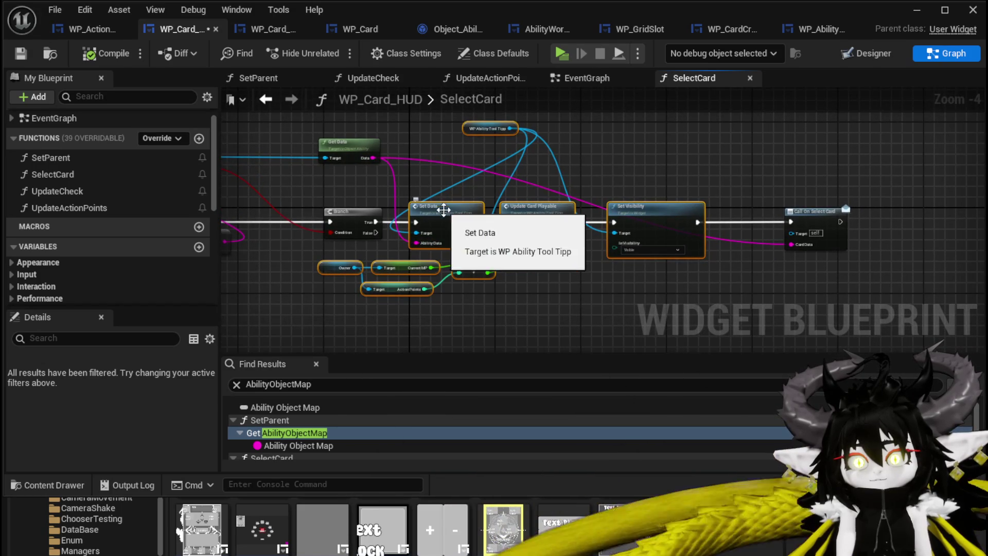
right_click(458, 211)
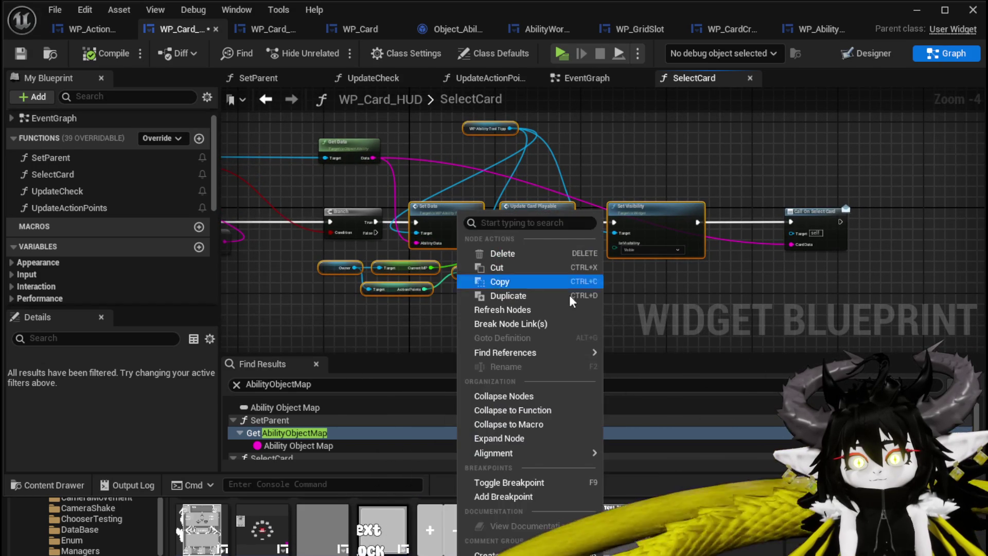
click(535, 412)
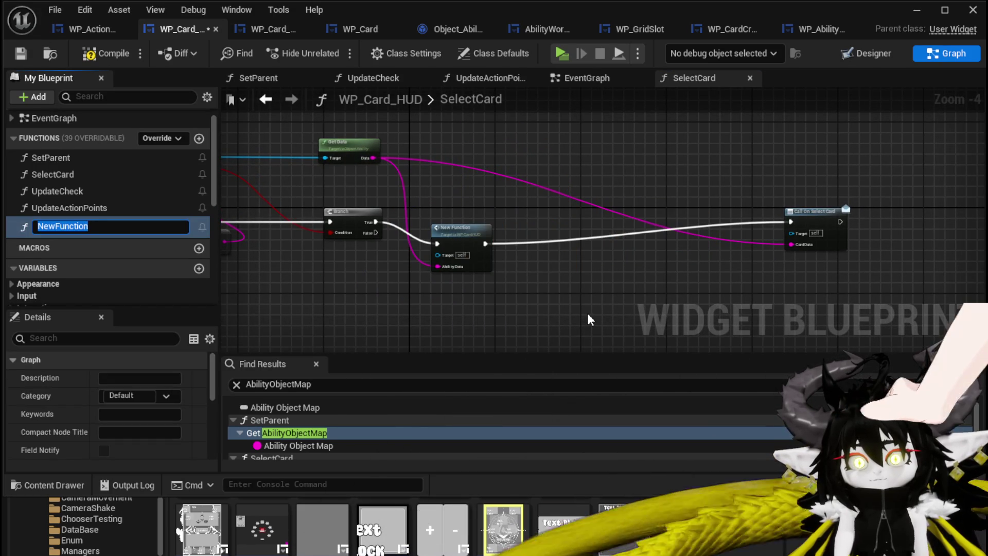
Name the new collapsed function UpdateToolTipp
text(U)
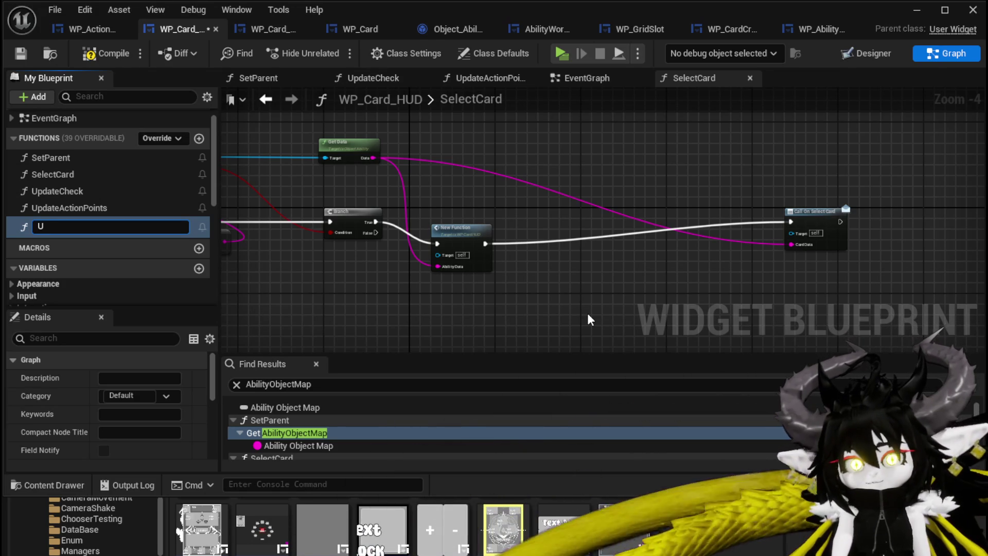
text(pdateToolTipp)
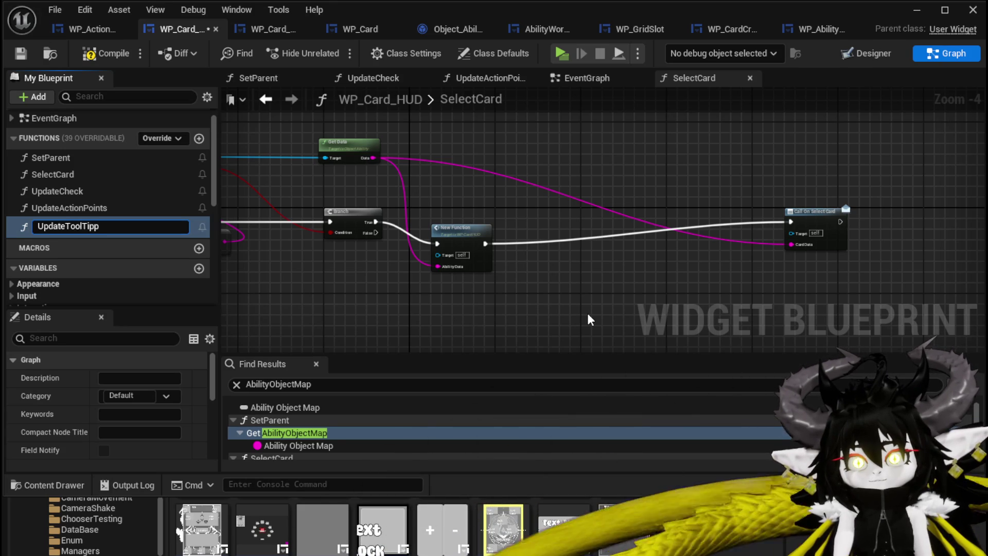
key(Return)
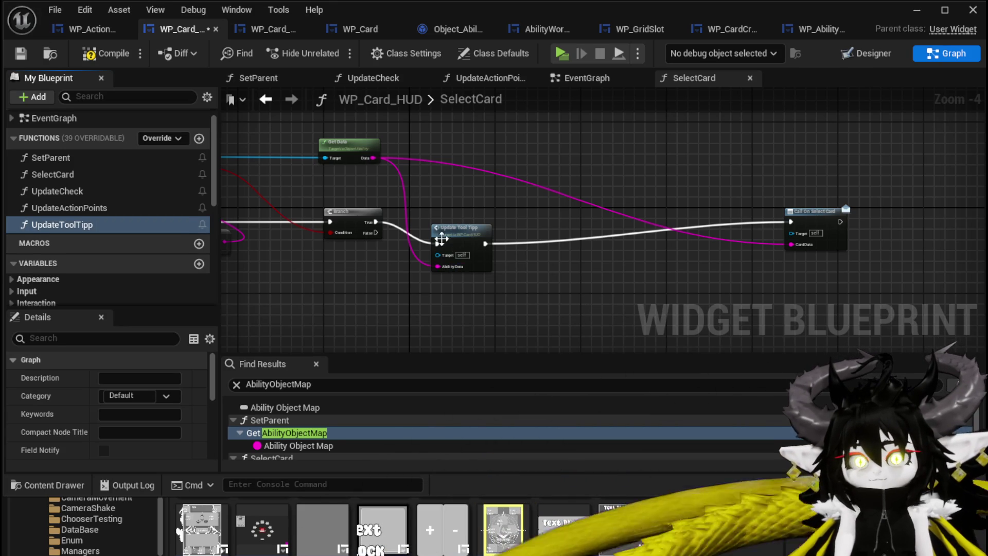
drag(458, 228, 479, 206)
Rename the function to UpdateCardPreview and compile WP_Card_HUD
right_click(75, 227)
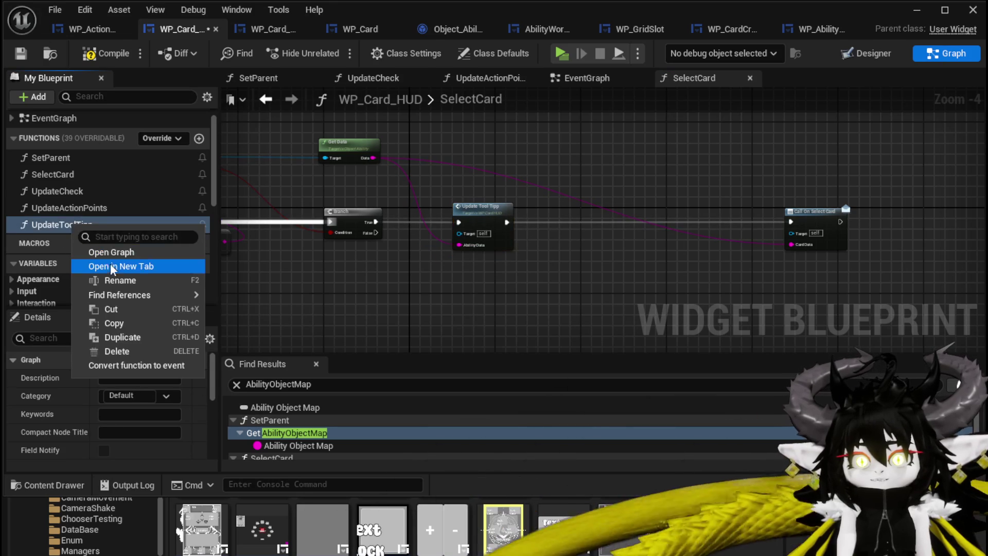
click(122, 282)
text(UpdateC)
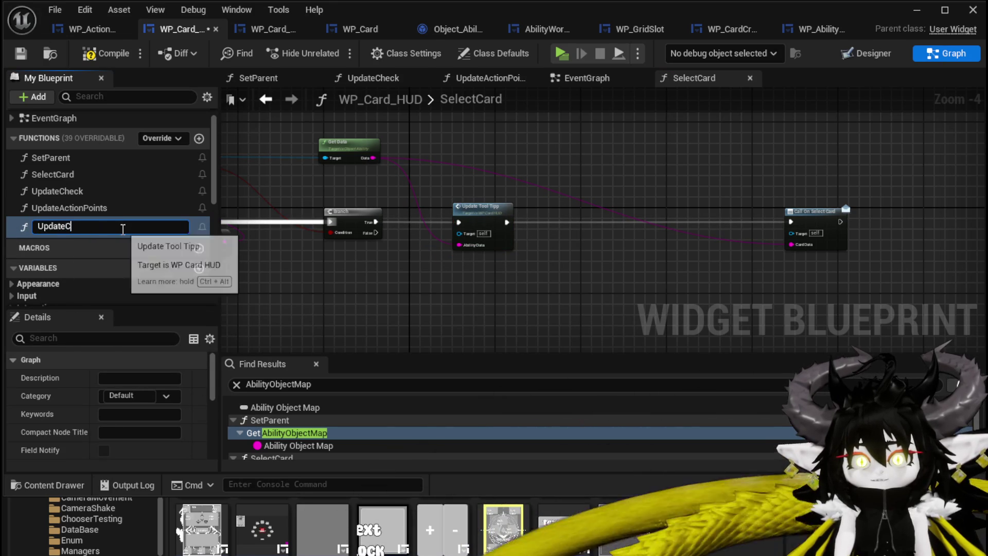
text(ardPre)
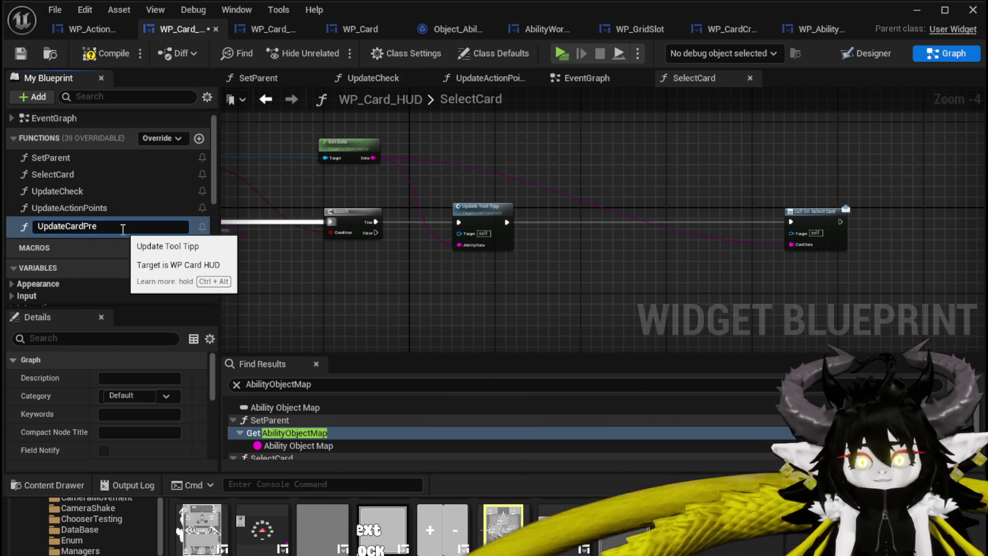
text(view)
key(Return)
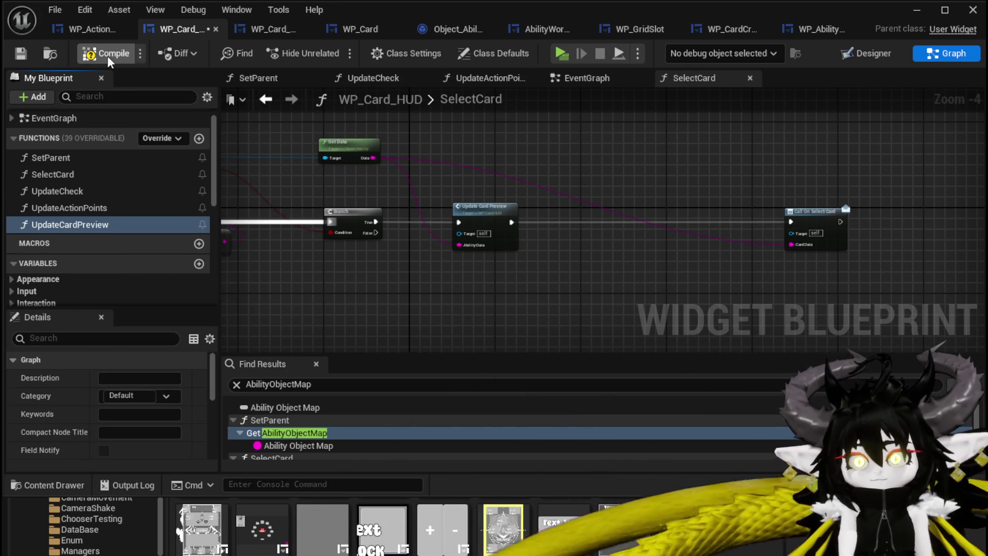
click(108, 60)
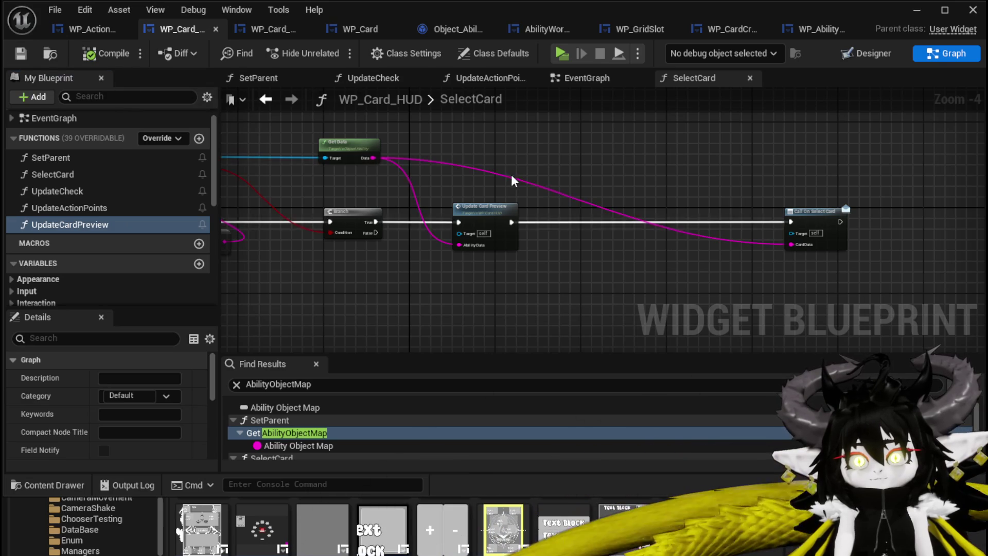
drag(517, 180, 757, 197)
click(108, 29)
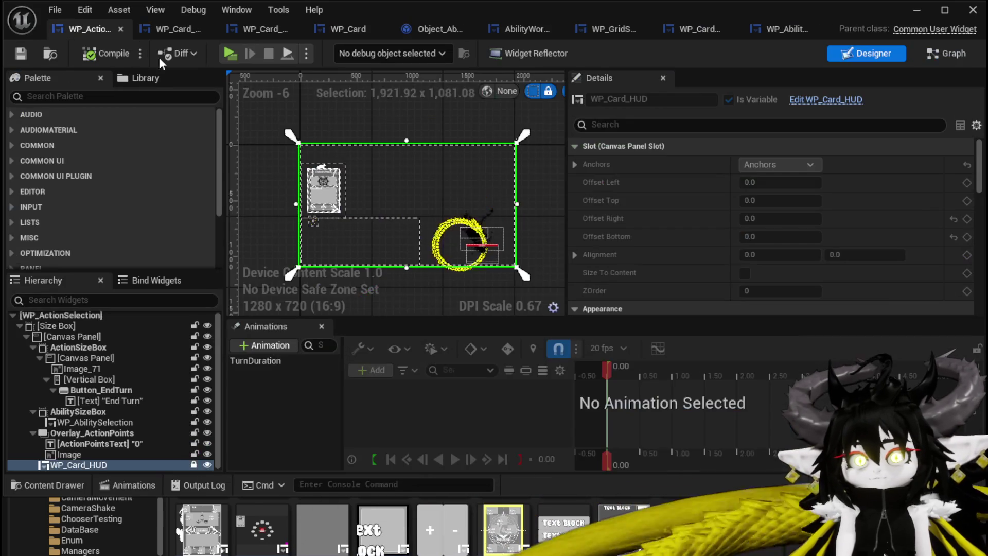
Add a WP Card HUD Update Card Preview call after SET, fed the selected ability as Ability Data
double_click(504, 162)
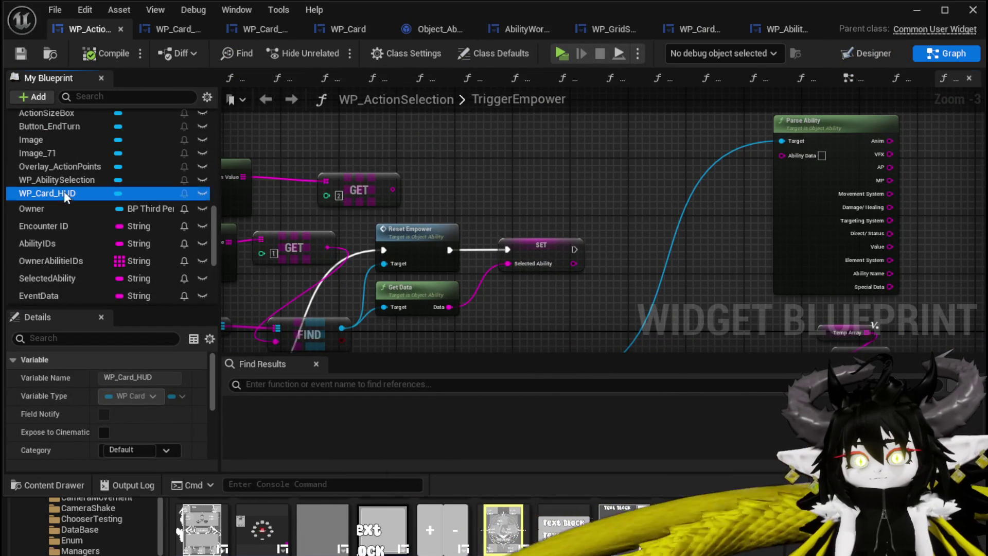
click(421, 153)
drag(377, 135, 482, 152)
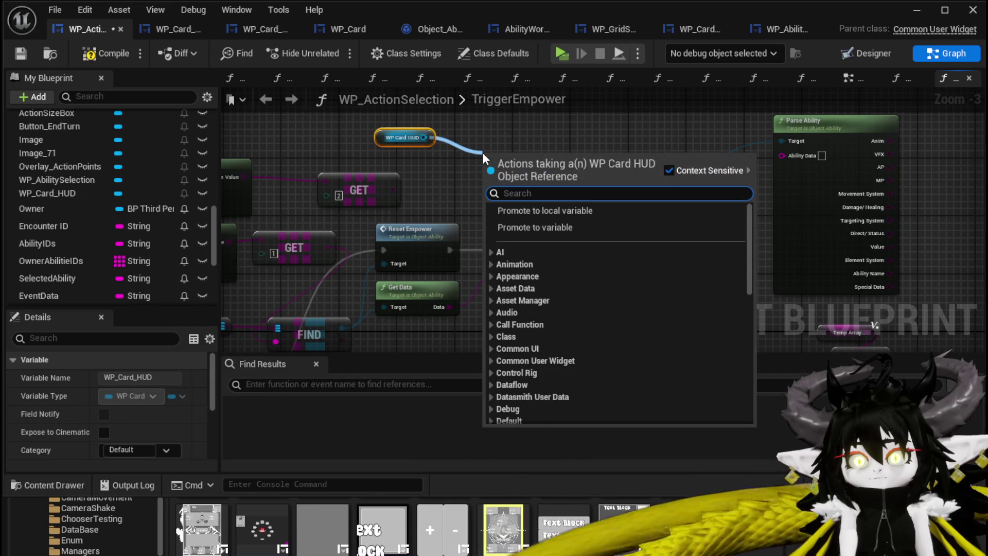
text(Update)
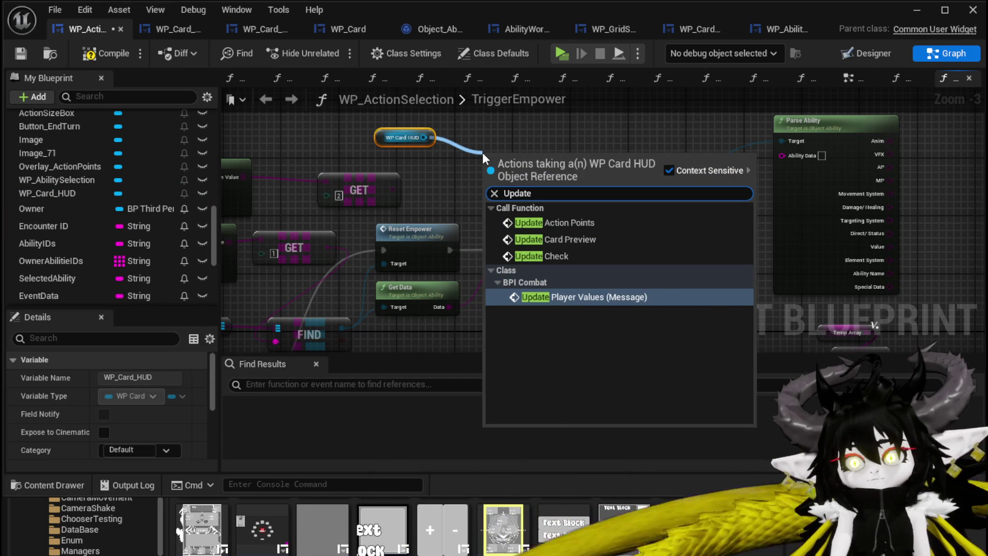
click(575, 239)
drag(559, 195, 641, 245)
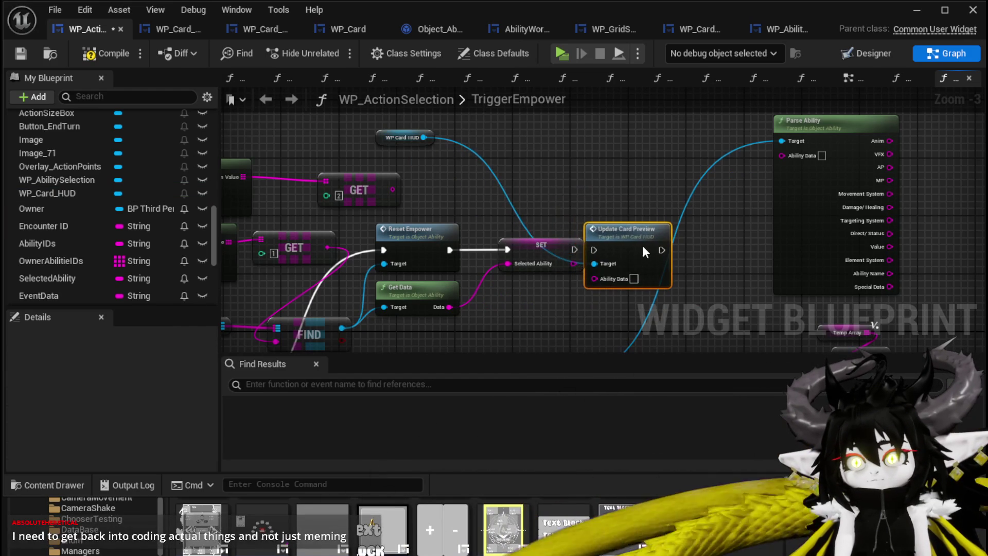
mouse_move(576, 250)
mouse_down()
mouse_move(609, 251)
mouse_move(613, 278)
mouse_up()
drag(538, 246, 509, 246)
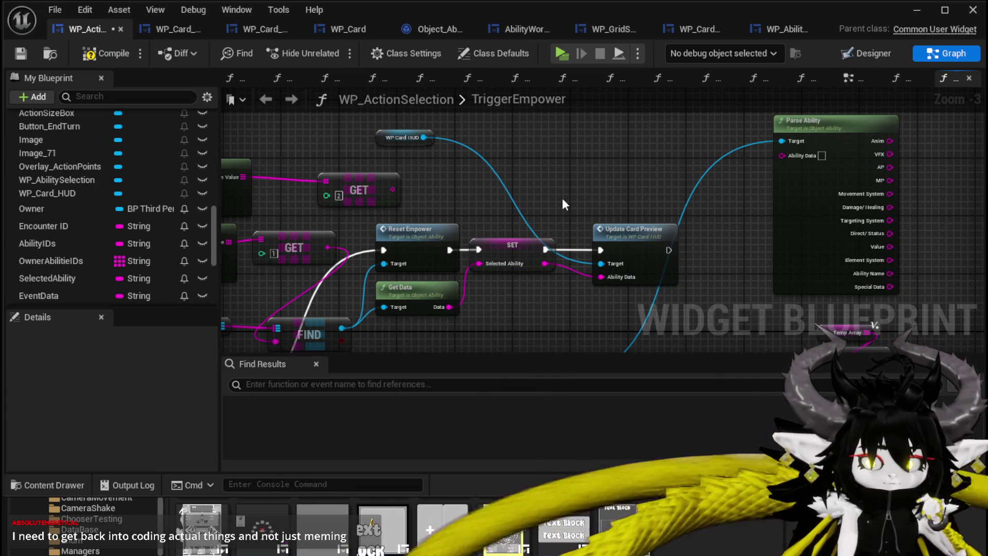
Compile and save WP_ActionSelection, then minimize the blueprint editor
click(108, 54)
click(21, 52)
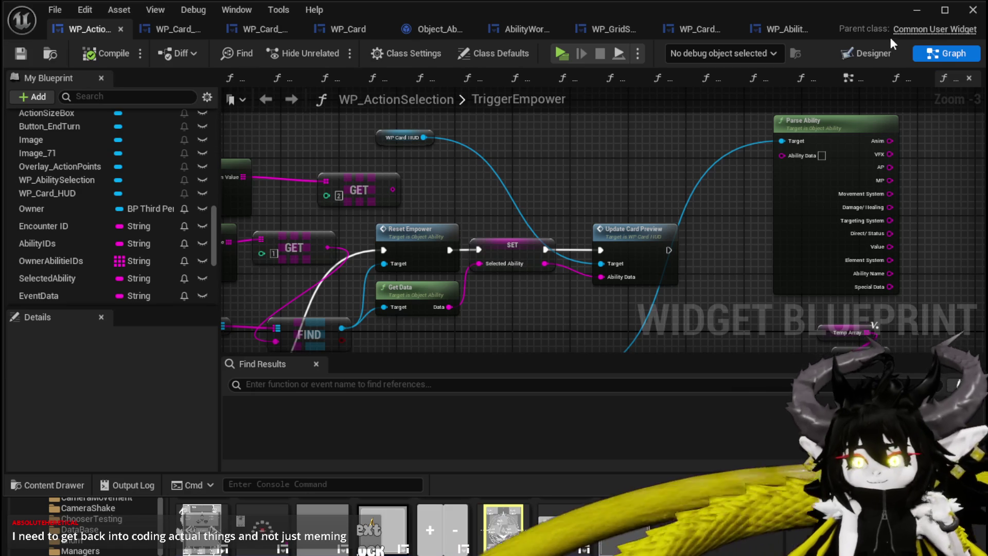
click(908, 14)
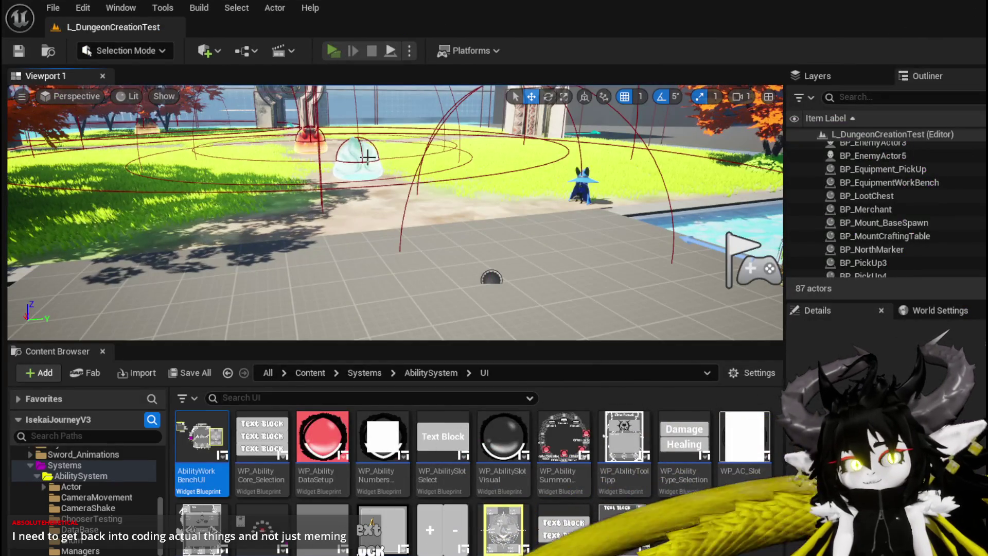
At the workbench, pick the Magic|ChuraMagicSummon|001 ability set and view the Free AIM Fire card
key(w)
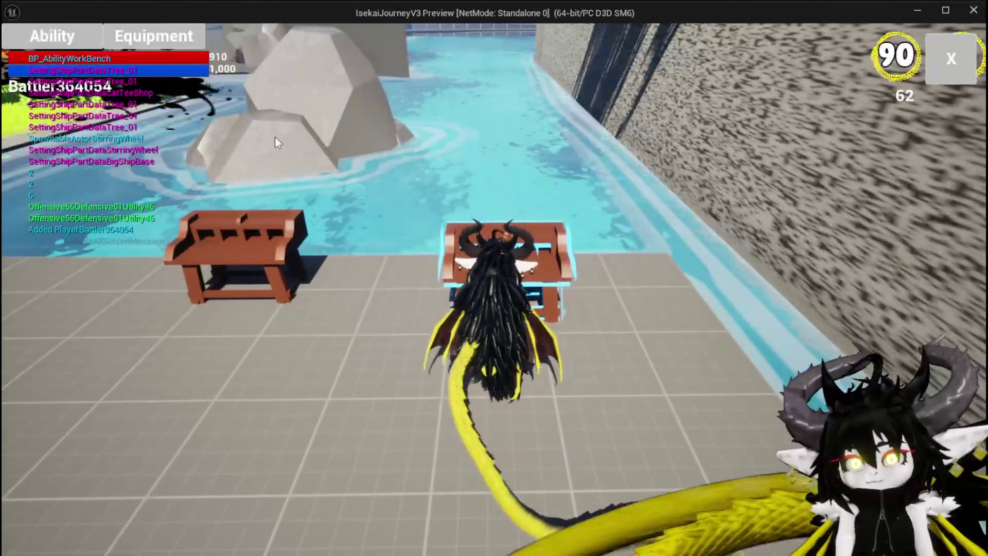
key(e)
click(125, 113)
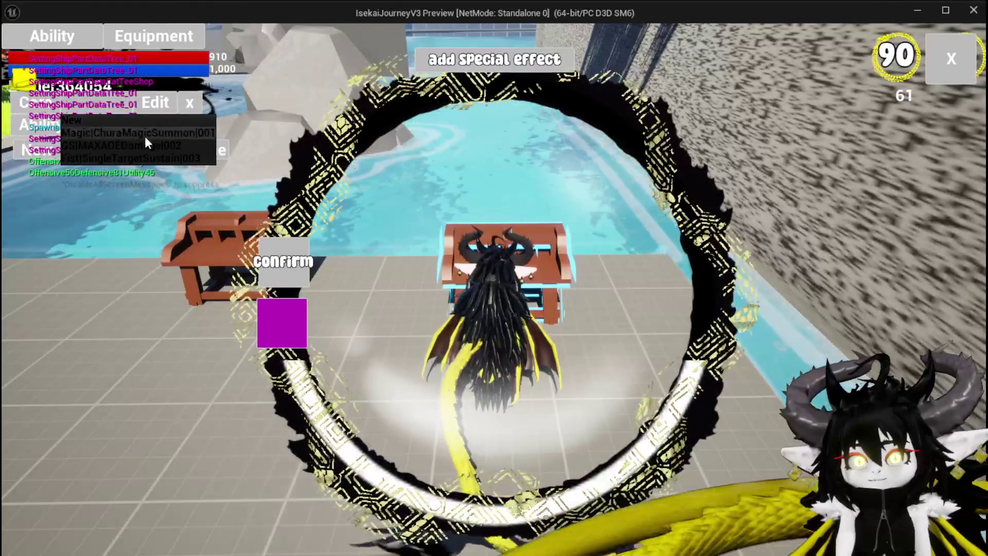
click(144, 134)
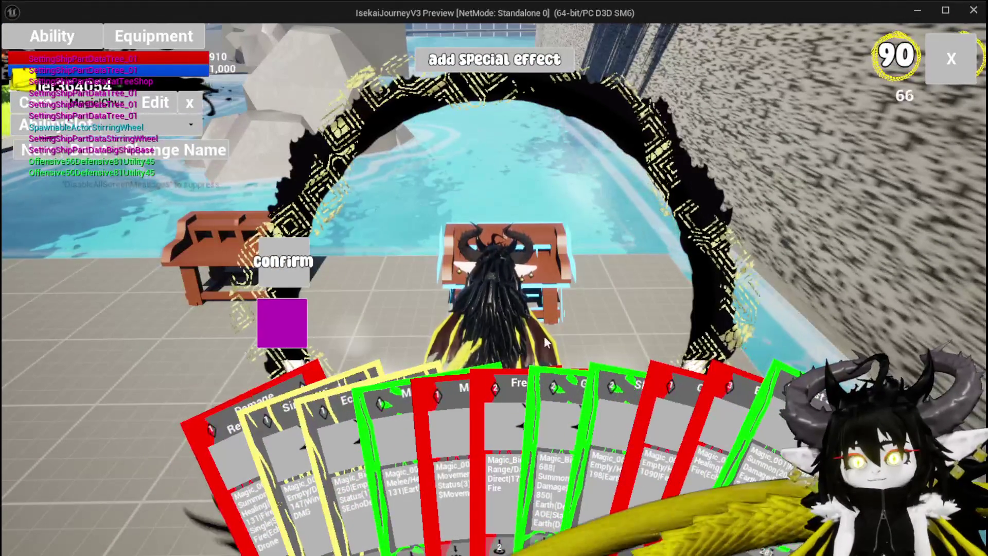
click(534, 413)
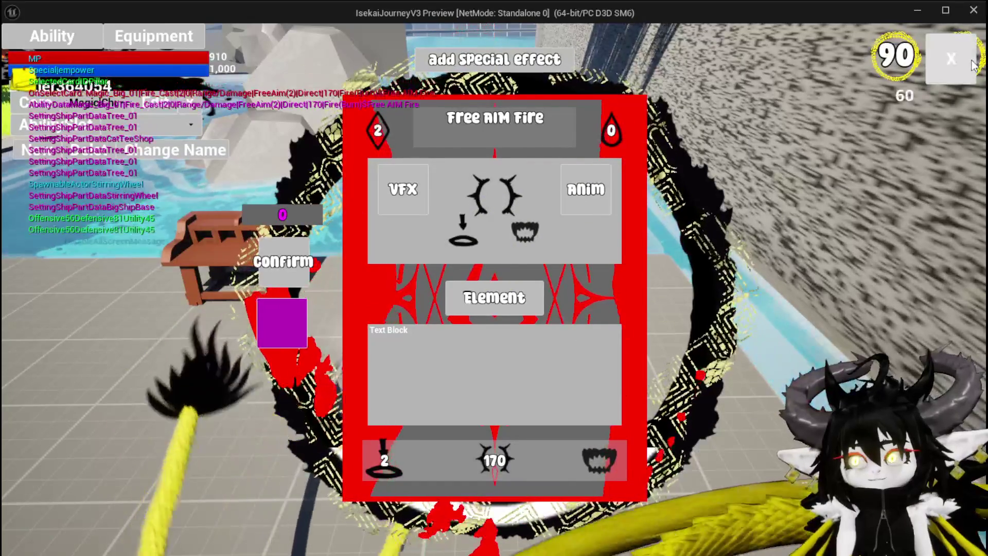
click(929, 69)
Fight the blue slime, cast Free AIM Fire in the arena, then end the game preview
key(w)
key(w)
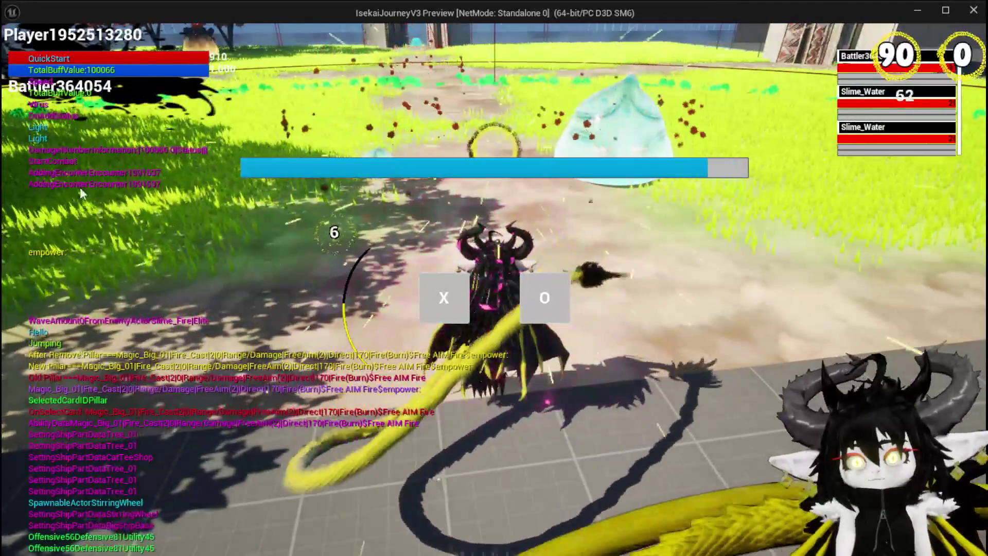
click(437, 292)
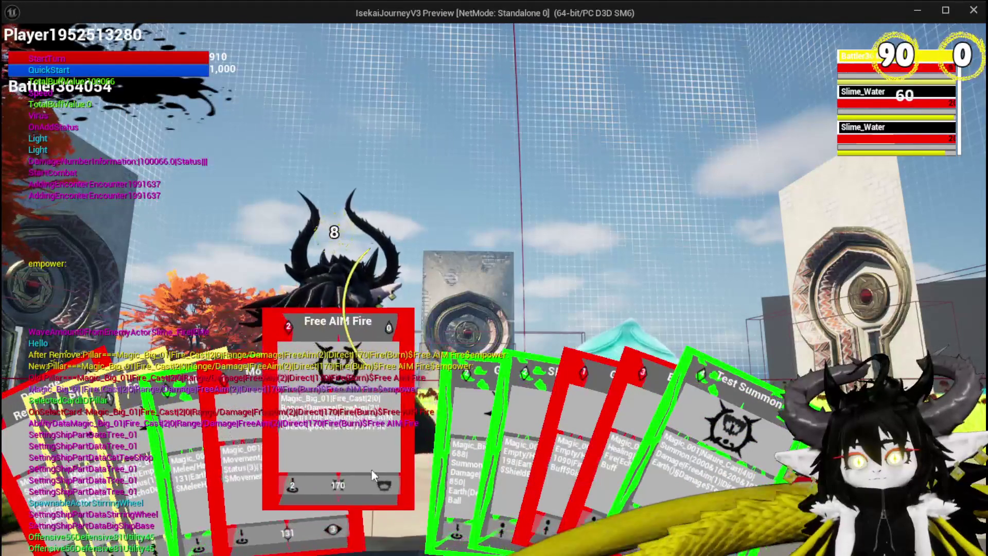
click(34, 480)
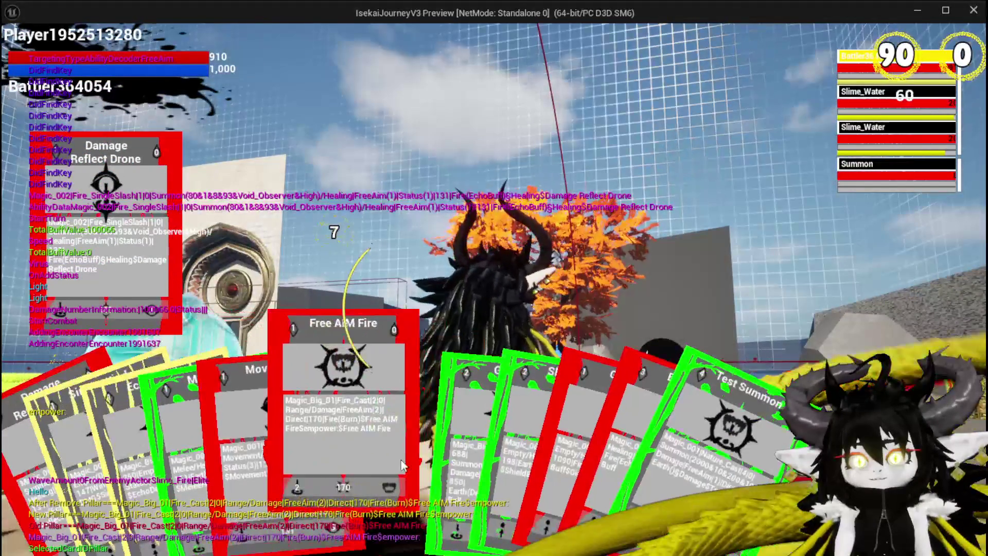
click(397, 463)
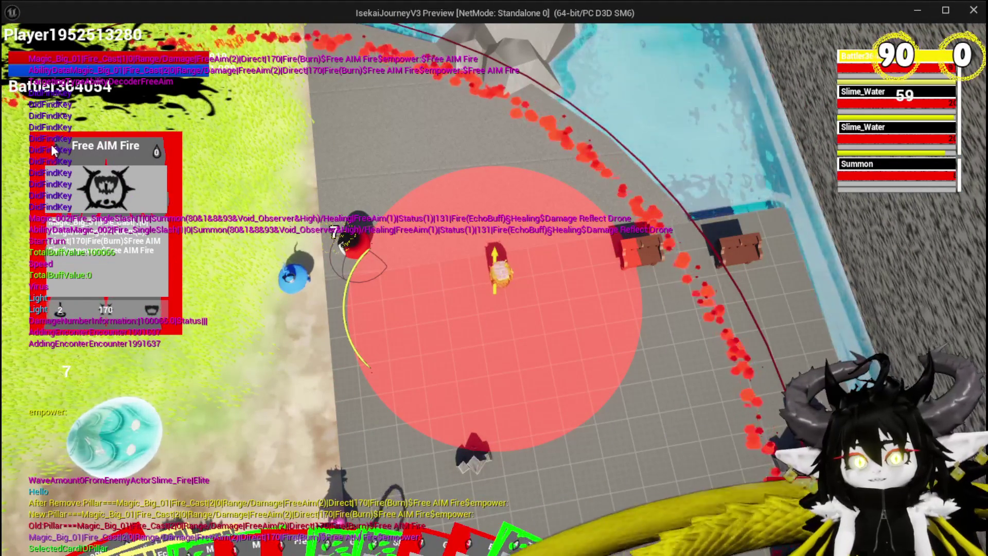
click(326, 230)
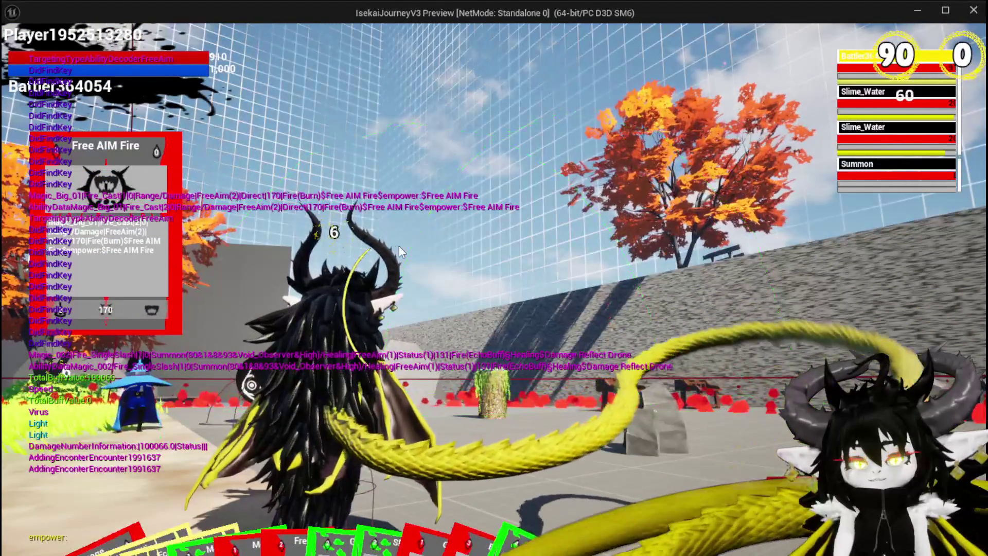
click(399, 246)
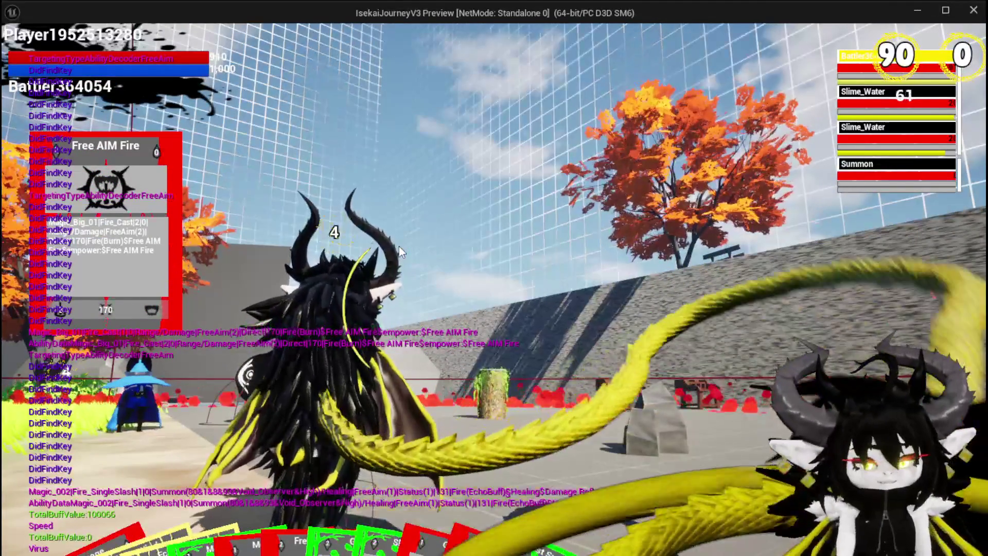
key(Escape)
key(ctrl+s)
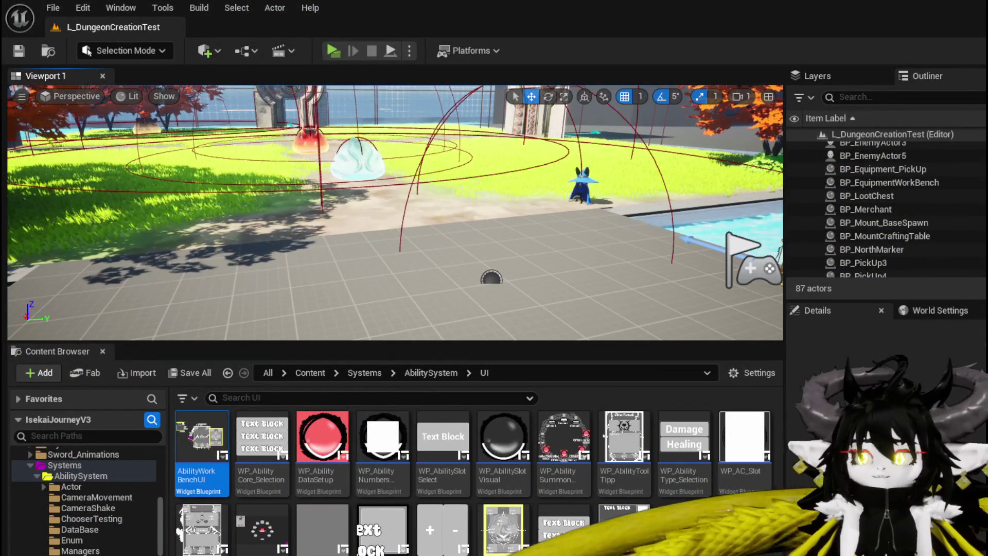
Back in WP_ActionSelection's TriggerEmpower graph, shift the Parse Ability node up-right and save
key(alt+Tab)
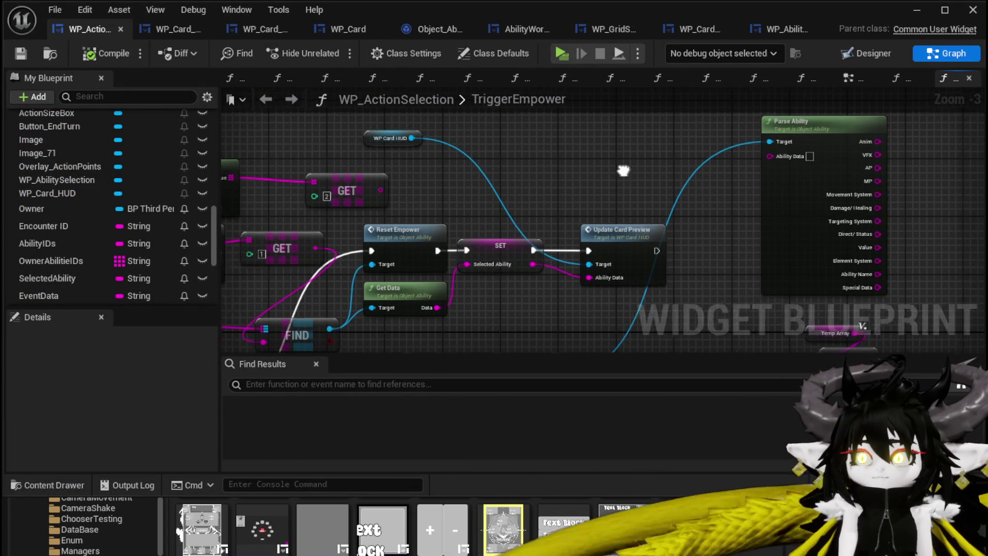
drag(628, 150, 829, 189)
drag(594, 223, 633, 149)
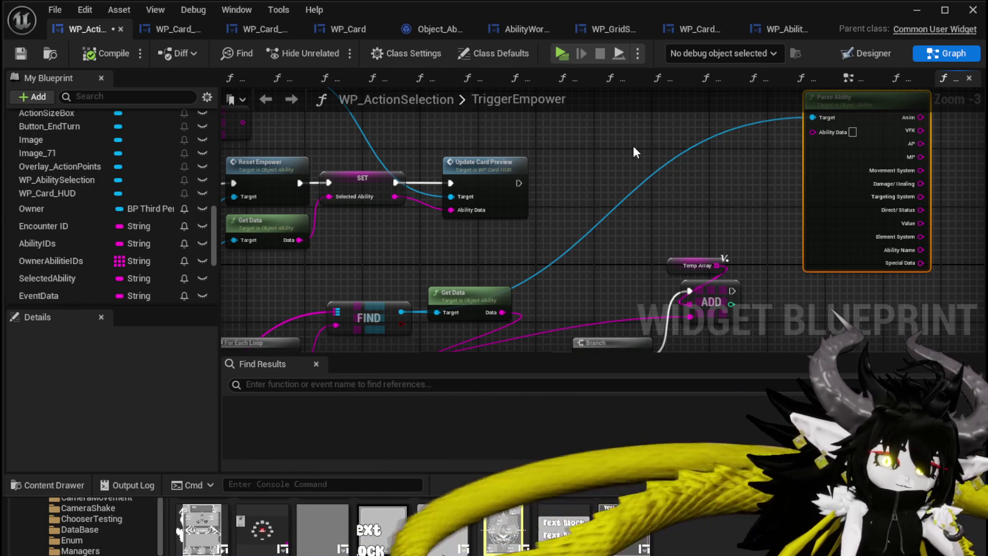
click(613, 153)
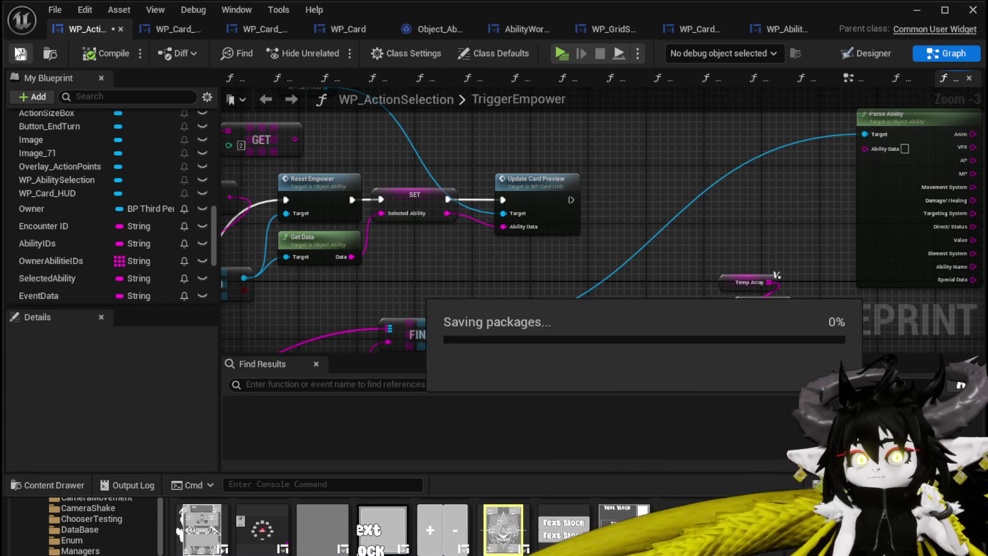
Reposition the Parse Ability node and move the Temp Array and ADD nodes down-right
mouse_move(734, 172)
mouse_down()
mouse_move(669, 188)
mouse_move(694, 177)
mouse_move(820, 178)
mouse_up()
drag(593, 251, 610, 289)
click(567, 218)
drag(503, 258, 702, 261)
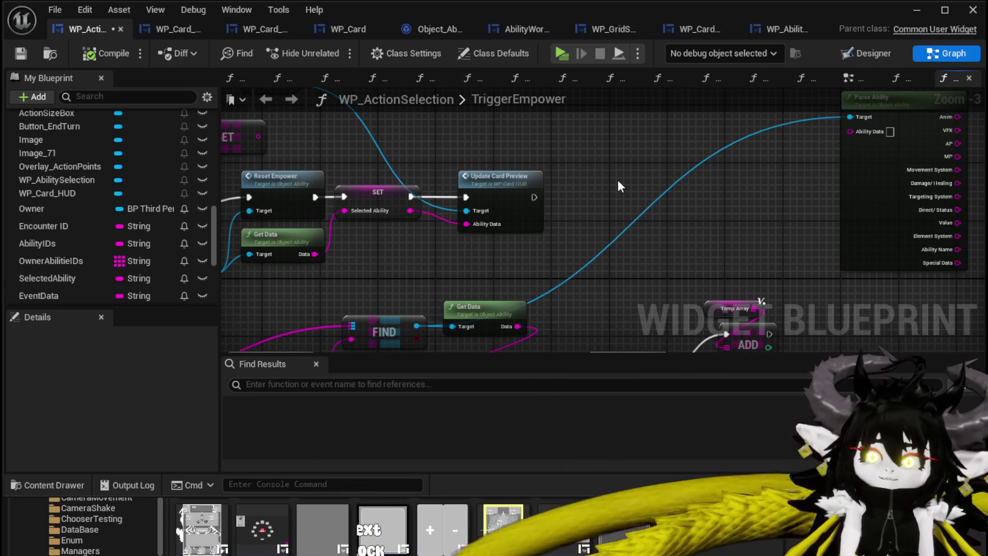
Place WP Card HUD beside Update Card Preview, move GET [2] and Parse Into Array up-left, and save
mouse_move(620, 171)
mouse_down()
mouse_move(597, 204)
mouse_move(545, 223)
mouse_move(685, 215)
mouse_up()
drag(401, 140, 577, 183)
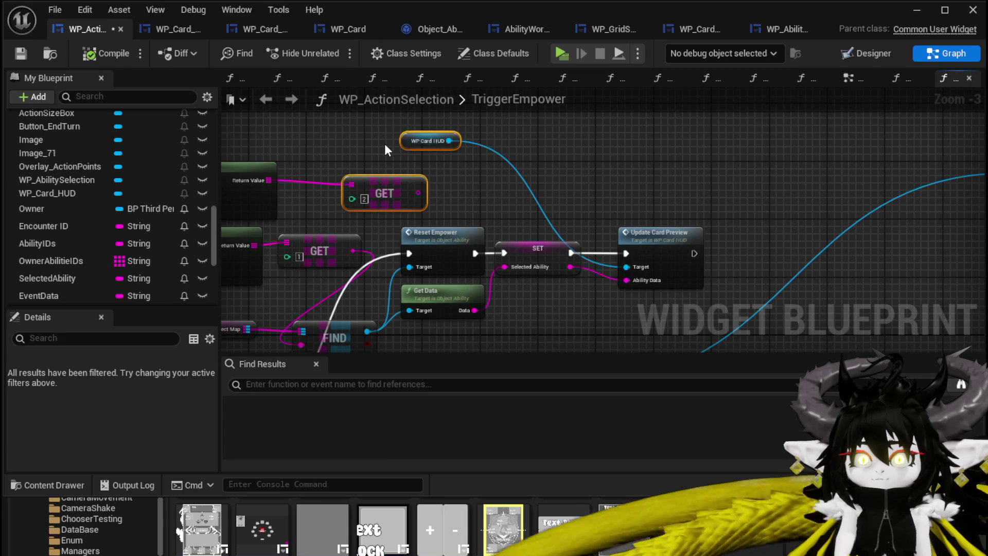
mouse_move(424, 142)
mouse_down()
mouse_move(540, 162)
mouse_move(655, 215)
mouse_up()
drag(655, 214, 734, 204)
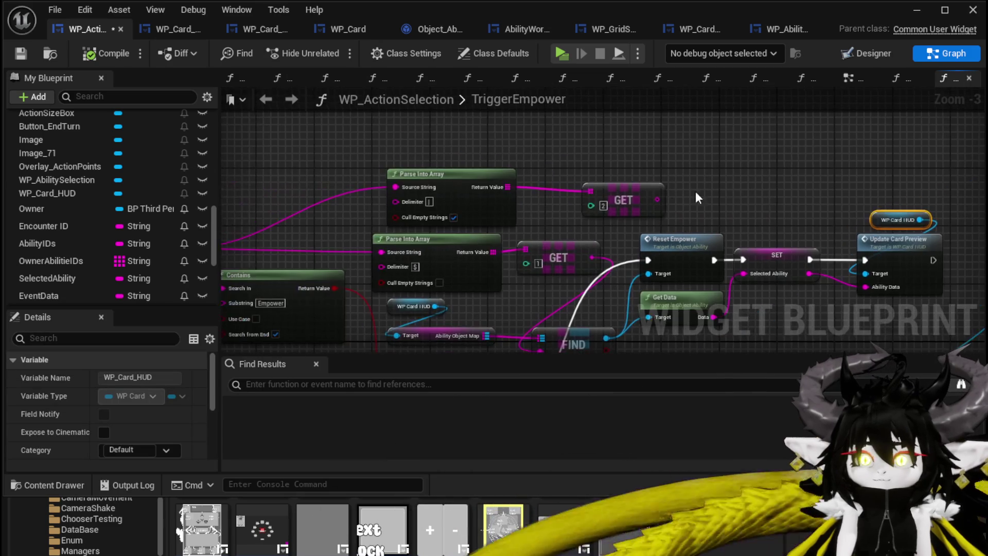
click(735, 204)
shift+click(502, 170)
mouse_move(597, 192)
mouse_down()
mouse_move(551, 143)
mouse_move(573, 164)
mouse_up()
mouse_move(759, 190)
mouse_down()
mouse_move(486, 164)
mouse_move(558, 182)
mouse_move(663, 189)
mouse_up()
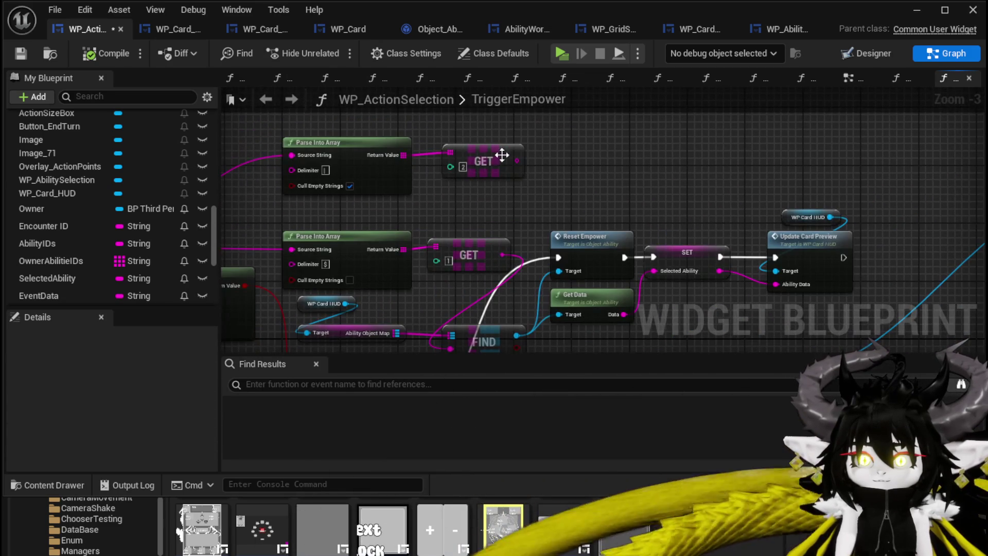
drag(756, 199, 454, 165)
click(21, 53)
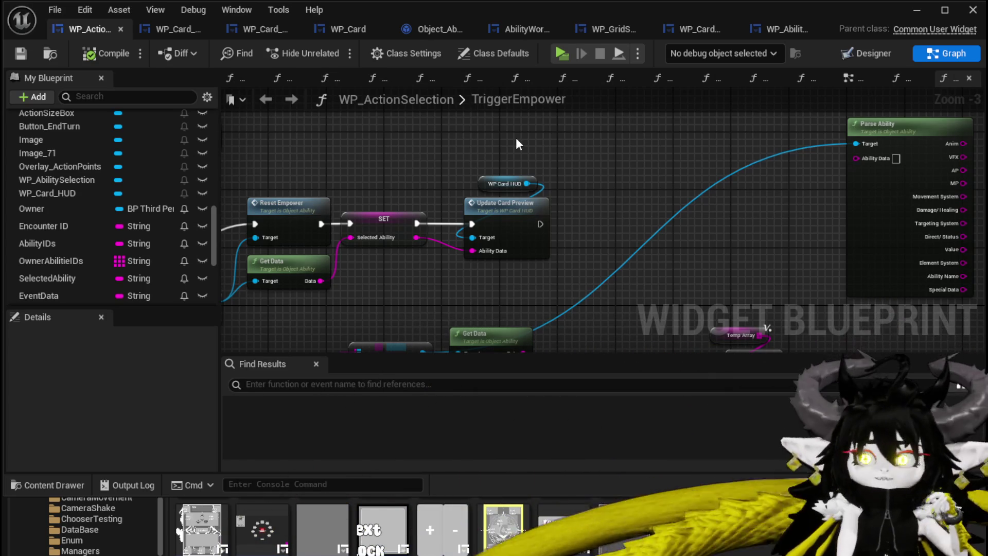
Nudge the WP Card HUD node up-left, save WP_ActionSelection, and go to WP_Card_Hand's EventGraph
mouse_move(516, 137)
mouse_down()
mouse_move(345, 131)
mouse_move(611, 159)
mouse_up()
drag(492, 181, 484, 165)
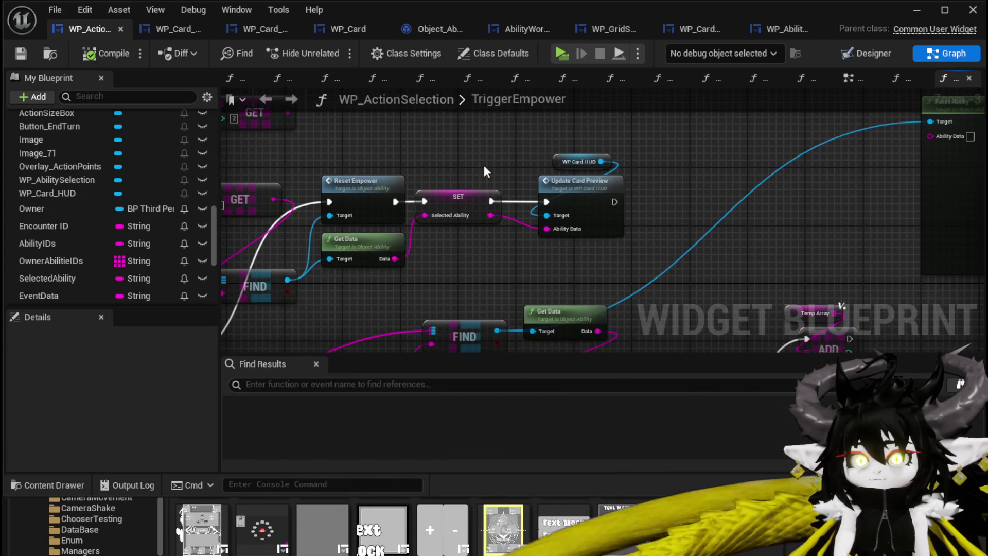
drag(573, 160, 550, 153)
click(415, 144)
key(ctrl+s)
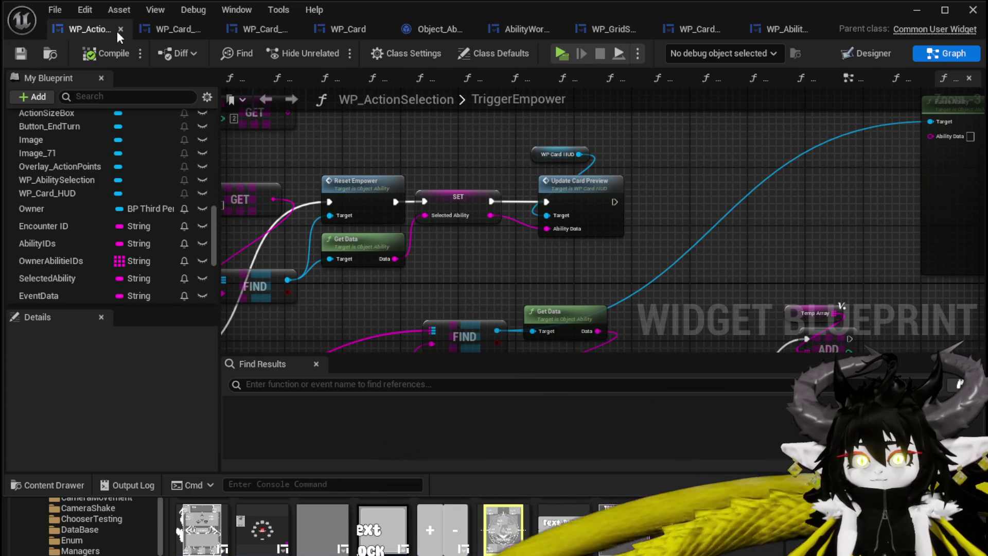
click(239, 30)
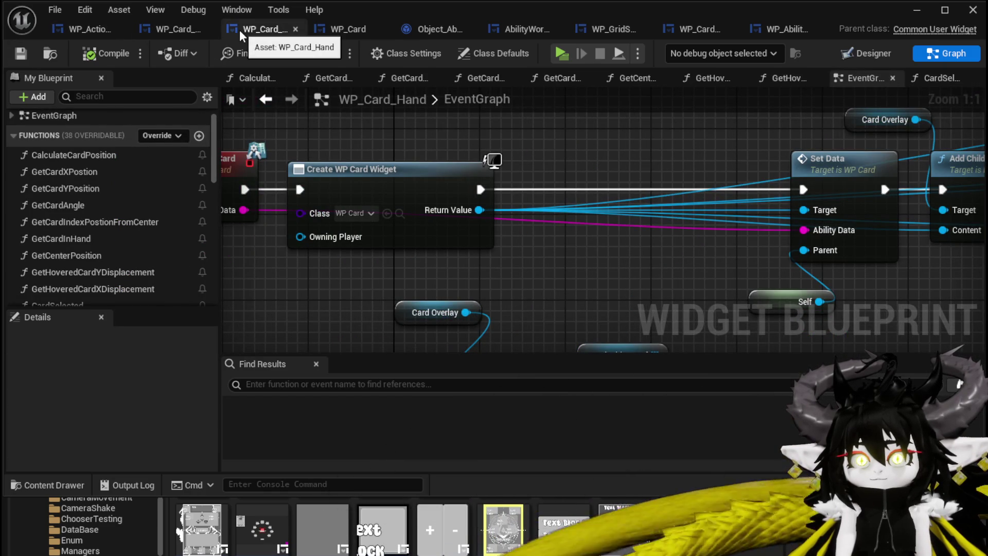
Look over TextBlock_AbilityCost in WP_AbilityToolTipp's Designer, then show its UpdateCardPlayable graph
click(780, 30)
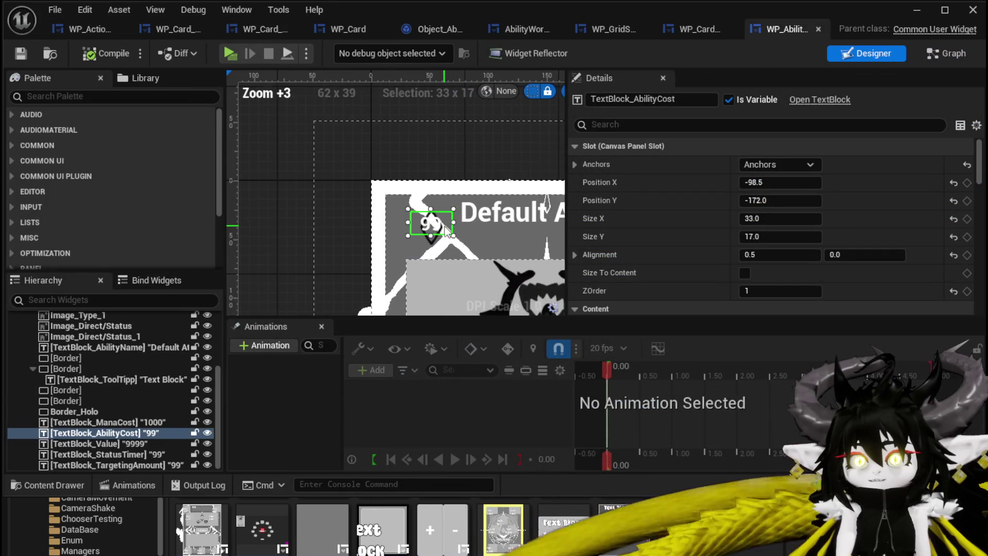
scroll(447, 230, up, 4)
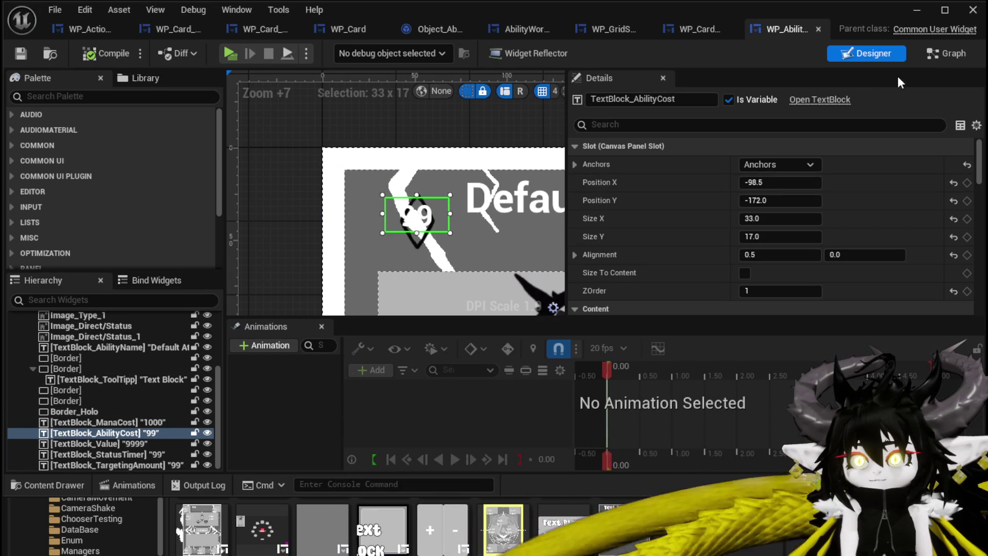
click(946, 53)
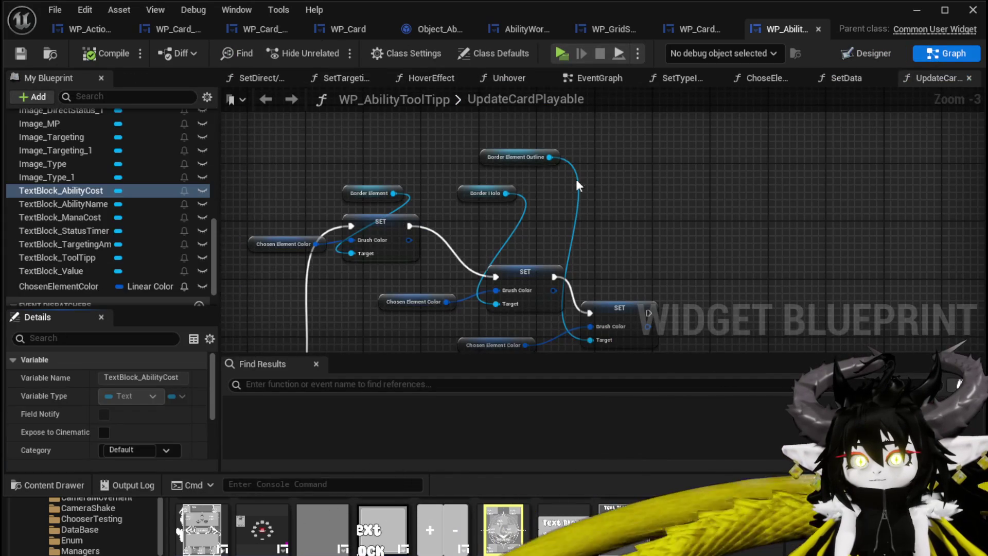
scroll(531, 201, down, 2)
mouse_move(577, 242)
mouse_down()
mouse_move(608, 207)
mouse_move(505, 223)
mouse_move(495, 193)
mouse_up()
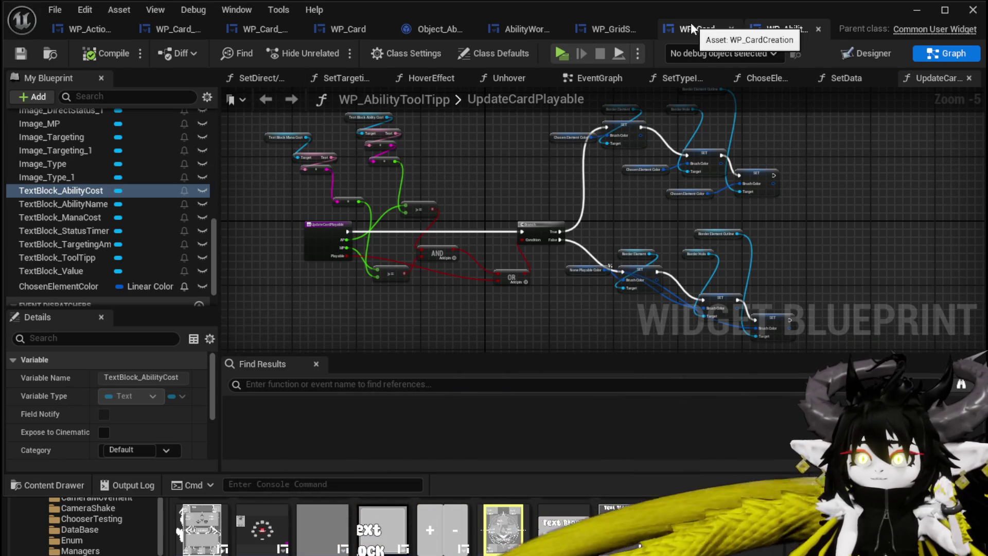
drag(860, 133, 791, 136)
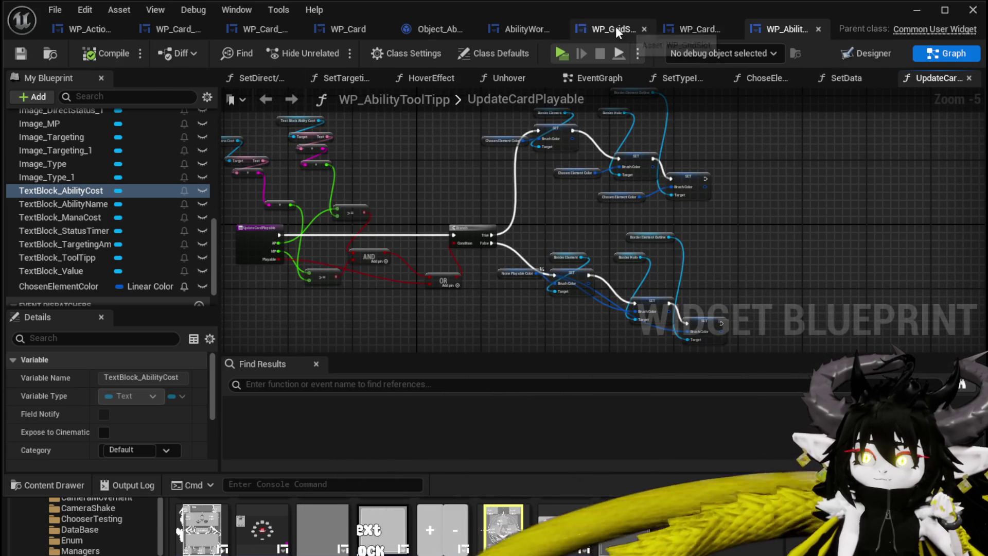
click(81, 34)
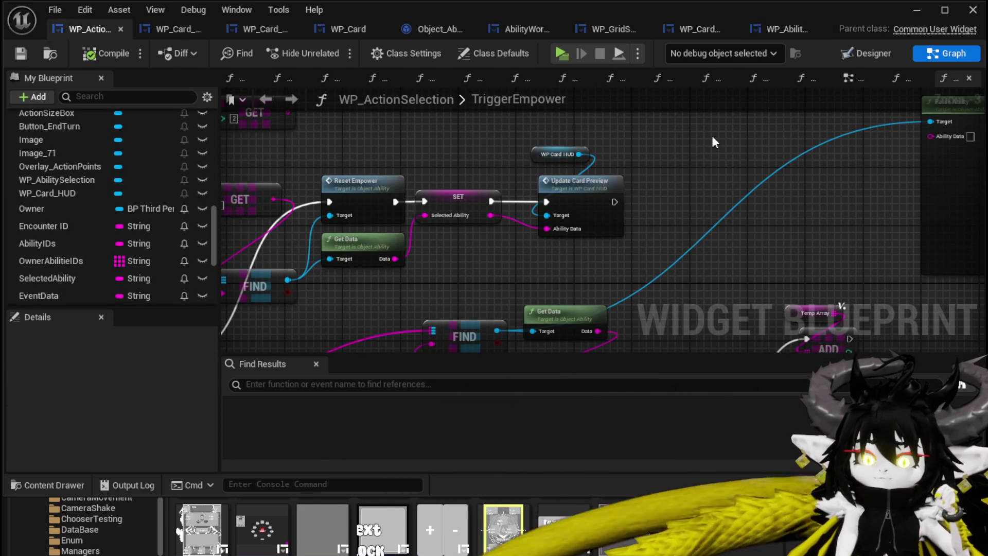
Select the SET node in TriggerEmpower, save WP_ActionSelection, then bring up WP_Card_HUD's SelectCard graph
click(462, 197)
drag(491, 167, 387, 171)
click(568, 163)
click(21, 53)
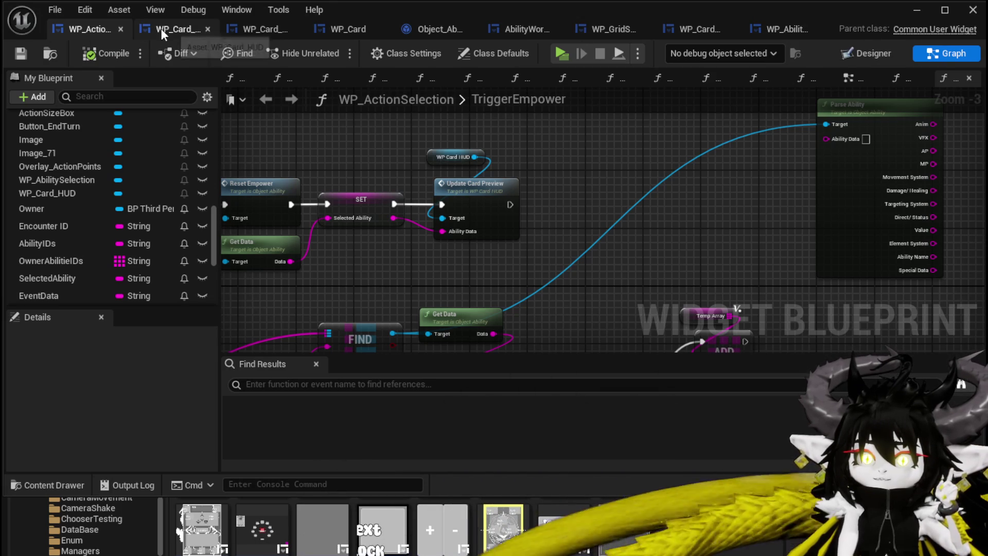
drag(521, 118, 524, 144)
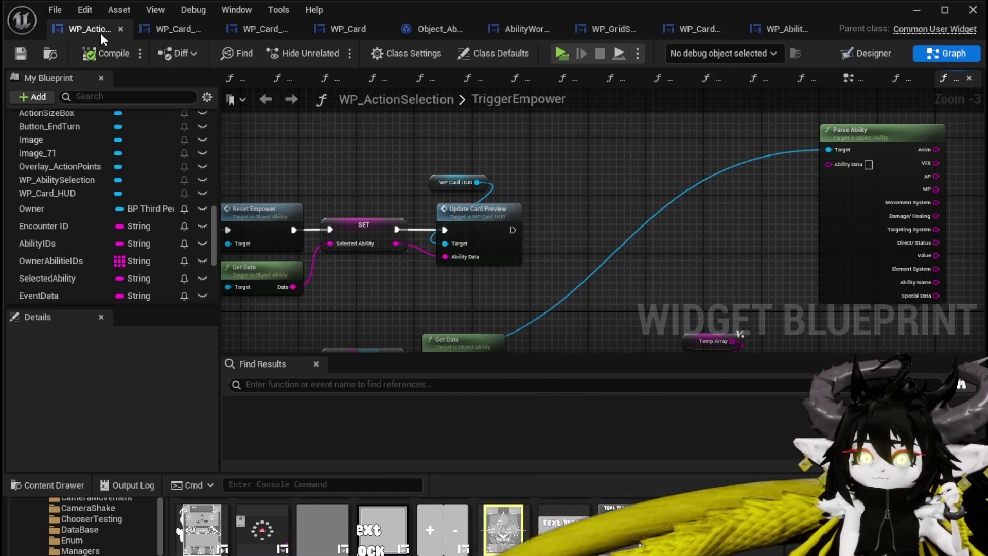
click(169, 30)
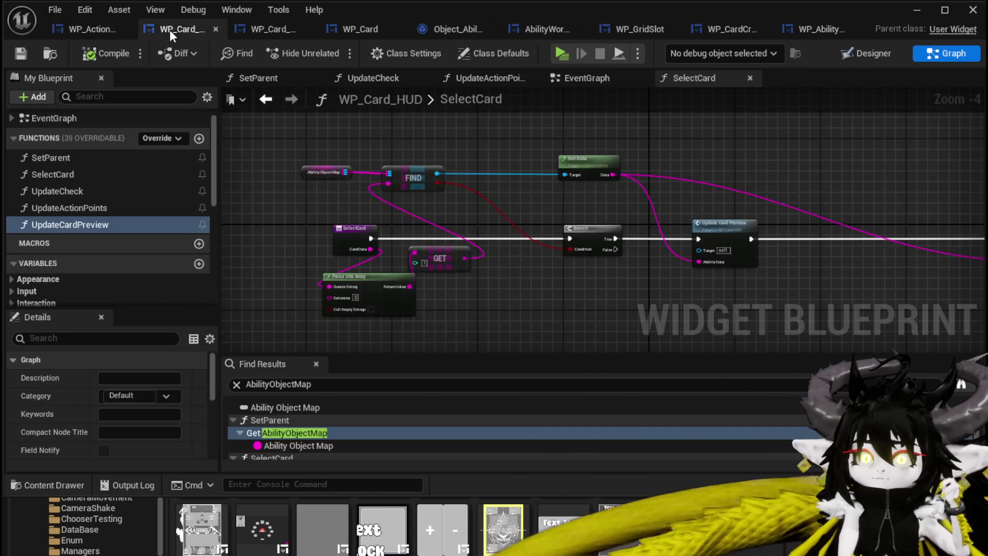
Review SelectCard, WP_Card_Hand's EventGraph and TriggerEmpower, ending on AbilityWorkBenchUI's SelectSpecial graph
mouse_move(724, 211)
mouse_down()
mouse_move(429, 168)
mouse_move(631, 163)
mouse_up()
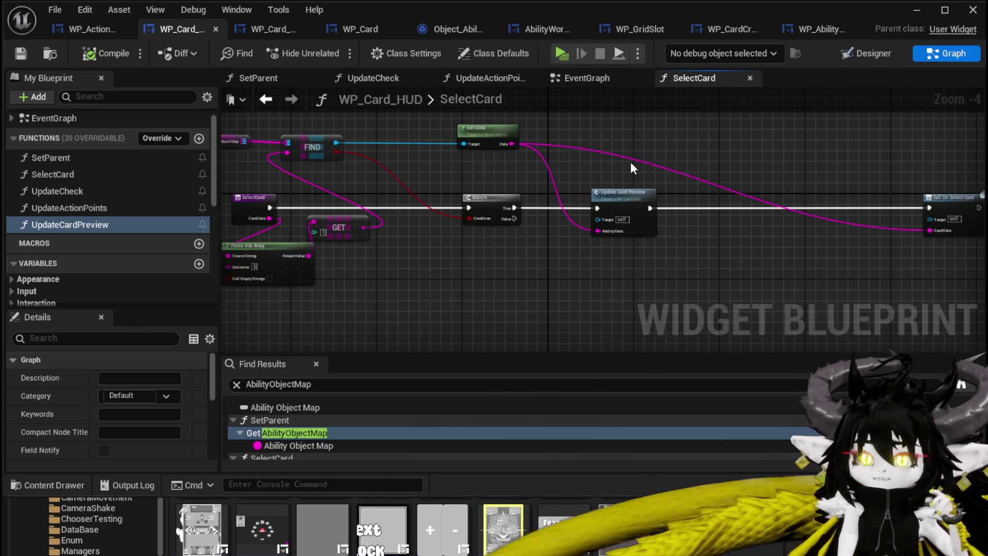
click(282, 31)
scroll(596, 166, down, 5)
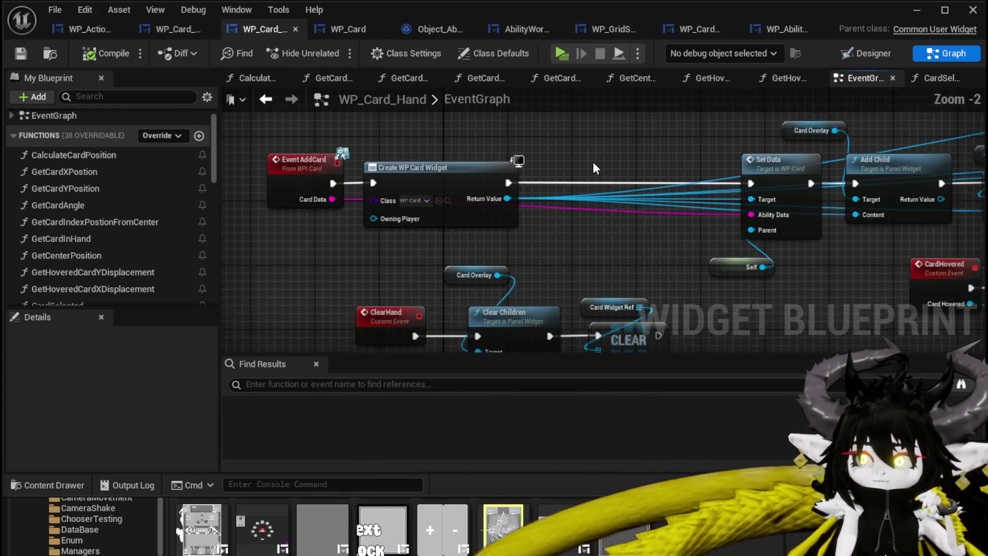
mouse_move(496, 154)
mouse_down()
mouse_move(280, 199)
mouse_move(470, 180)
mouse_up()
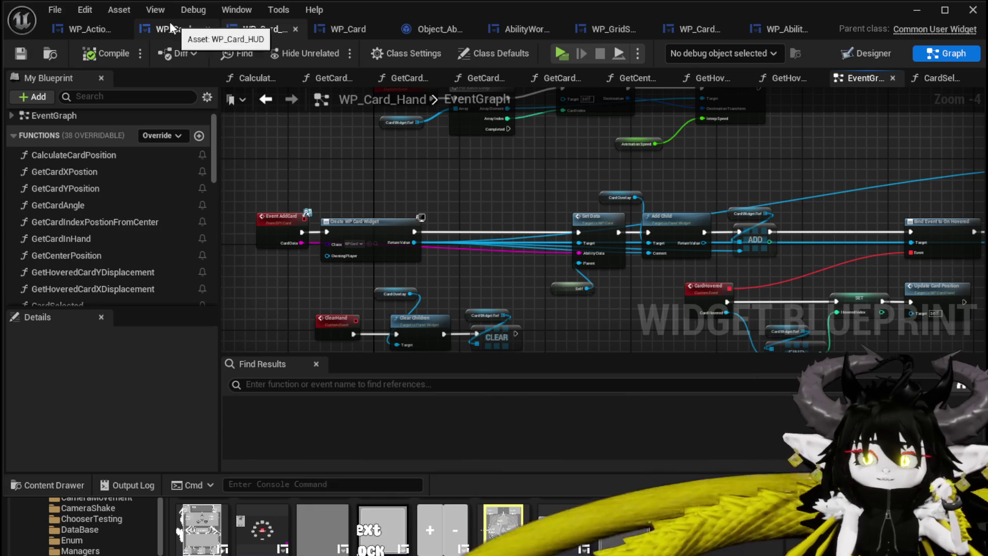
click(66, 27)
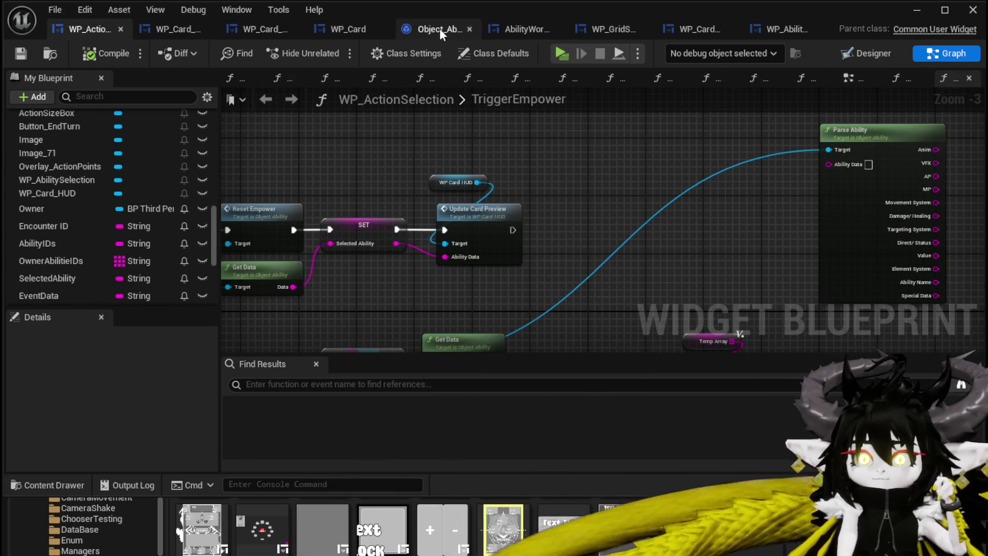
click(496, 30)
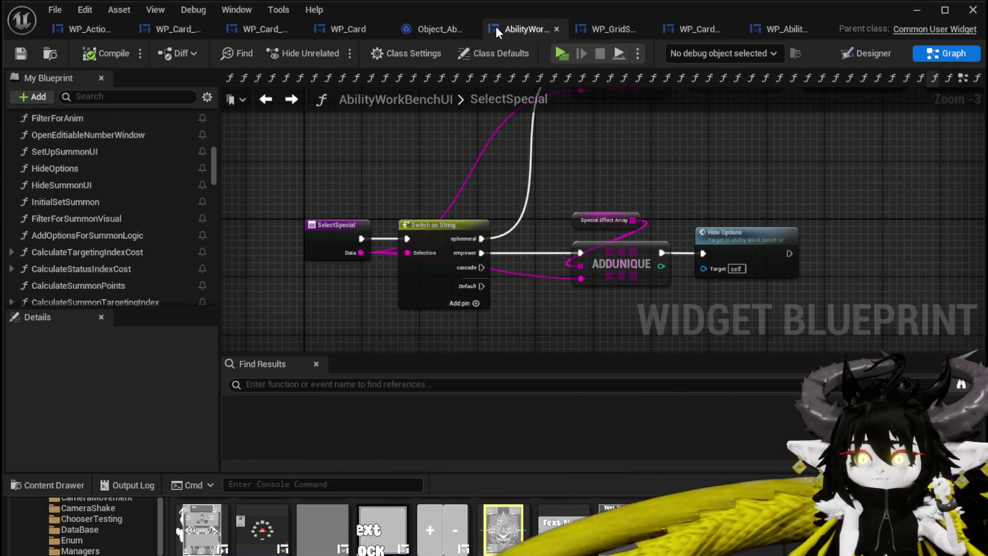
drag(647, 162, 487, 150)
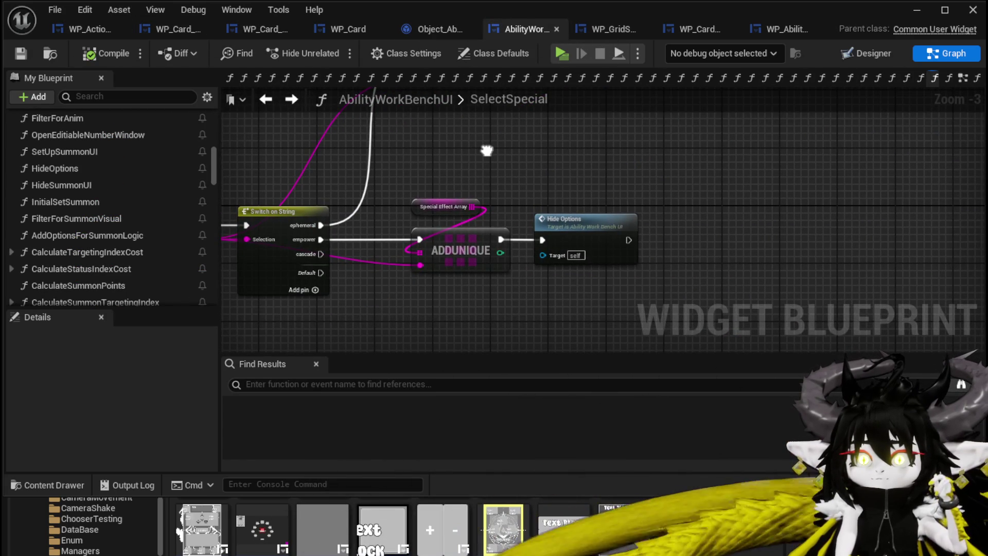
click(503, 295)
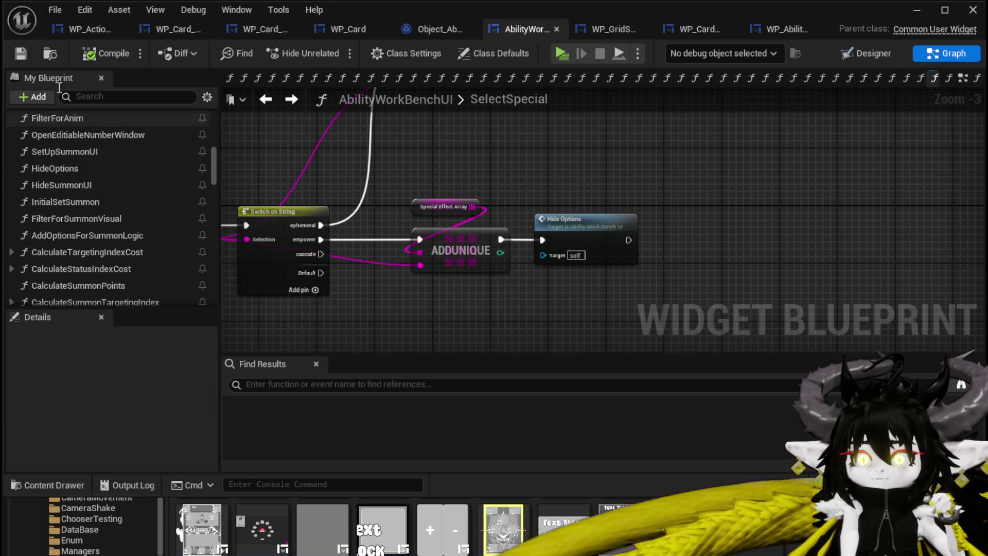
In Object_Ability's Empower function, add a String input named EmpowerMP
click(406, 32)
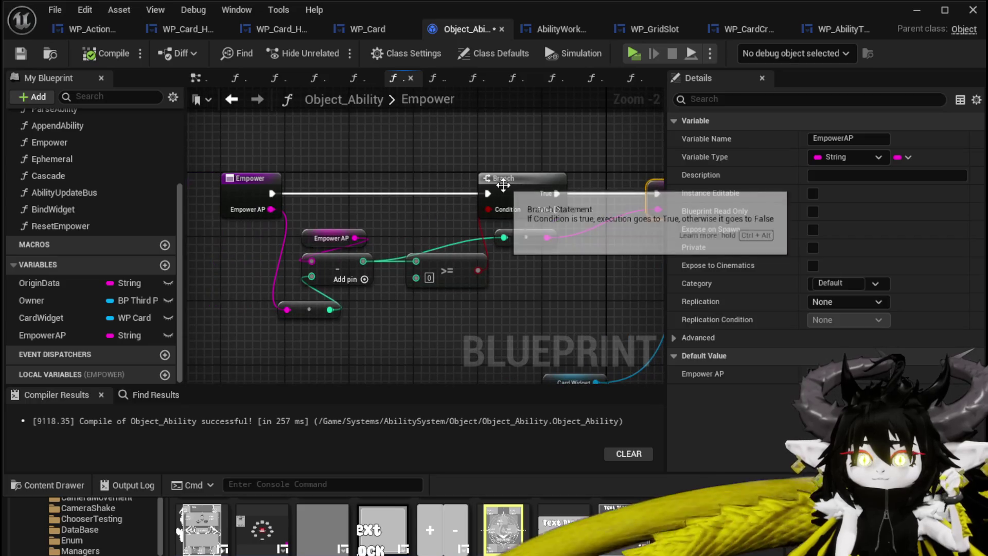
drag(398, 191, 349, 191)
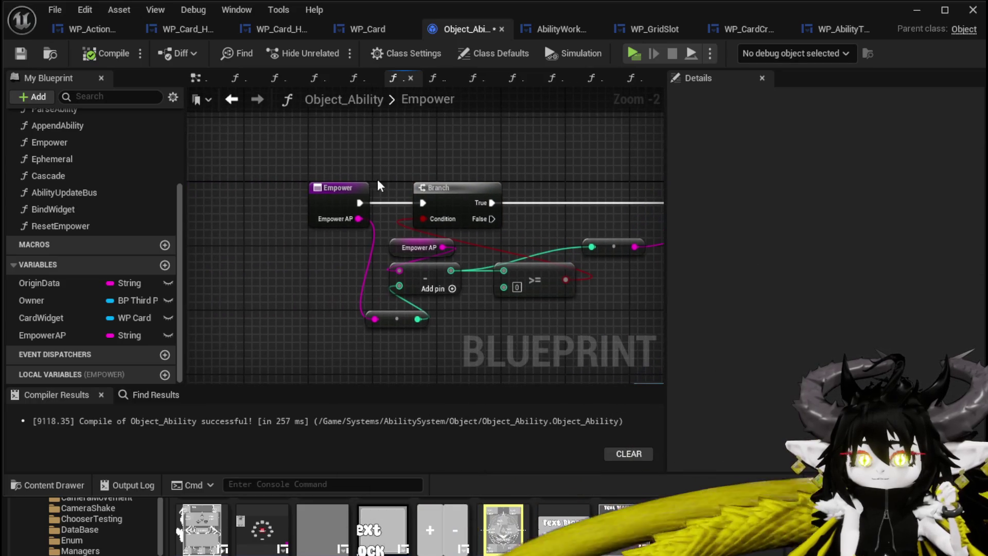
click(314, 187)
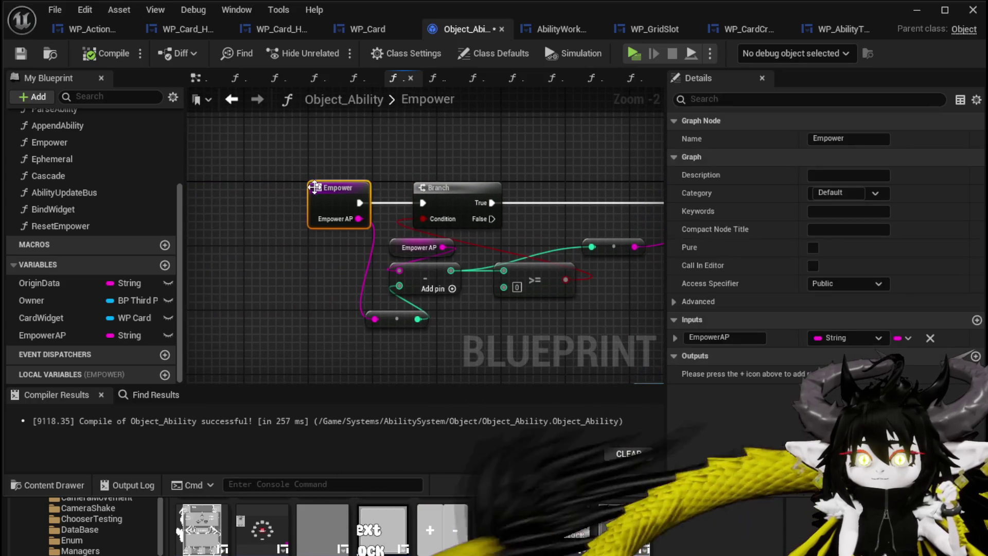
click(977, 320)
click(705, 355)
text(Empower)
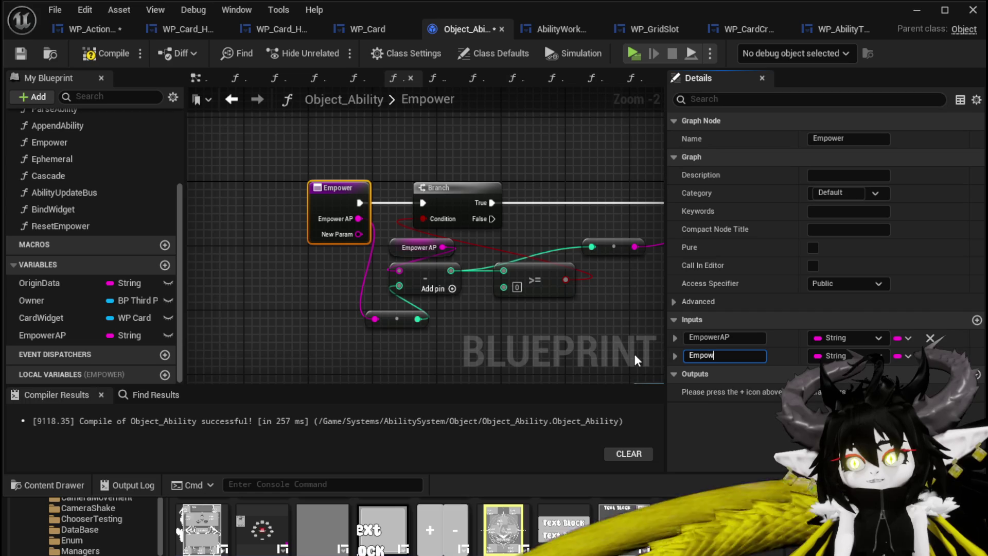
text(MP)
key(Return)
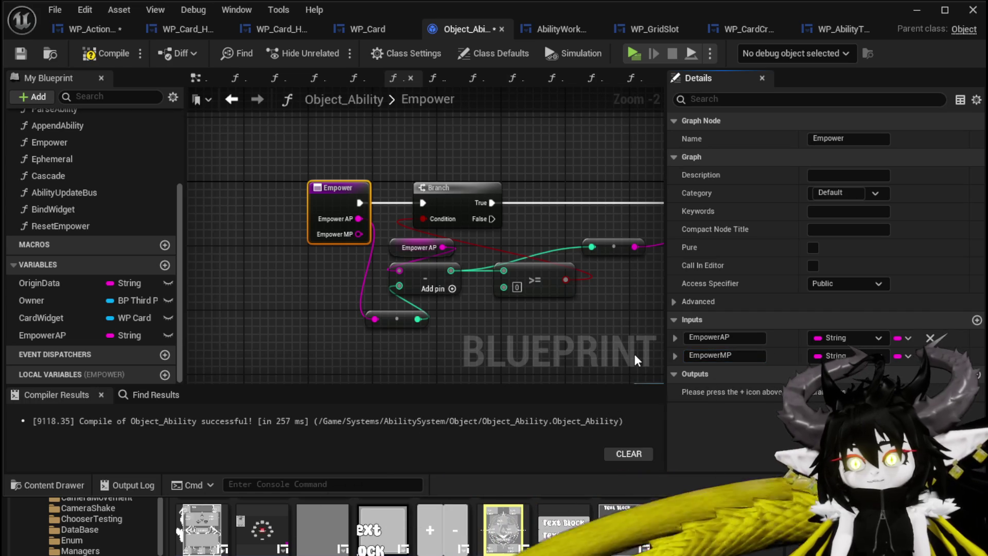
Add a second input named EmpowerValue and make room between the Empower entry and Branch
click(976, 320)
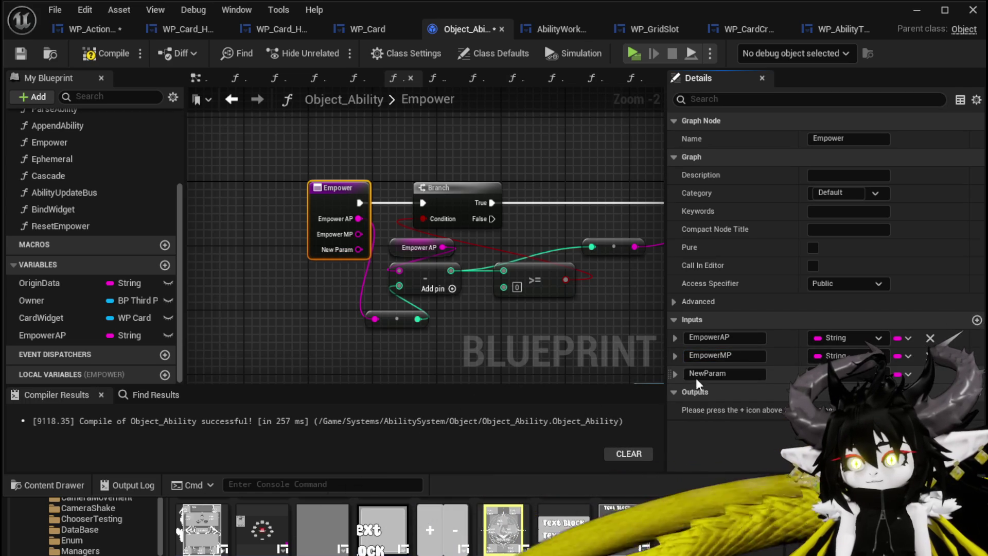
double_click(708, 375)
text(Em)
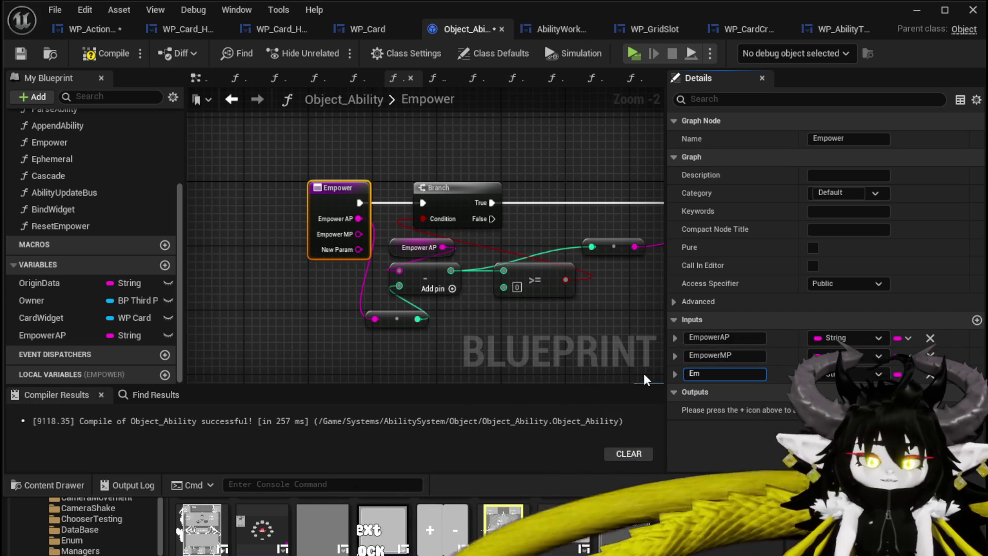
text(powerValue)
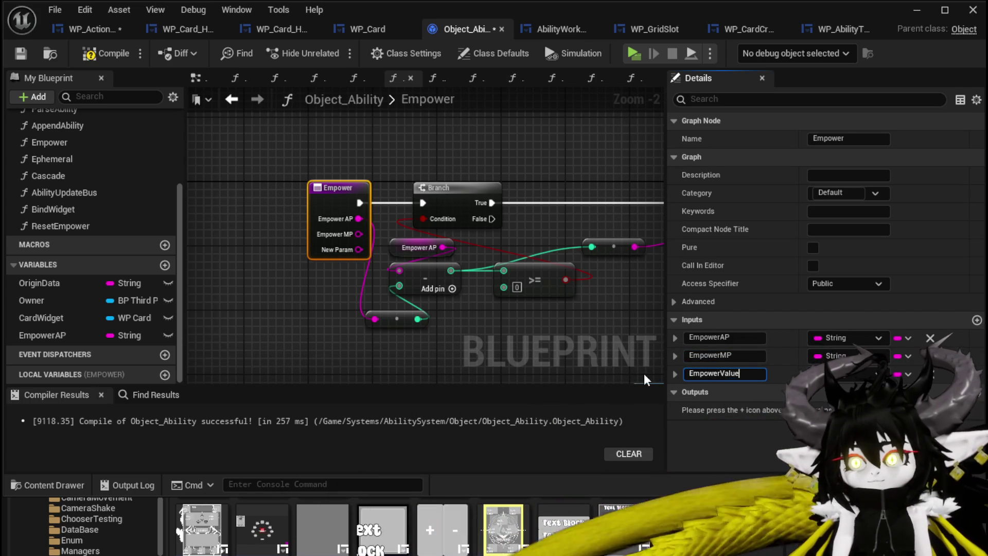
key(Return)
click(327, 140)
mouse_move(326, 140)
mouse_down()
mouse_move(430, 174)
mouse_move(228, 176)
mouse_move(334, 202)
mouse_up()
Add a Sequence node after the Empower entry using the 'seq' search
text(seq)
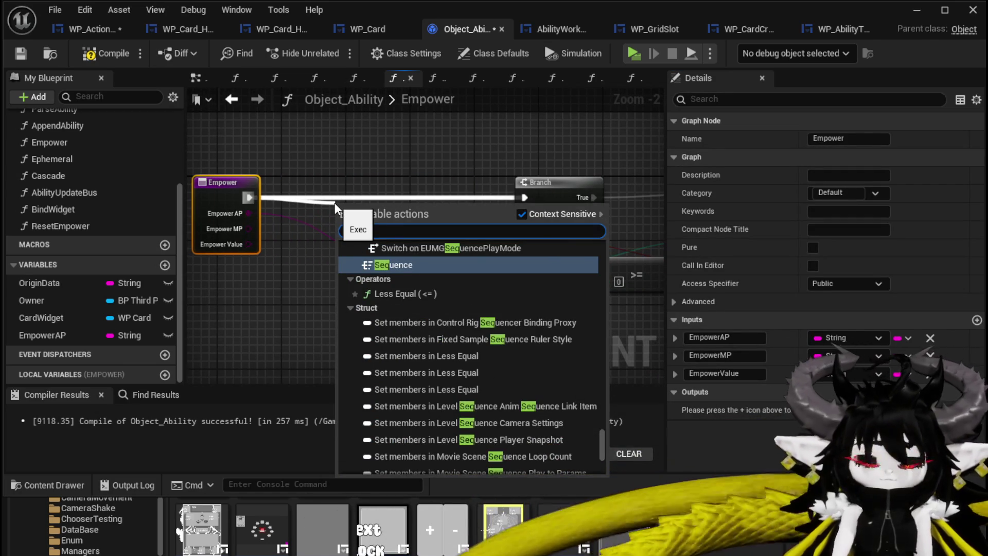
key(Return)
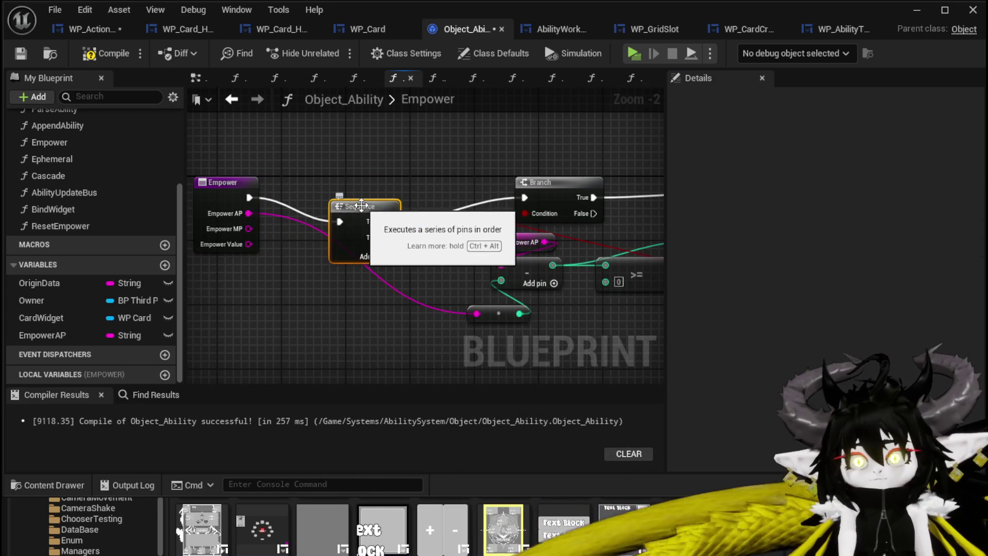
drag(361, 205, 330, 174)
scroll(331, 187, down, 2)
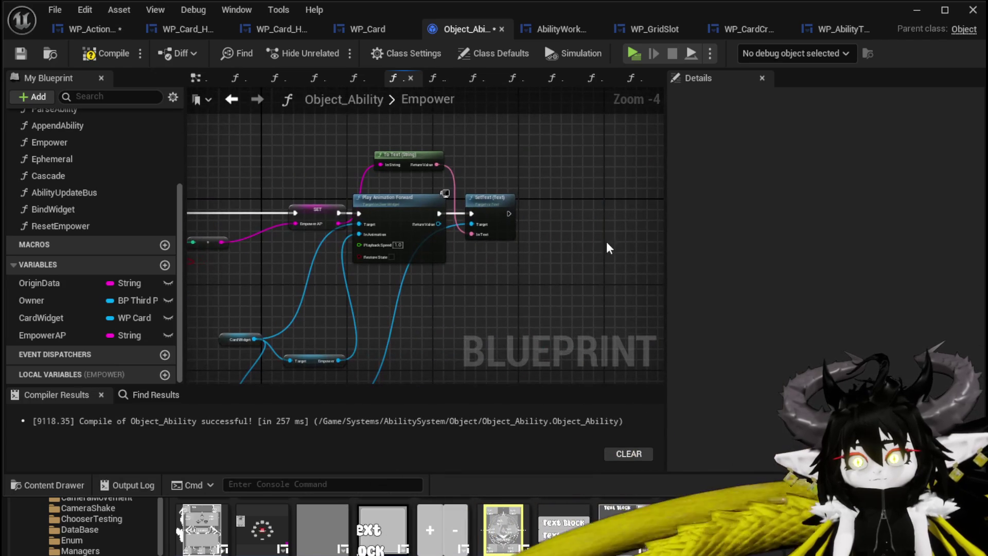
scroll(524, 239, down, 2)
scroll(566, 155, up, 2)
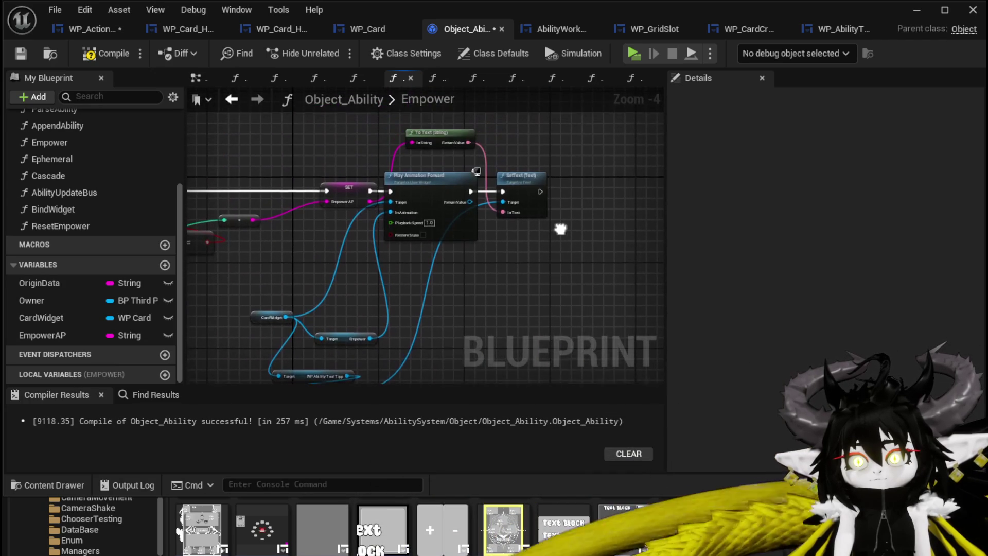
Wire SET straight to SetText and move Play Animation Forward and its getters out of the chain
mouse_move(370, 193)
mouse_down()
mouse_move(502, 205)
mouse_move(505, 197)
mouse_up()
drag(411, 185, 437, 266)
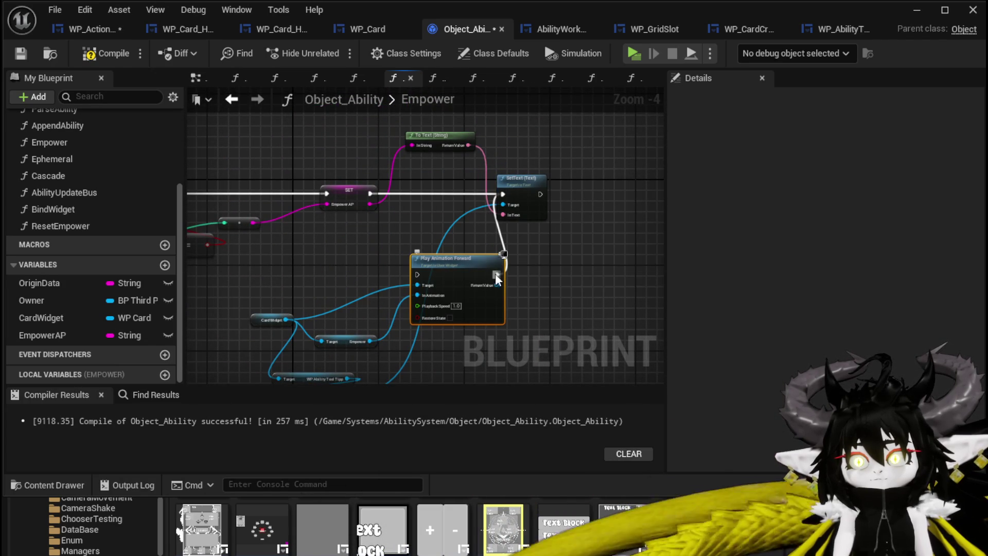
scroll(496, 273, down, 1)
scroll(514, 242, down, 1)
drag(529, 230, 364, 287)
scroll(445, 263, up, 2)
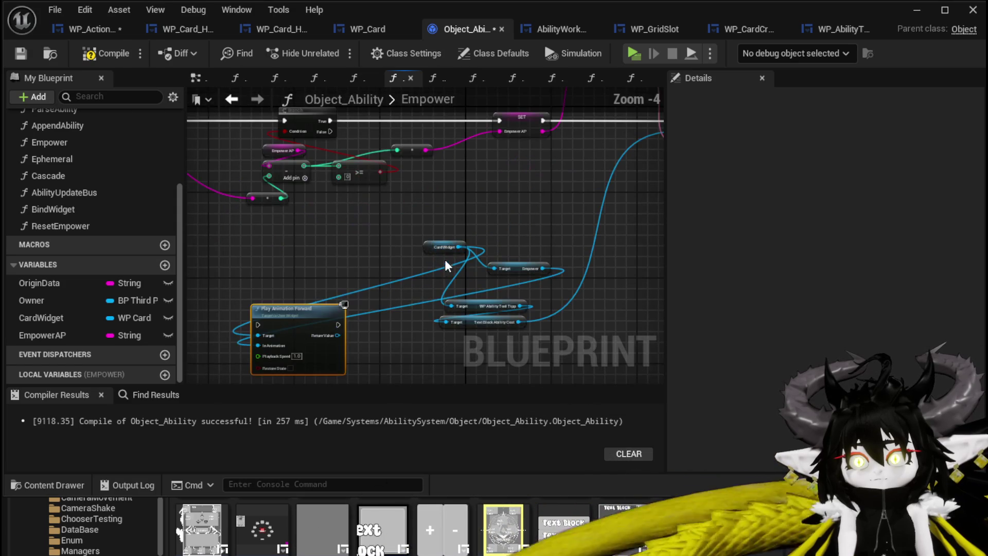
drag(444, 255, 191, 260)
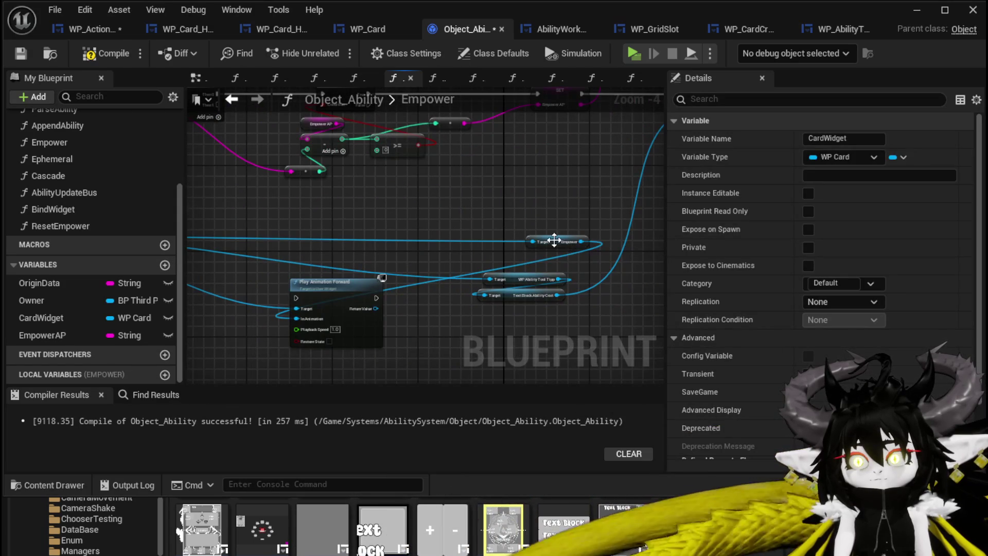
drag(554, 240, 251, 249)
drag(225, 288, 225, 283)
Add a Then 3 pin to the Sequence and connect it to Play Animation Forward
mouse_move(574, 308)
mouse_down()
mouse_move(538, 278)
mouse_move(689, 214)
mouse_move(463, 200)
mouse_move(457, 152)
mouse_up()
click(274, 236)
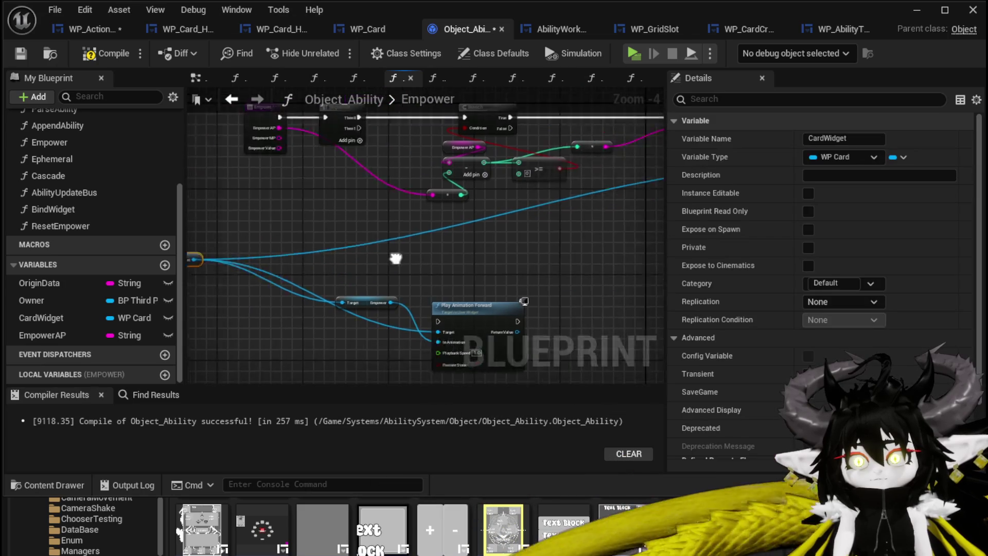
drag(578, 170, 585, 191)
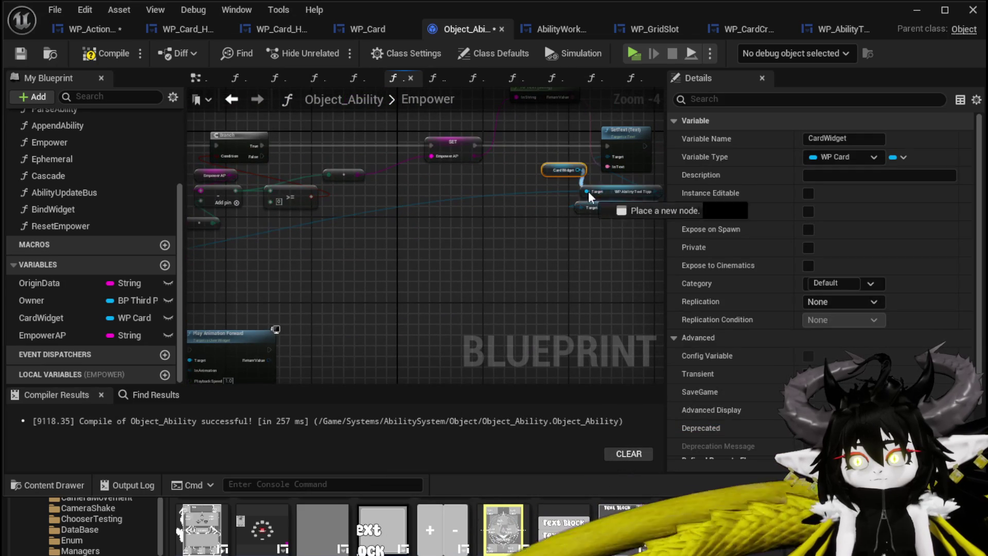
scroll(412, 223, up, 1)
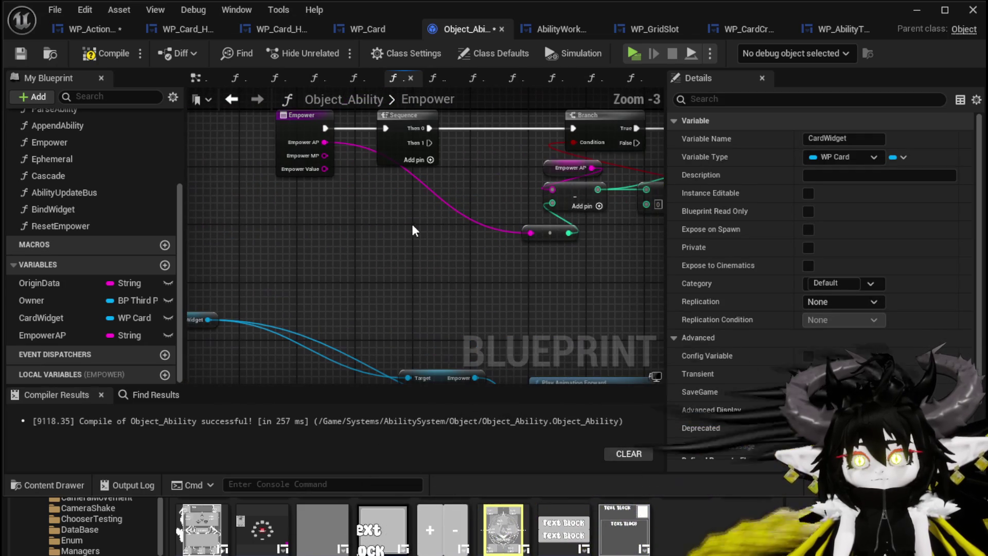
click(430, 174)
mouse_move(437, 128)
mouse_down()
mouse_move(460, 324)
mouse_move(542, 355)
mouse_up()
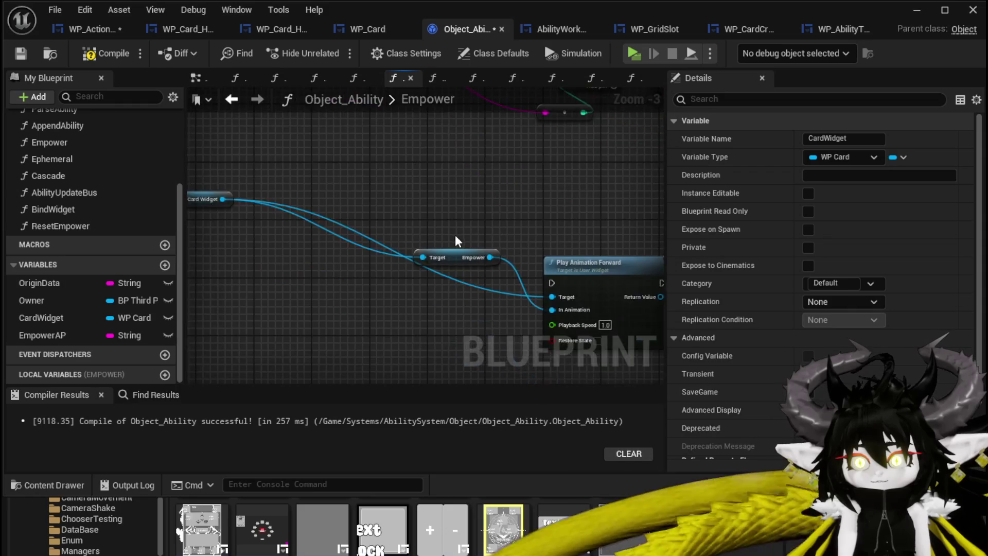
mouse_move(402, 150)
mouse_down()
mouse_move(407, 384)
mouse_move(517, 317)
mouse_up()
Arrange the Card Widget and Empower getters beside Play Animation Forward and select them together
click(366, 267)
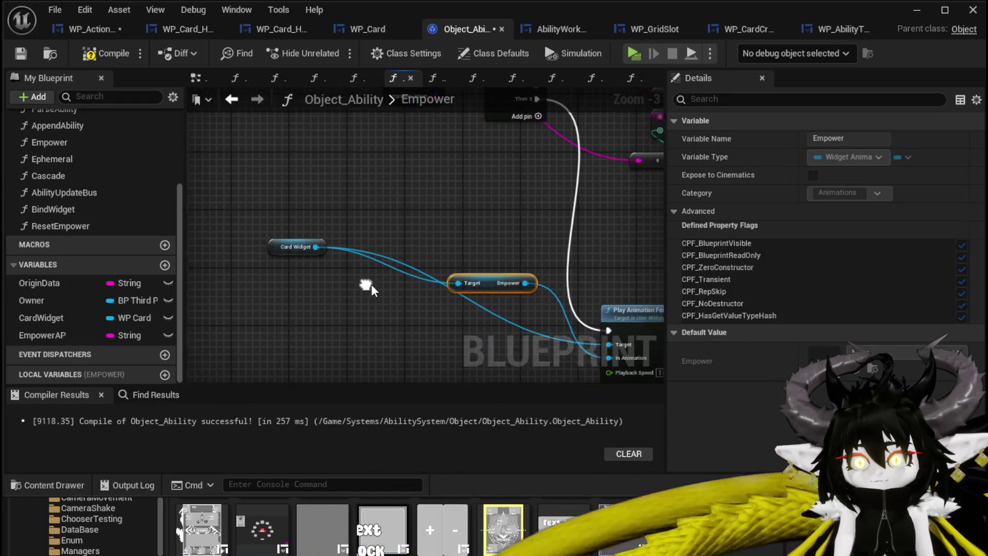
mouse_move(282, 249)
mouse_down()
mouse_move(415, 326)
mouse_move(388, 342)
mouse_up()
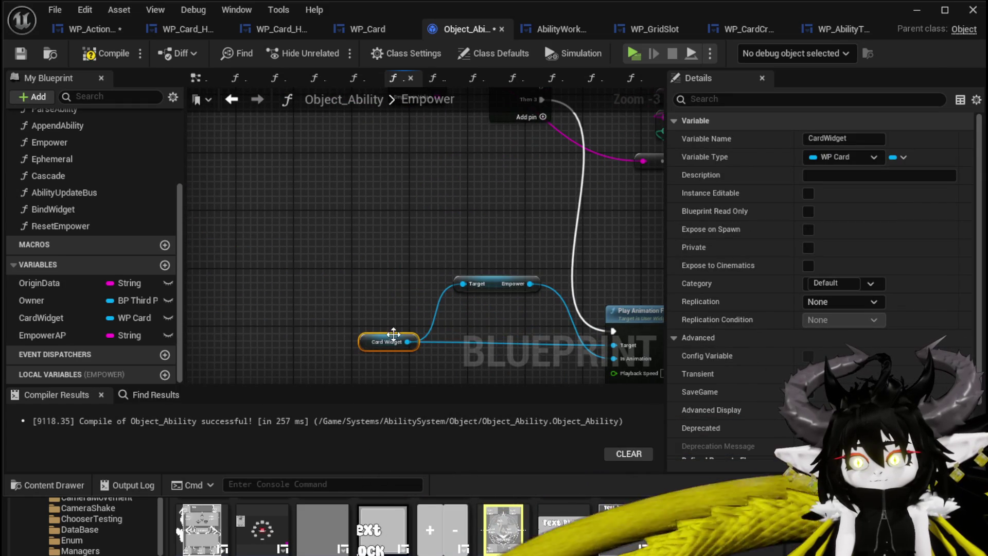
drag(501, 284, 502, 350)
drag(265, 228, 475, 369)
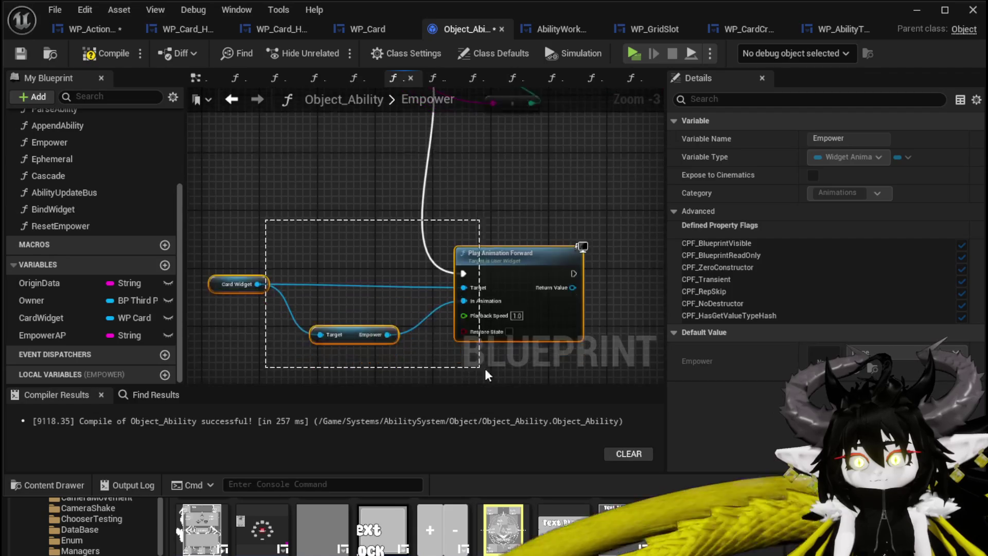
drag(519, 206, 375, 295)
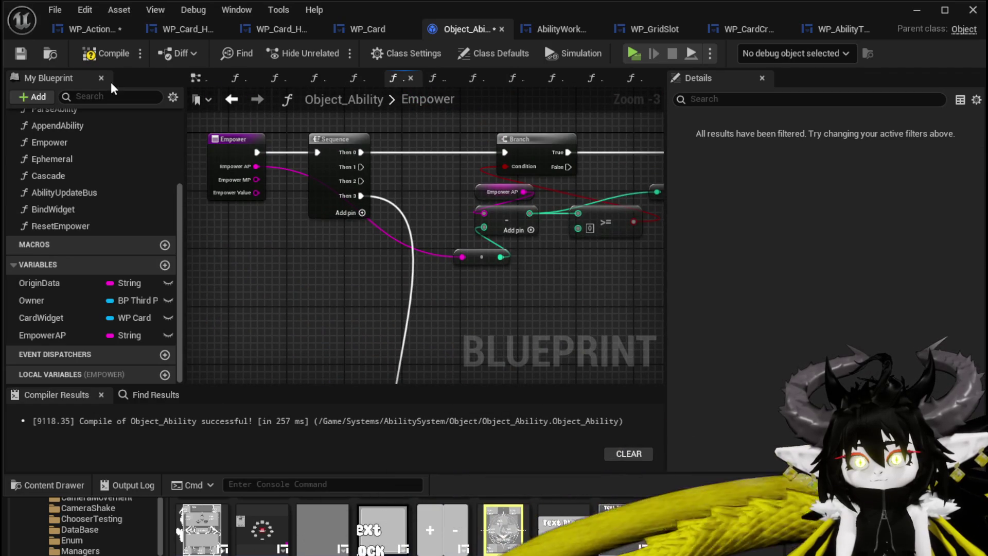
Compile Object_Ability, then in GetData promote Append Ability's MP pin to a new MP variable
click(98, 54)
scroll(60, 186, up, 3)
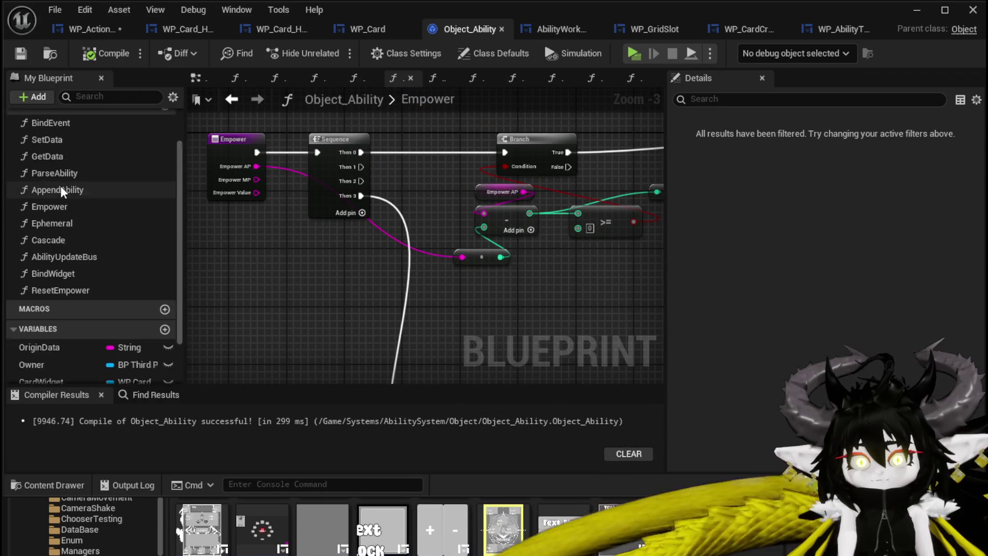
double_click(65, 173)
scroll(467, 163, up, 3)
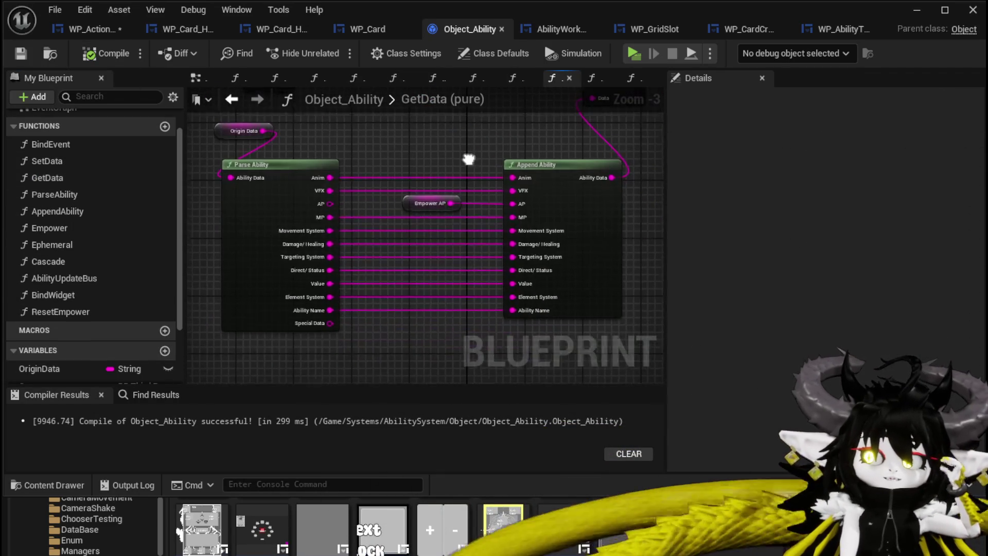
scroll(467, 163, up, 1)
right_click(530, 239)
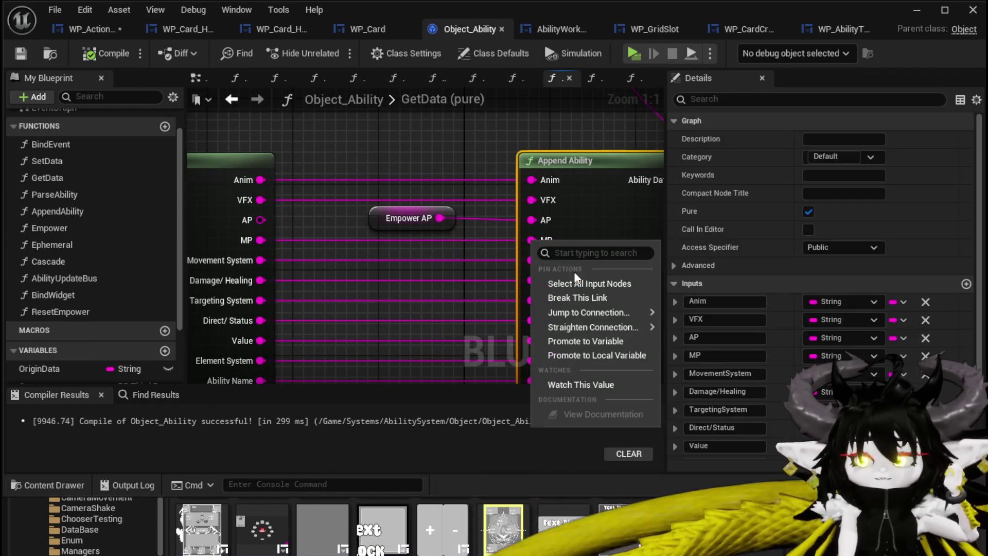
click(586, 341)
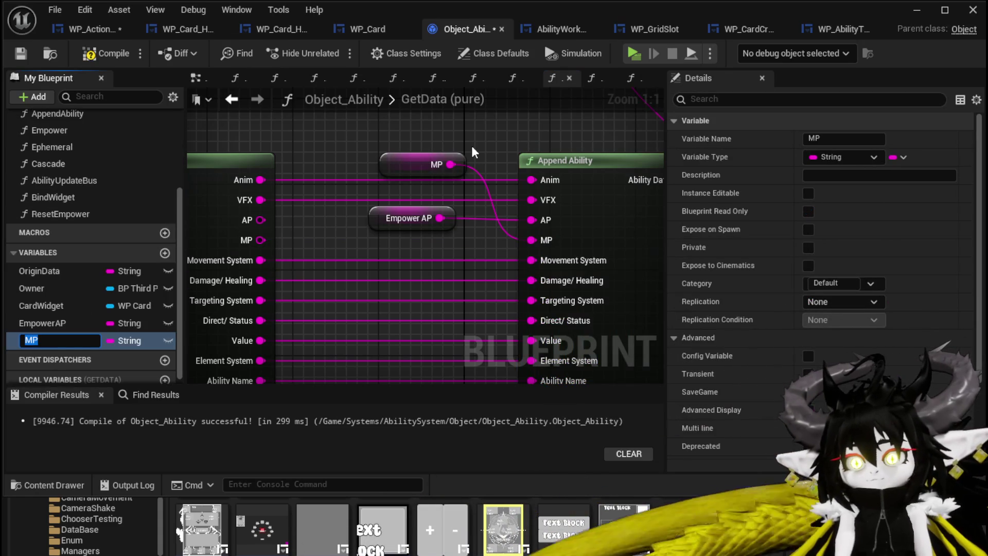
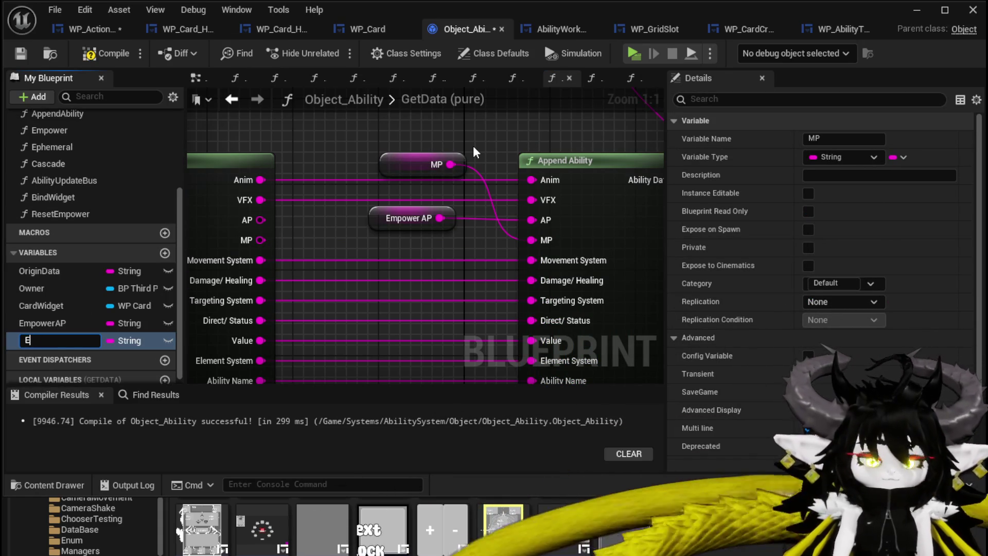
Finish renaming MP to EmpowerMP, place its getter below Empower AP, and compile
text(mpow)
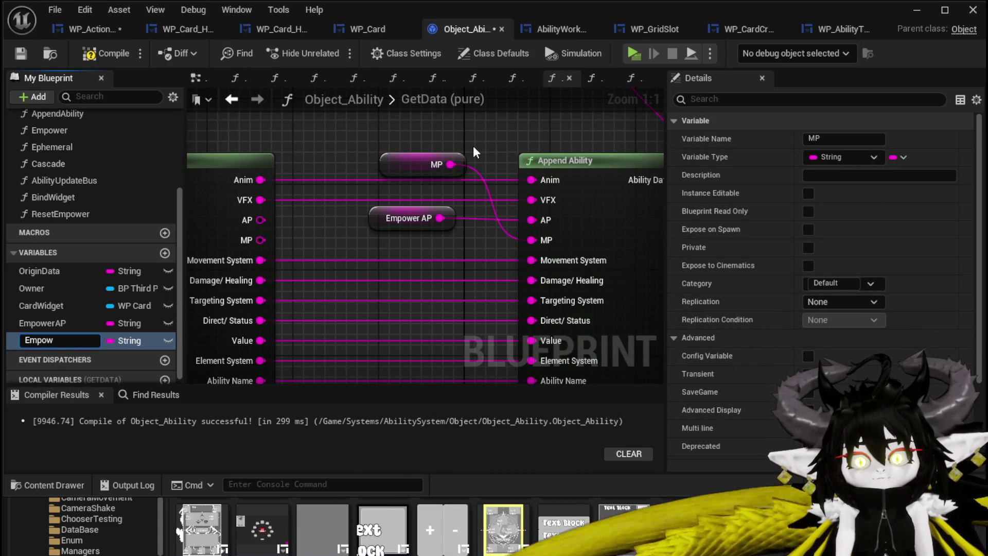
text(erMP)
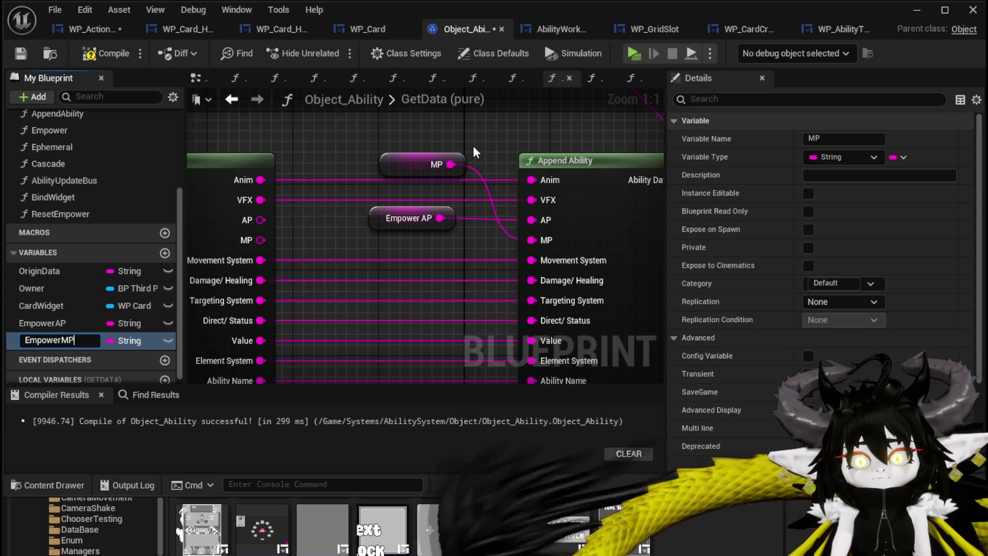
key(Return)
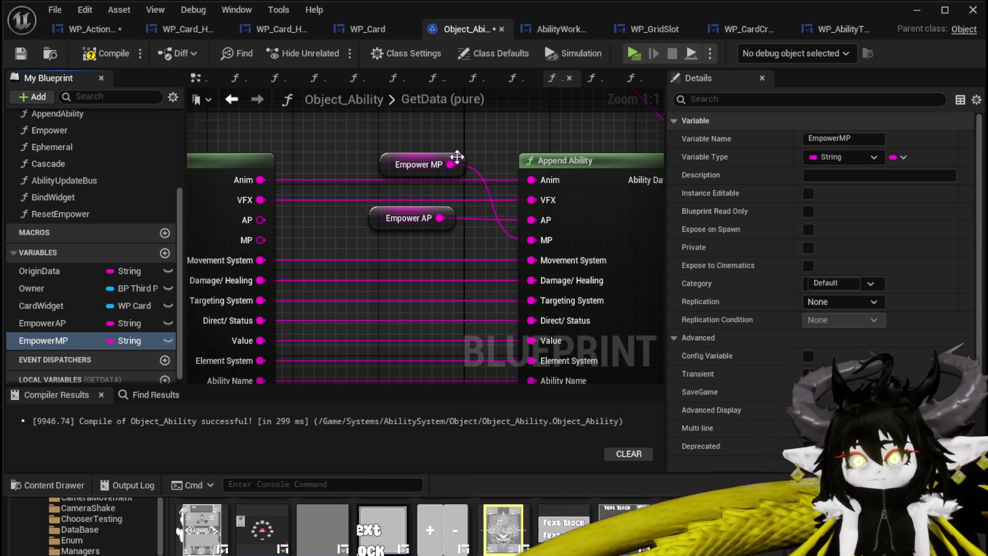
drag(396, 216, 395, 220)
click(383, 164)
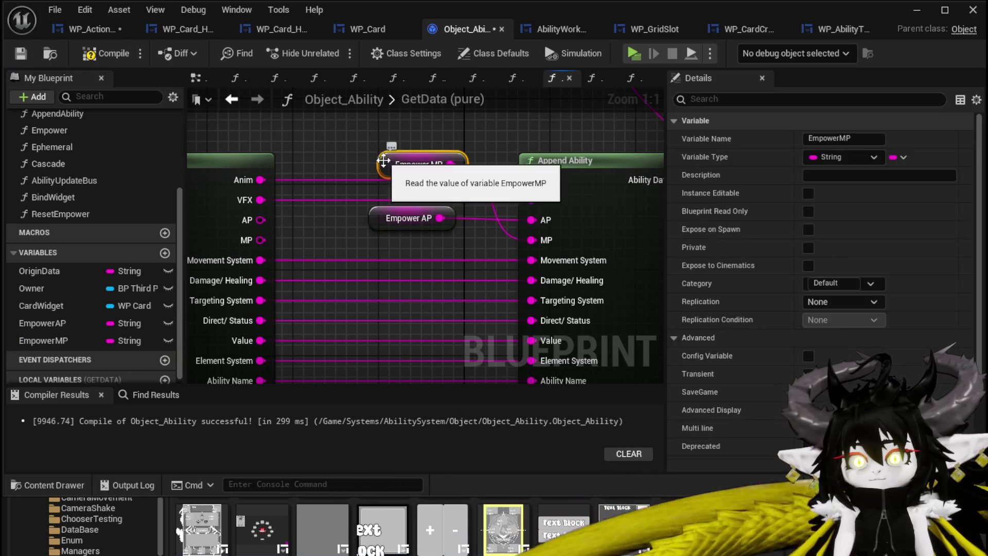
drag(384, 164, 377, 237)
mouse_move(330, 202)
mouse_down()
mouse_move(341, 142)
mouse_move(309, 204)
mouse_up()
key(F7)
mouse_move(453, 186)
mouse_down()
mouse_move(433, 166)
mouse_move(583, 254)
mouse_move(467, 240)
mouse_move(392, 150)
mouse_up()
Rename EmpowerAP to CurrentAP and EmpowerMP to CurrentMP, then compile Object_Ability
right_click(50, 322)
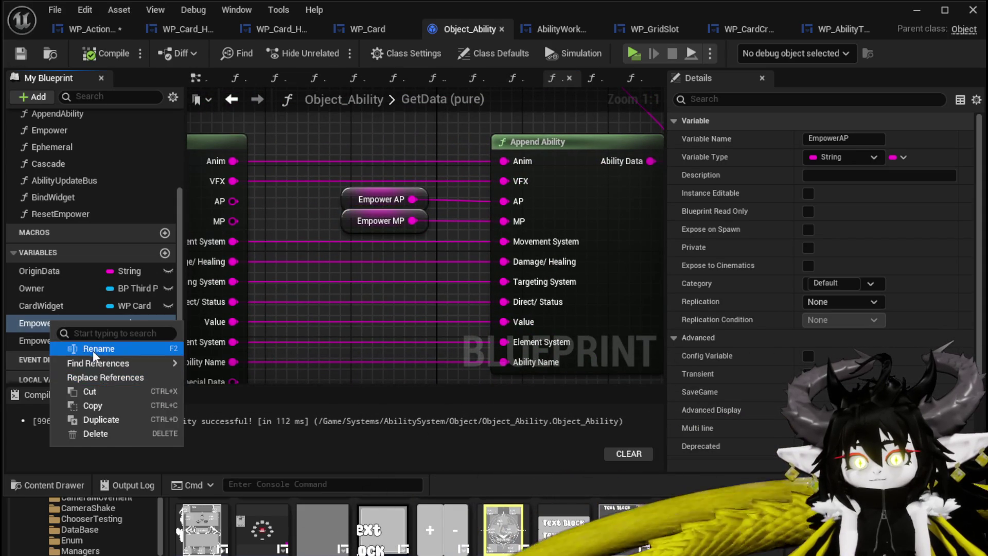
click(92, 350)
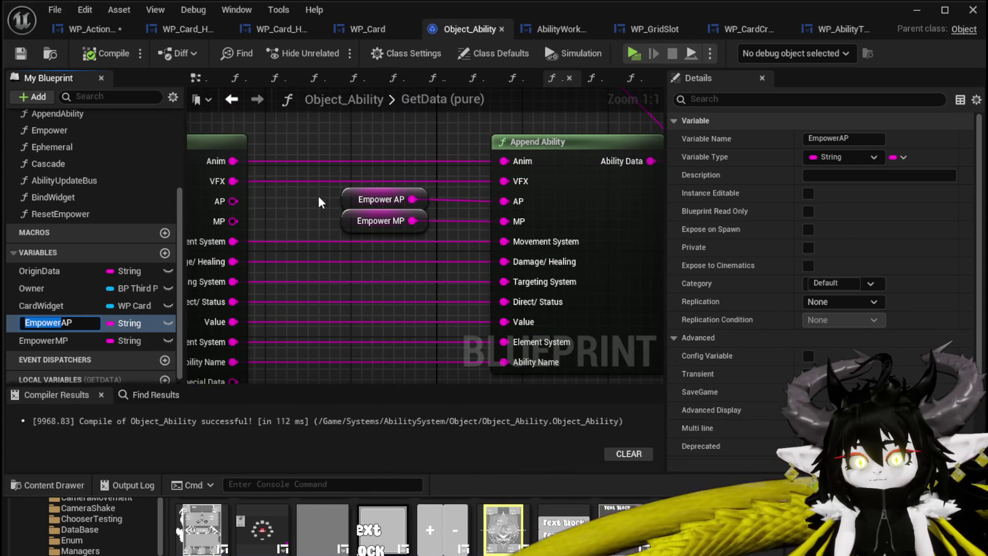
click(62, 323)
text(CAPurrent)
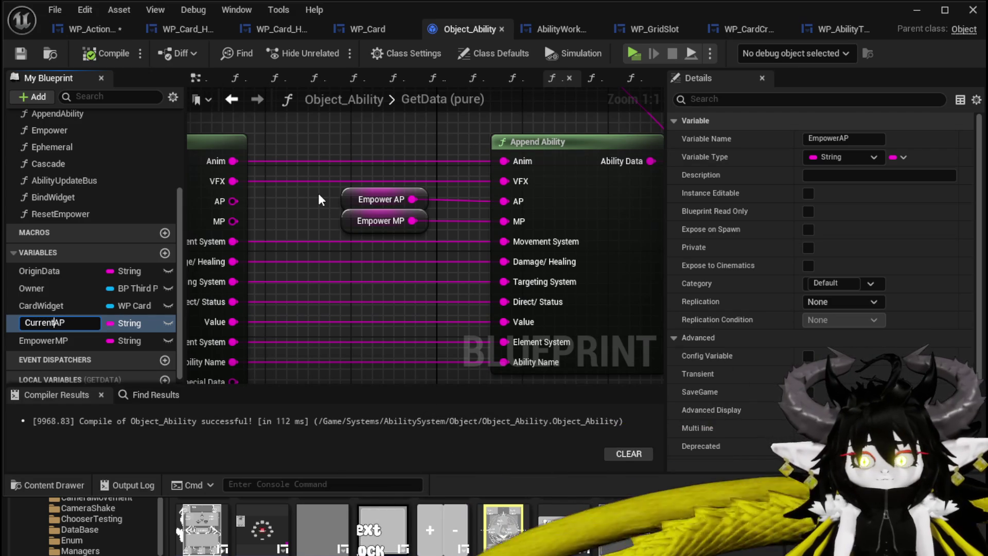
key(Return)
click(59, 336)
right_click(58, 337)
click(97, 363)
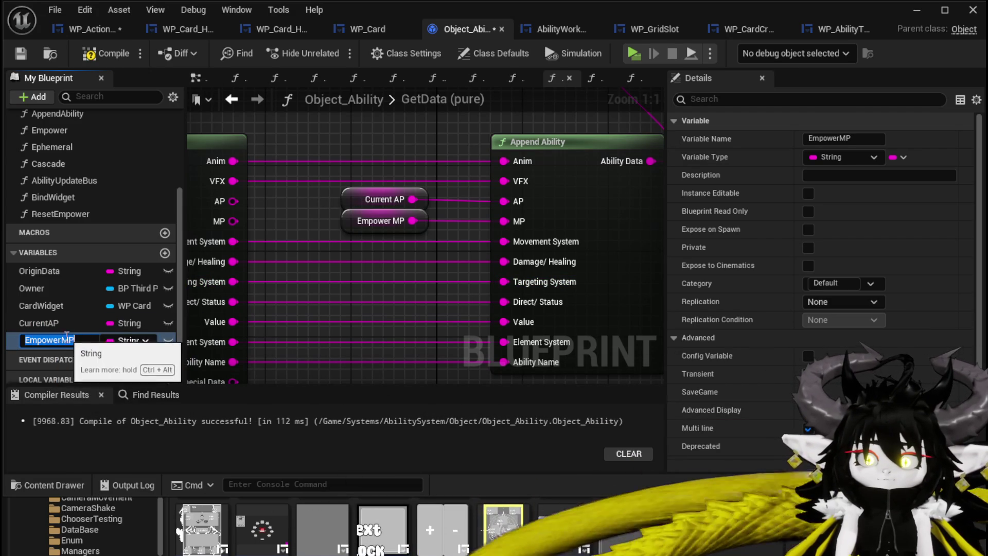
text(CMP)
key(Left)
key(Left)
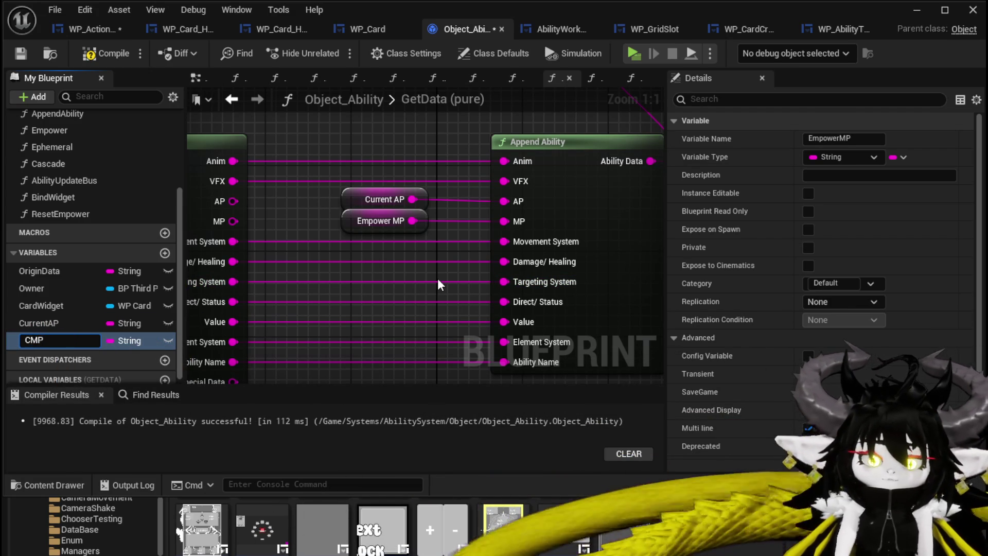
text(urrent)
key(Return)
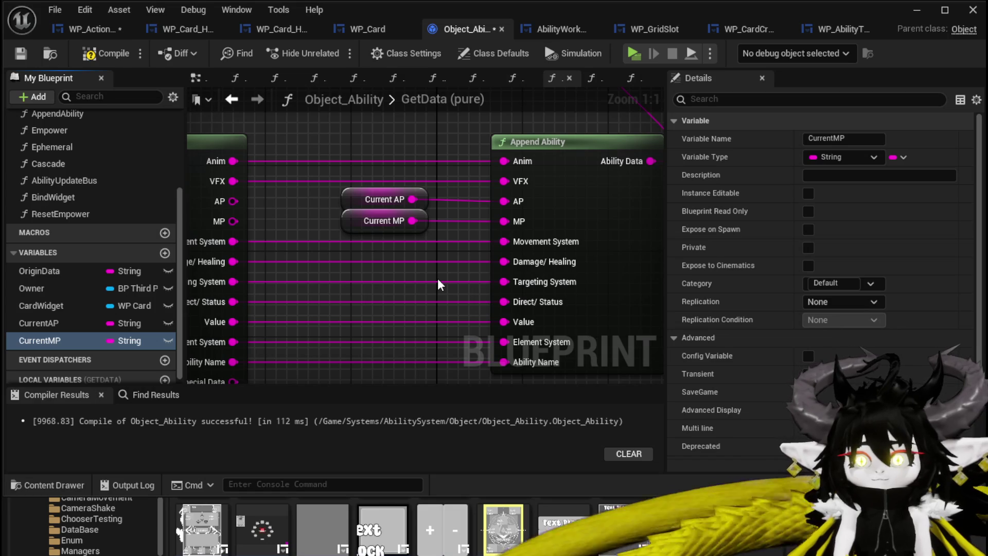
click(94, 56)
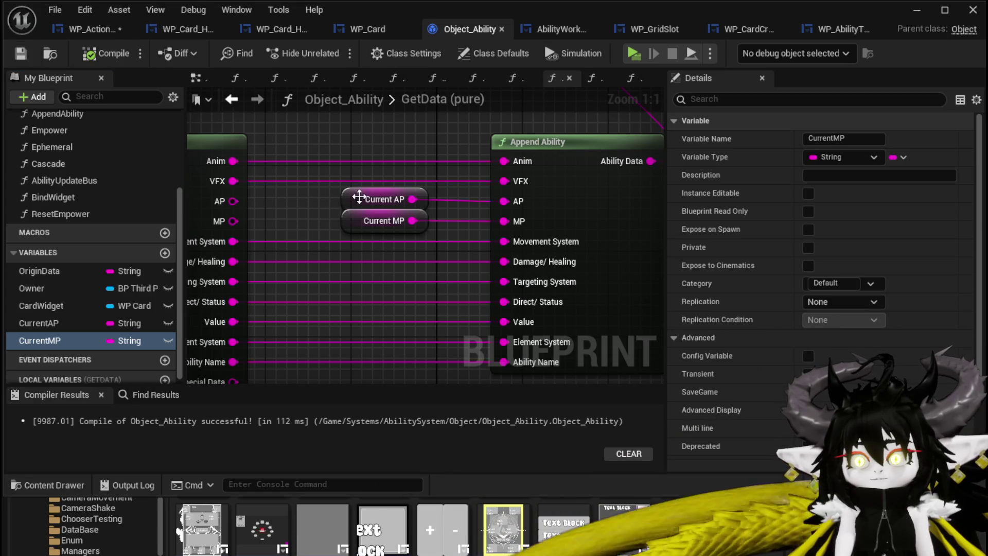
Promote Append Ability's Value pin to a CurrentValue variable and wire its getter into Value
scroll(459, 296, down, 2)
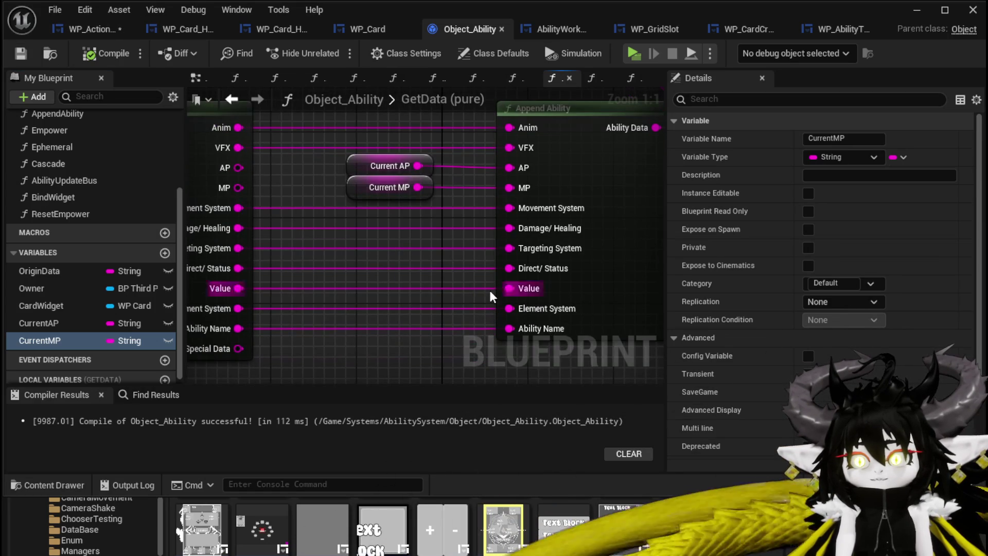
right_click(508, 286)
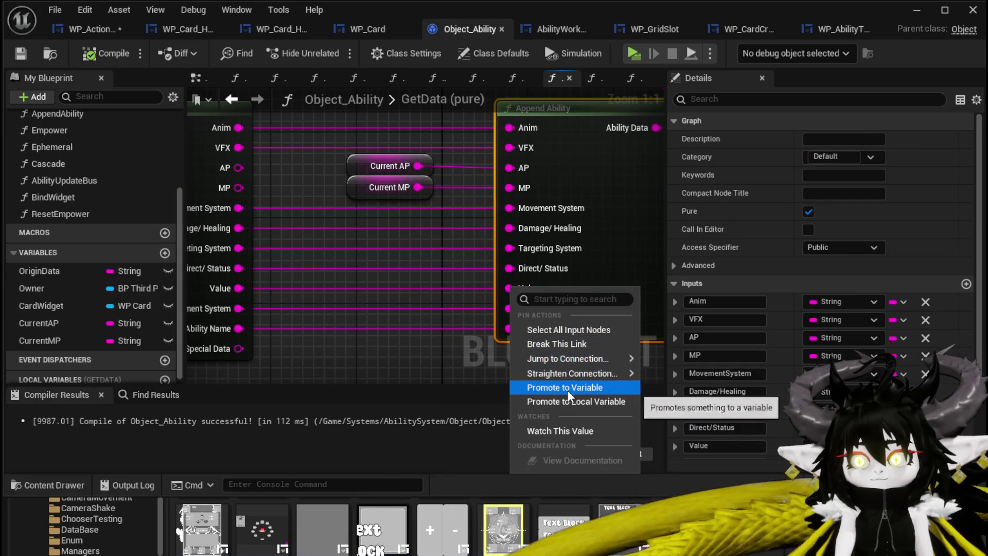
key(Escape)
text(CurrentValue)
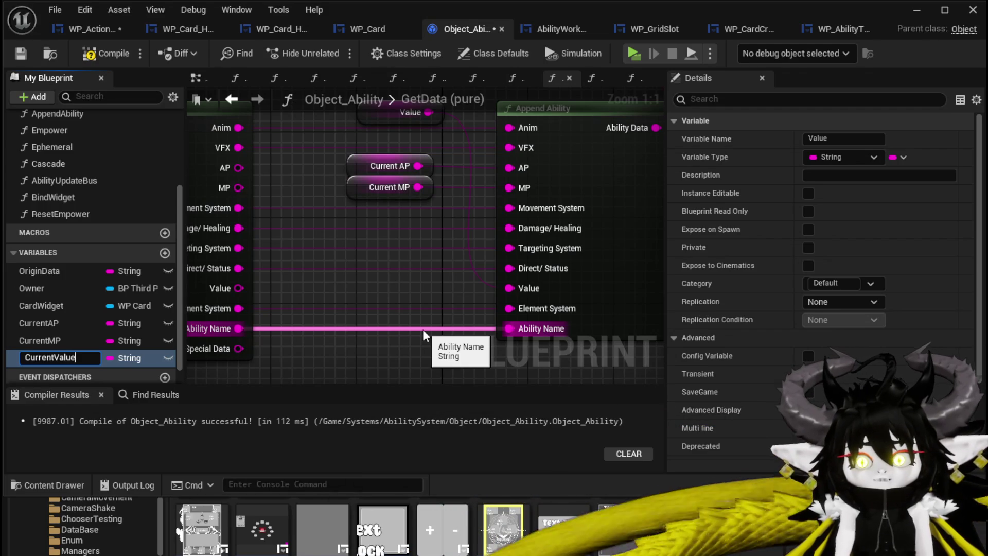
key(Return)
drag(373, 118, 360, 295)
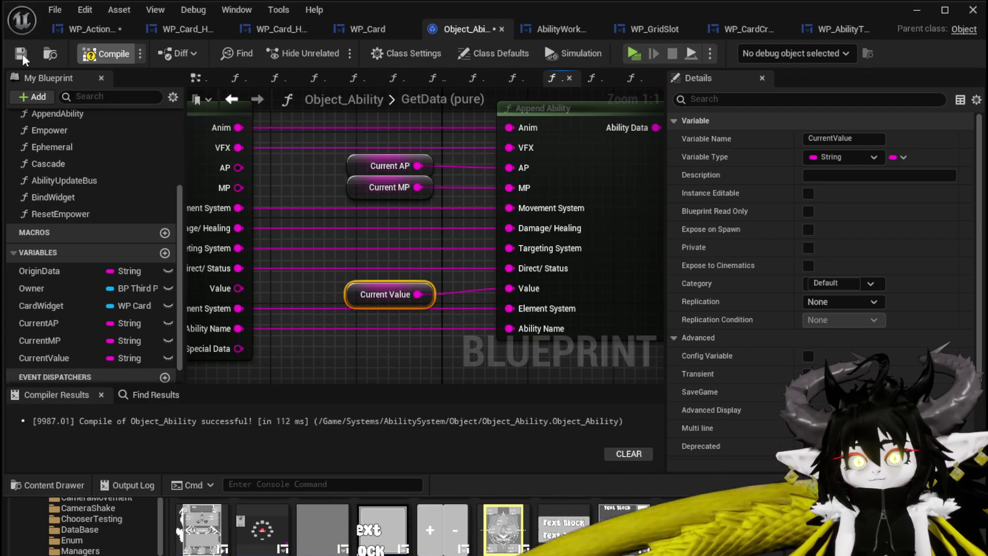
scroll(341, 184, down, 3)
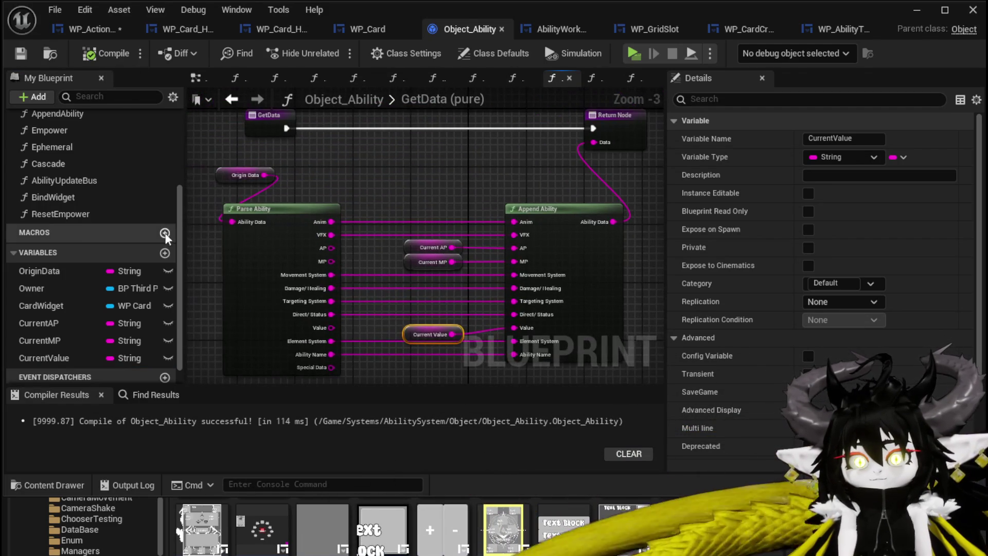
double_click(72, 215)
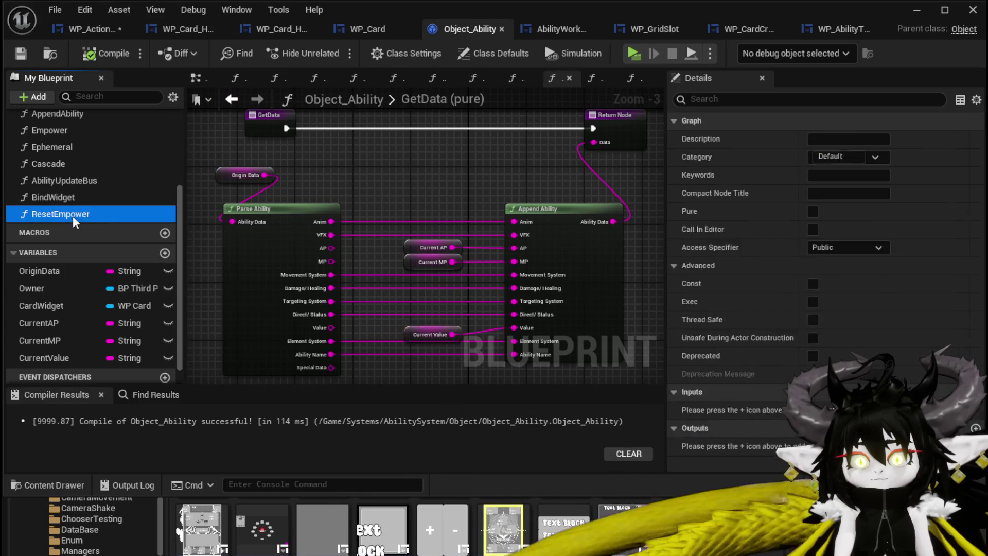
Add SET CurrentMP and SET CurrentValue nodes fed by Parse Ability's MP and Value outputs
scroll(469, 175, up, 2)
scroll(469, 175, down, 3)
mouse_move(415, 227)
mouse_down()
mouse_move(463, 288)
mouse_move(437, 291)
mouse_move(696, 264)
mouse_move(566, 256)
mouse_up()
click(474, 262)
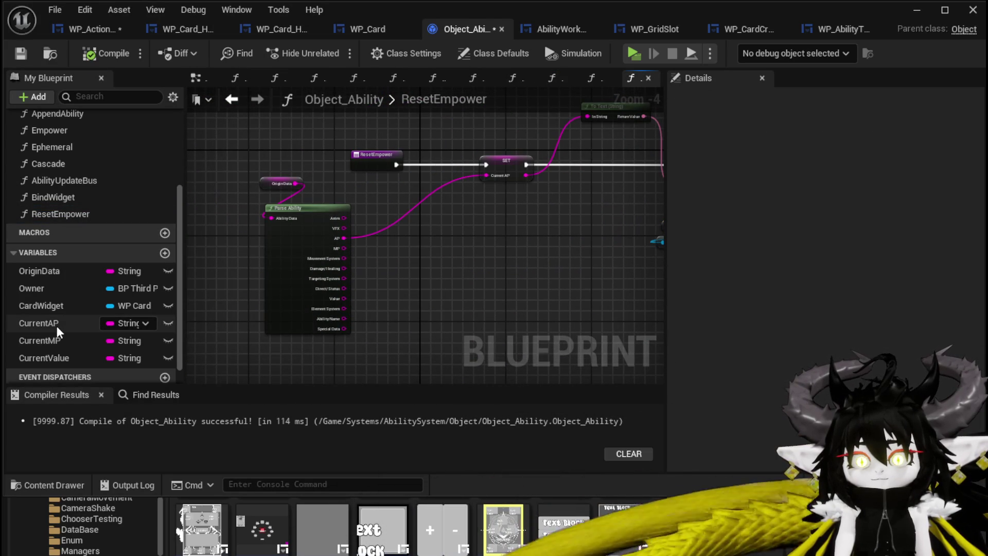
mouse_move(56, 337)
mouse_down()
mouse_move(455, 285)
mouse_move(430, 244)
mouse_up()
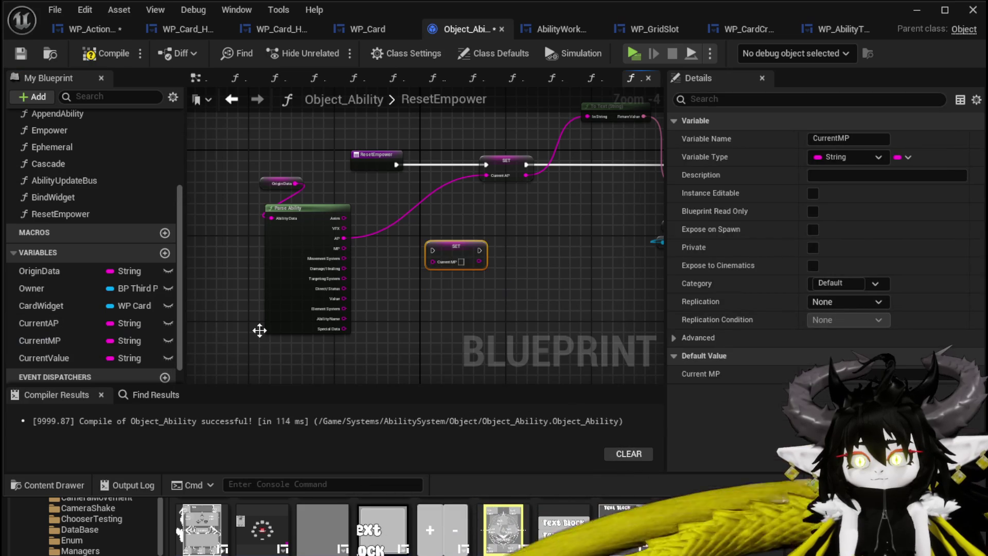
mouse_move(52, 359)
mouse_down()
mouse_move(484, 279)
mouse_move(481, 302)
mouse_up()
click(507, 319)
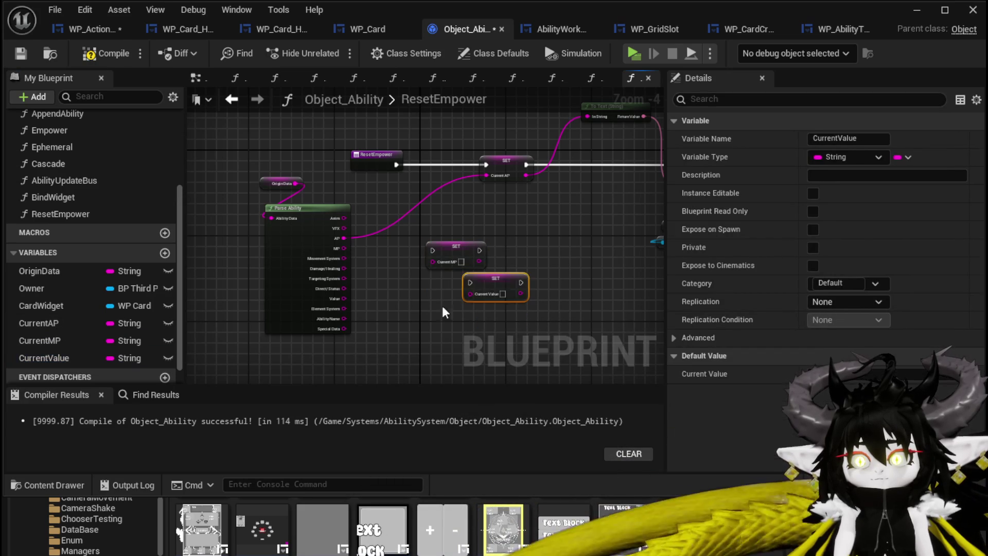
scroll(412, 301, up, 2)
mouse_move(312, 303)
mouse_down()
mouse_move(493, 303)
mouse_move(499, 292)
mouse_up()
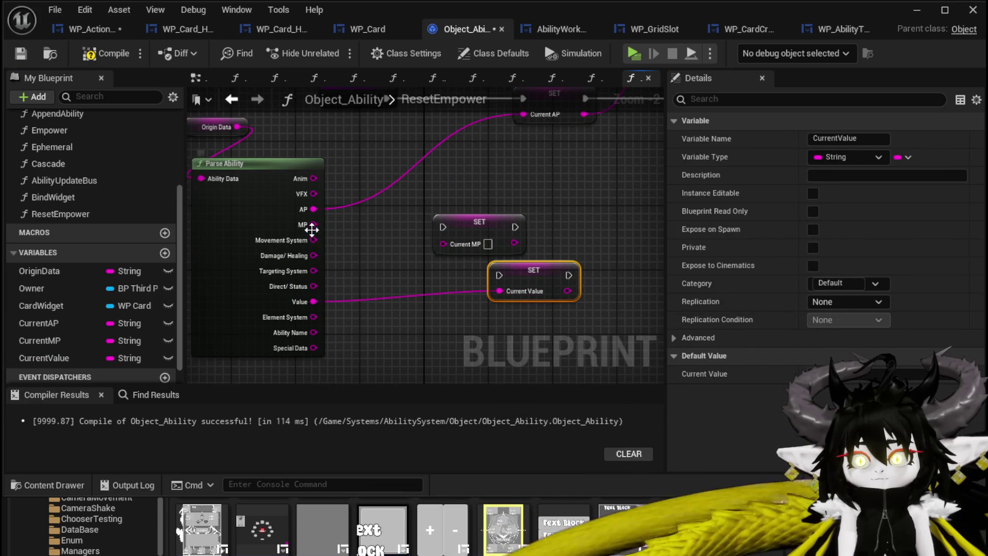
drag(426, 239, 443, 243)
Chain SET Current MP and SET Current Value after SET Current AP, ending in SetText
drag(279, 290, 462, 172)
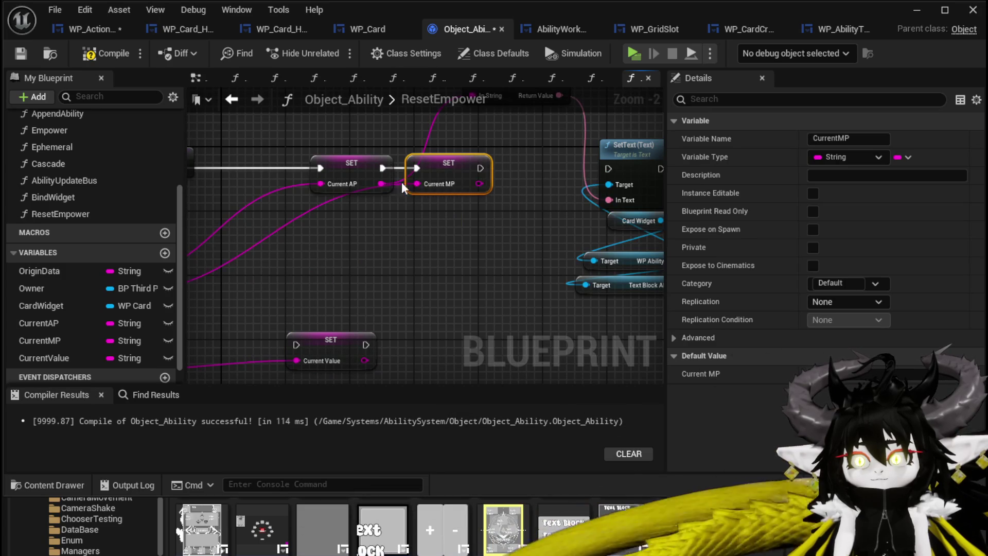
drag(382, 168, 417, 168)
mouse_move(422, 348)
mouse_down()
mouse_move(342, 347)
mouse_move(511, 155)
mouse_move(490, 171)
mouse_up()
drag(400, 168, 443, 165)
drag(513, 168, 608, 169)
mouse_move(474, 159)
mouse_down()
mouse_move(448, 233)
mouse_move(360, 142)
mouse_up()
drag(508, 208, 457, 231)
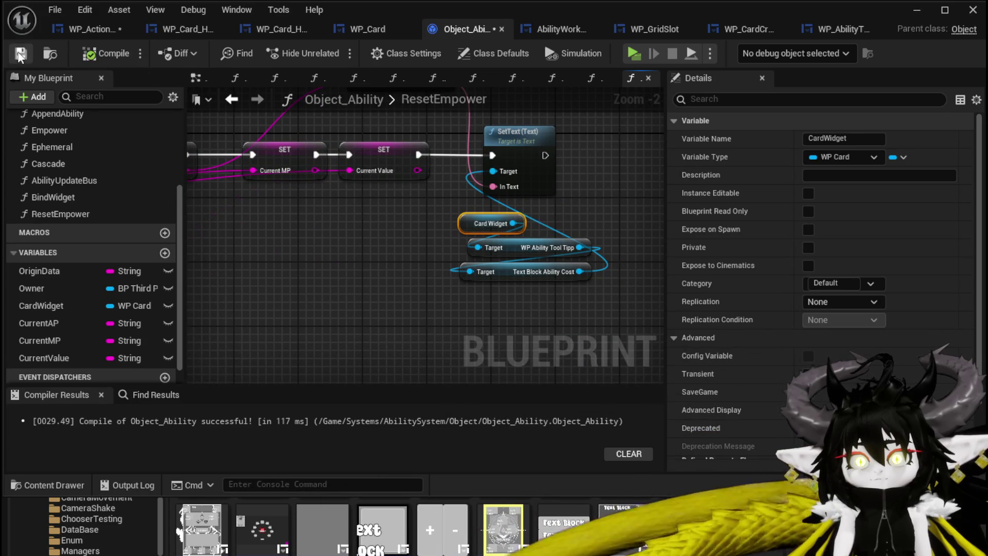
mouse_move(379, 220)
mouse_down()
mouse_move(386, 287)
mouse_move(384, 220)
mouse_up()
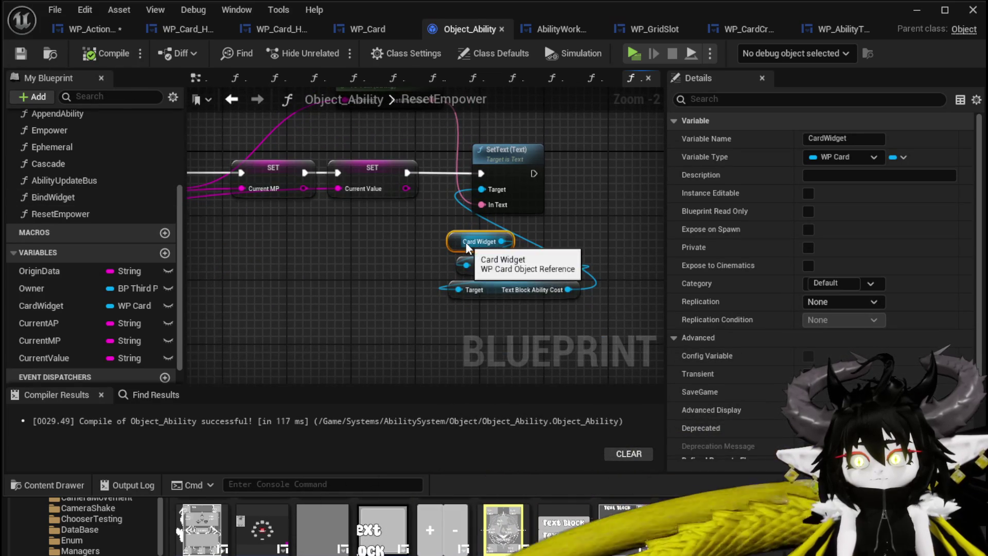
mouse_move(452, 293)
mouse_down()
mouse_move(349, 267)
mouse_move(472, 292)
mouse_up()
Reorder the chain to MP, Value, then AP before SetText, and tidy the text nodes
mouse_move(297, 188)
mouse_down()
mouse_move(433, 320)
mouse_move(574, 325)
mouse_up()
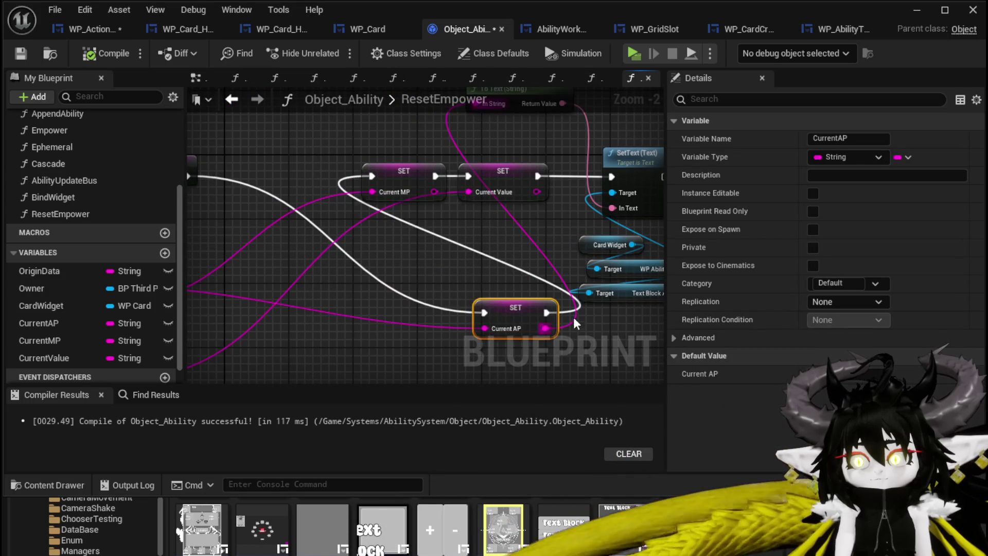
drag(543, 163, 545, 163)
drag(516, 178, 395, 167)
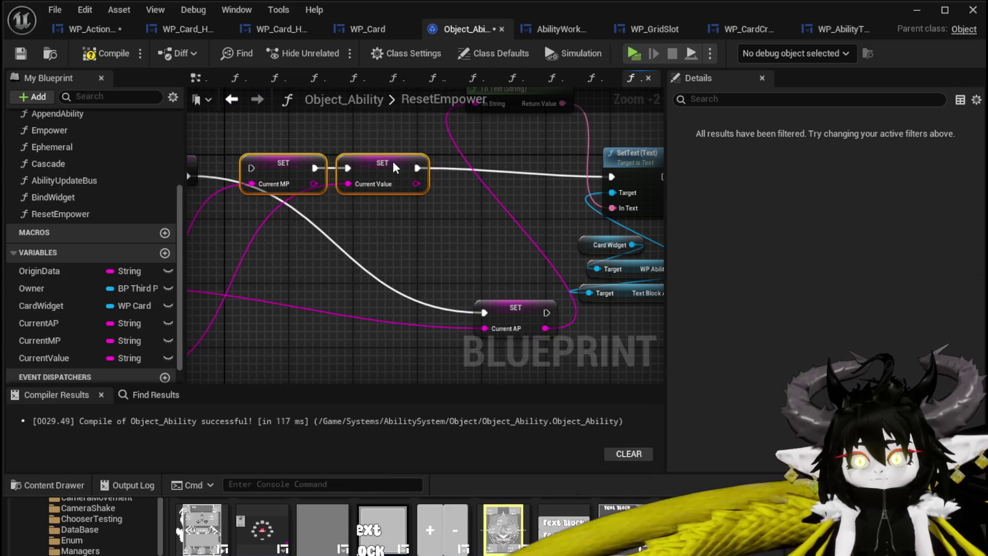
drag(232, 170, 303, 173)
mouse_move(441, 167)
mouse_down()
mouse_move(417, 184)
mouse_move(238, 152)
mouse_up()
drag(415, 278, 440, 163)
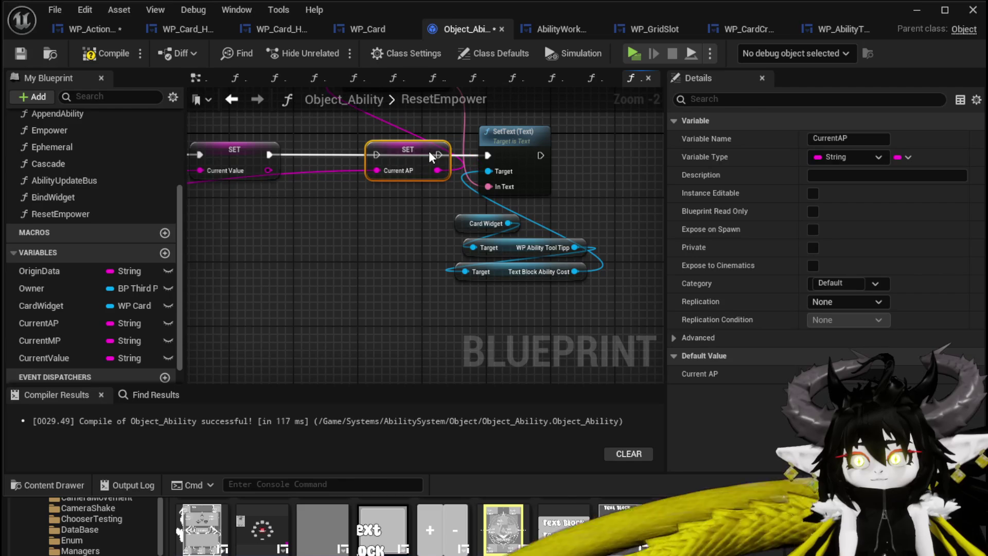
drag(268, 154, 377, 155)
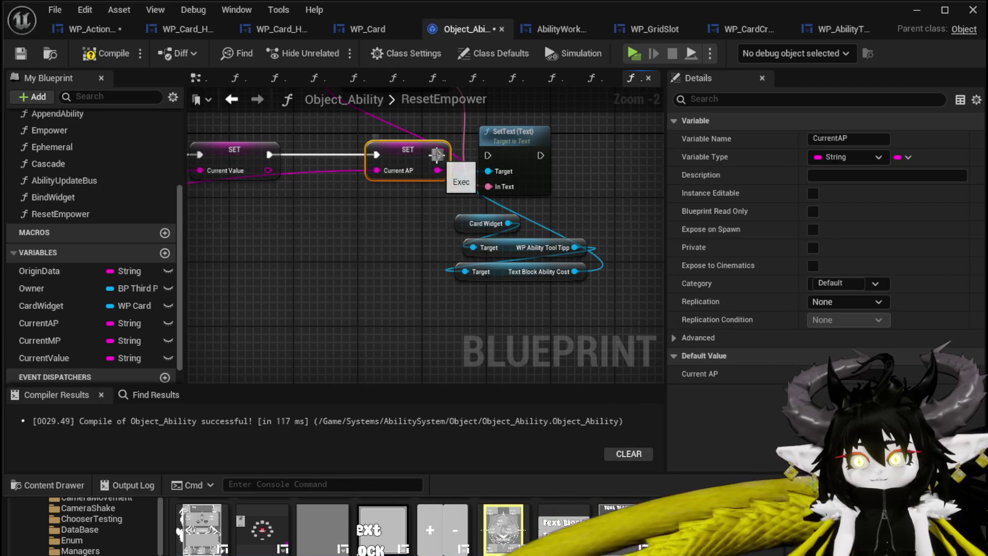
drag(459, 204, 575, 145)
drag(430, 150, 434, 250)
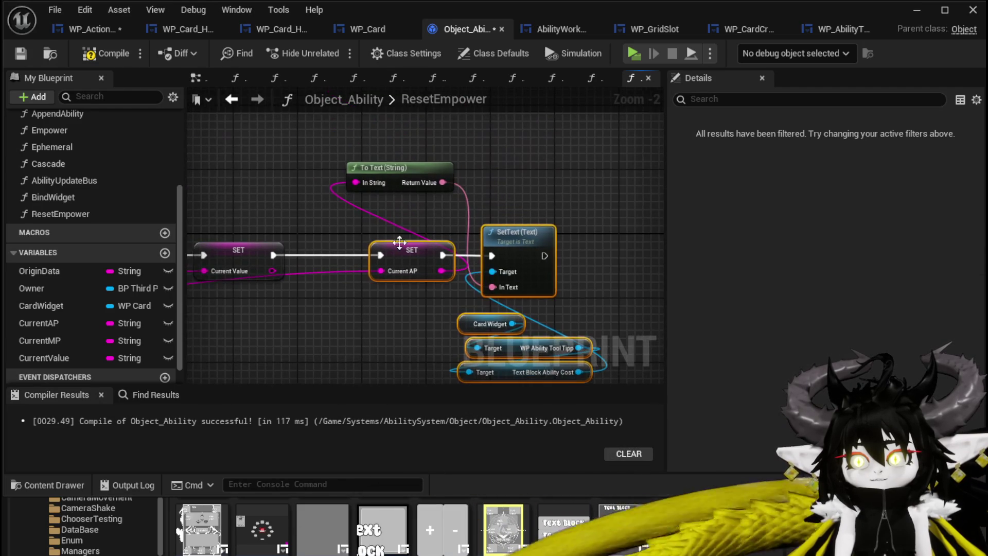
drag(396, 167, 469, 199)
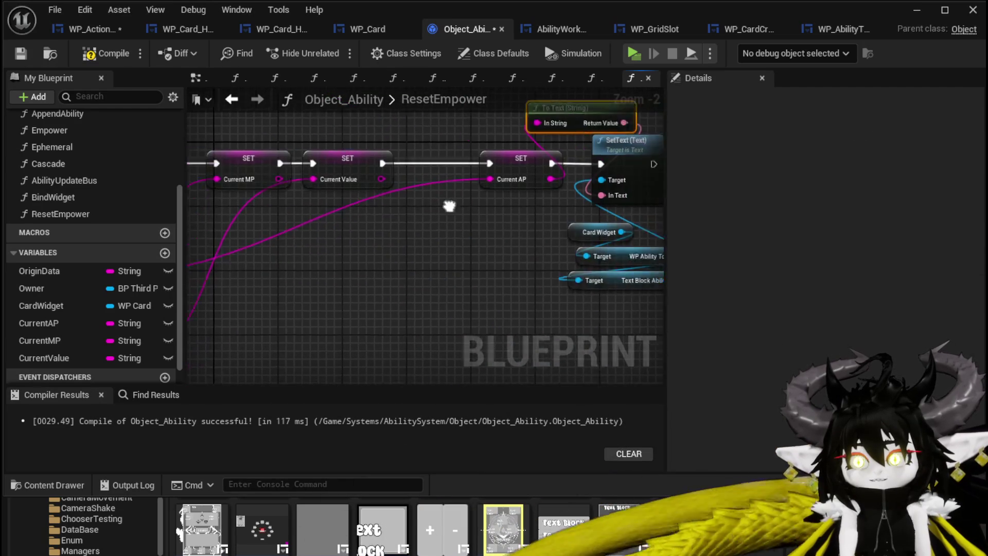
drag(374, 337, 576, 107)
Collapse SET Current AP and its text-update nodes into a SetCurrentAP function
right_click(523, 141)
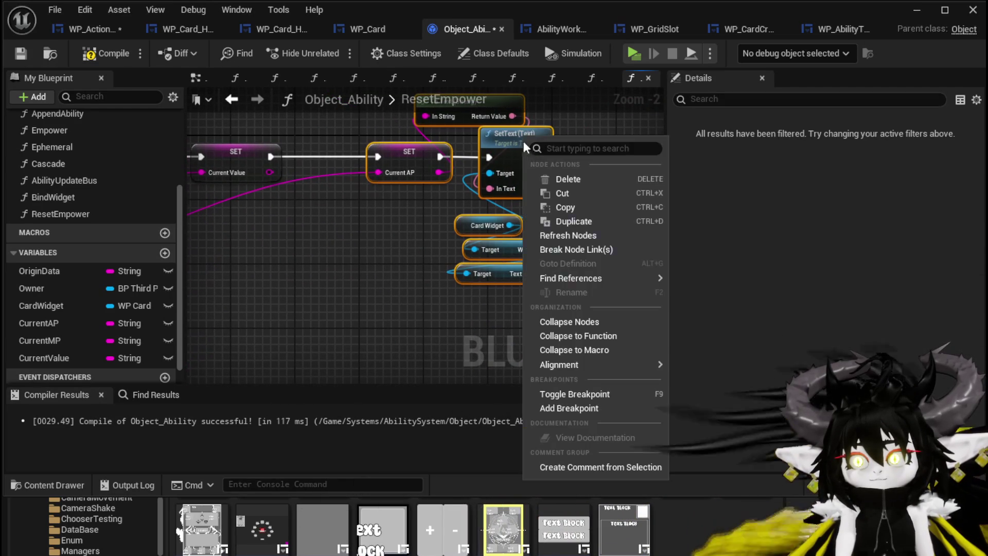
click(577, 335)
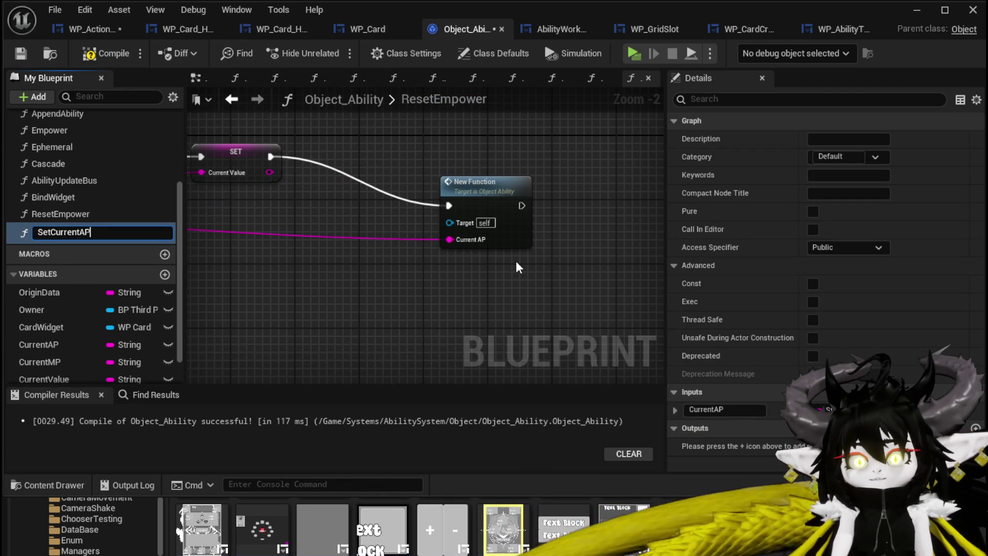
key(Return)
mouse_move(481, 177)
mouse_down()
mouse_move(479, 137)
mouse_move(537, 140)
mouse_up()
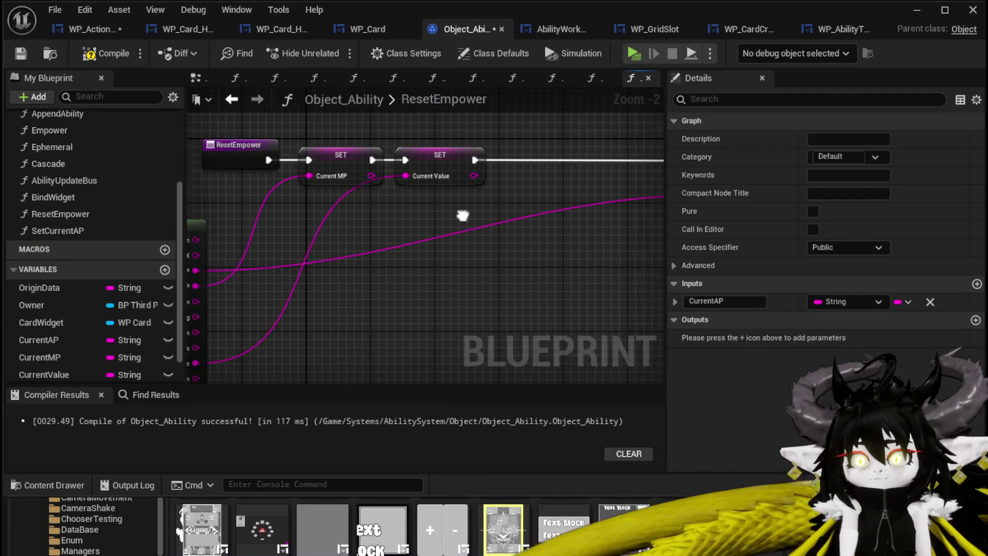
double_click(545, 193)
Select SetCurrentAP's SetText, widget and To Text nodes, save WP_ActionSelection, and return to ResetEmpower
mouse_move(425, 296)
mouse_down()
mouse_move(362, 88)
mouse_move(362, 201)
mouse_up()
shift+click(422, 161)
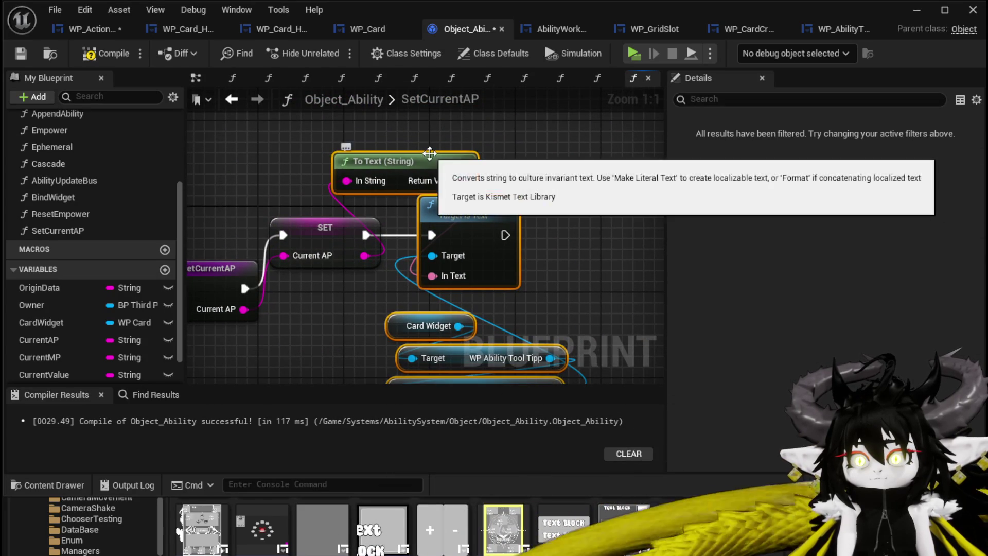
click(85, 29)
click(29, 54)
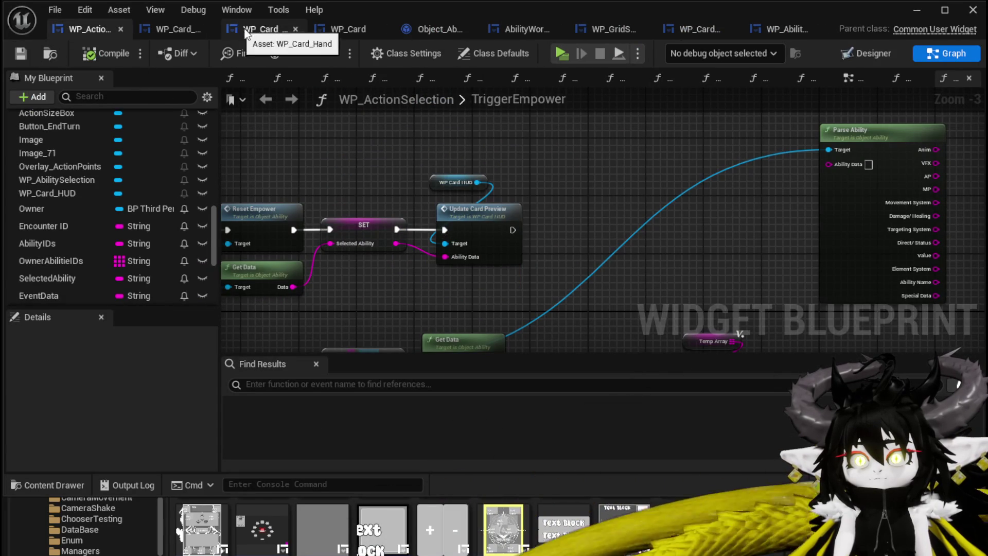
click(421, 35)
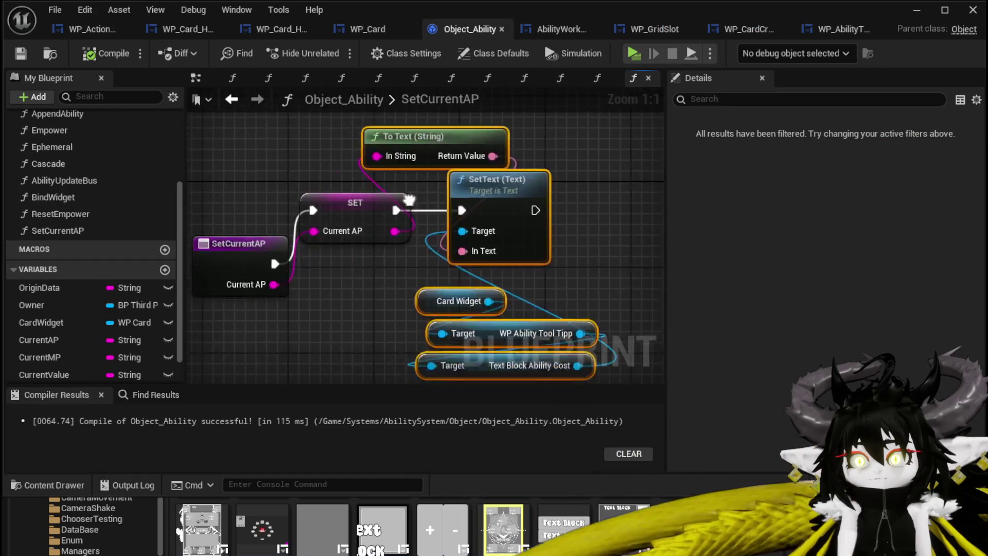
click(232, 100)
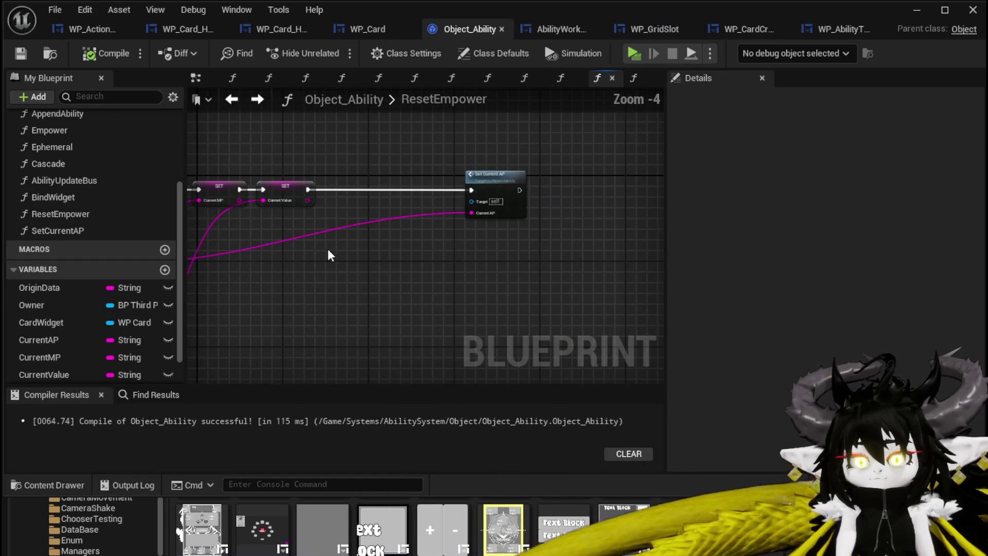
Paste the copied text-updating nodes into ResetEmpower and move them to the right
key(ctrl+v)
scroll(355, 247, up, 3)
mouse_move(377, 227)
mouse_down()
mouse_move(462, 239)
mouse_move(571, 233)
mouse_up()
click(417, 287)
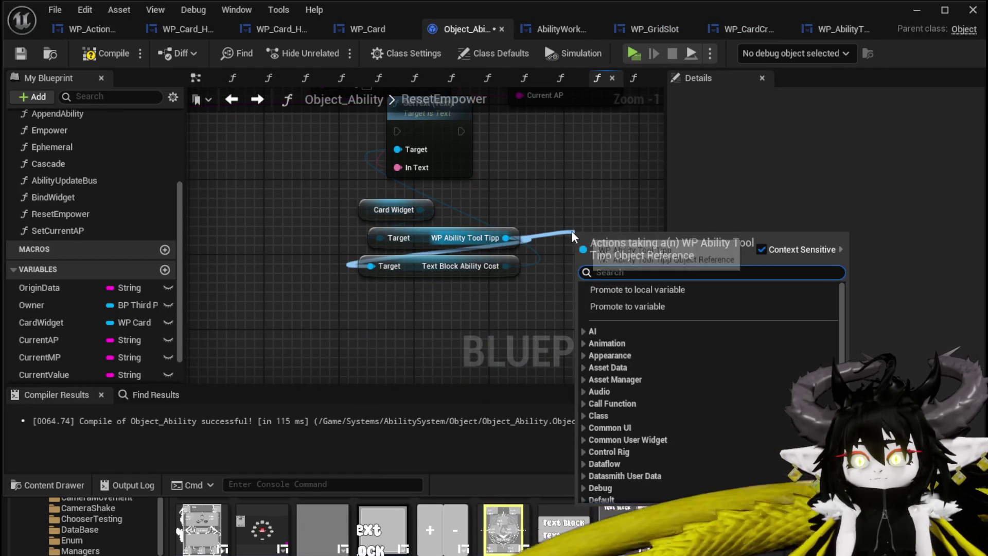
Retarget the pasted SetText to the tooltip's TextBlock_ManaCost, replacing the Ability Cost getter
text(MP Cost)
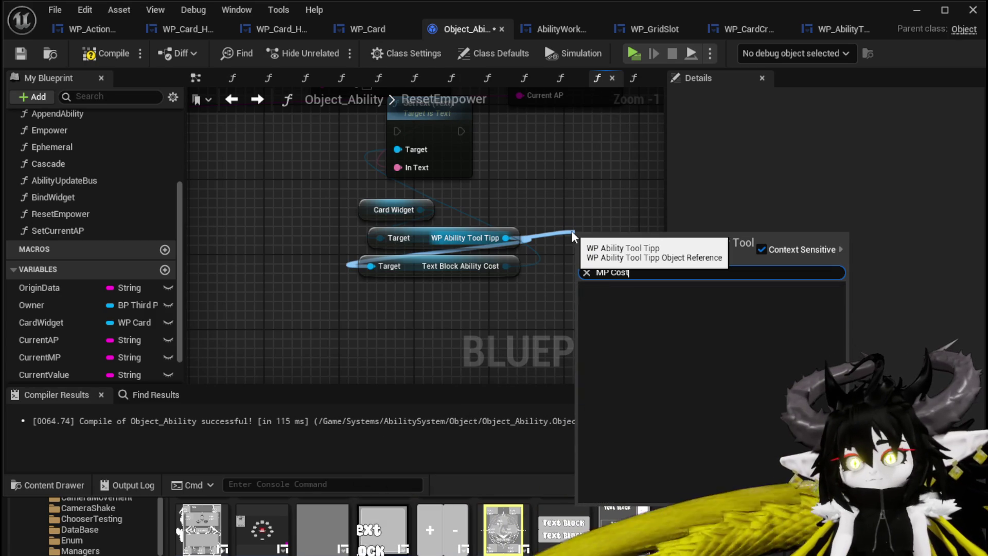
click(595, 273)
text(Mana)
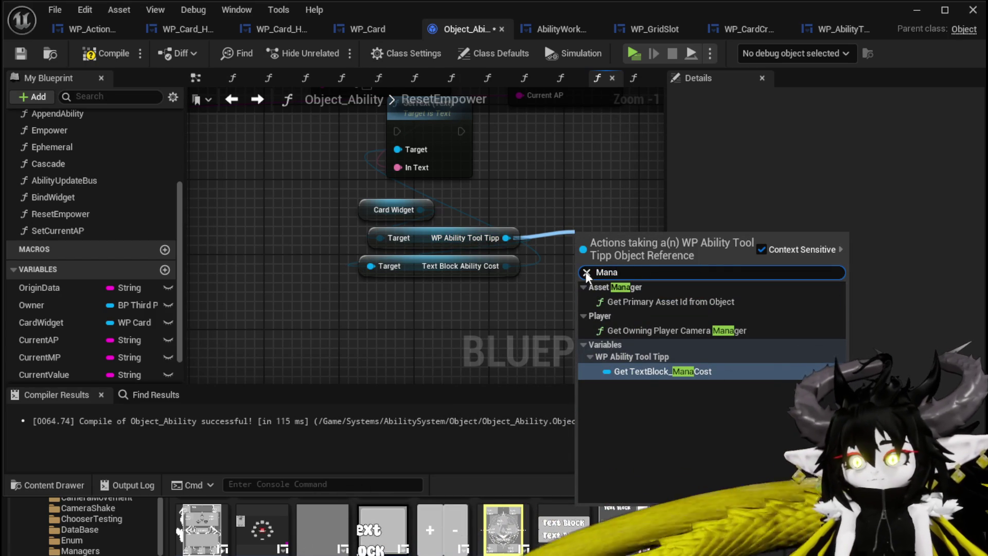
click(690, 372)
drag(624, 247, 595, 257)
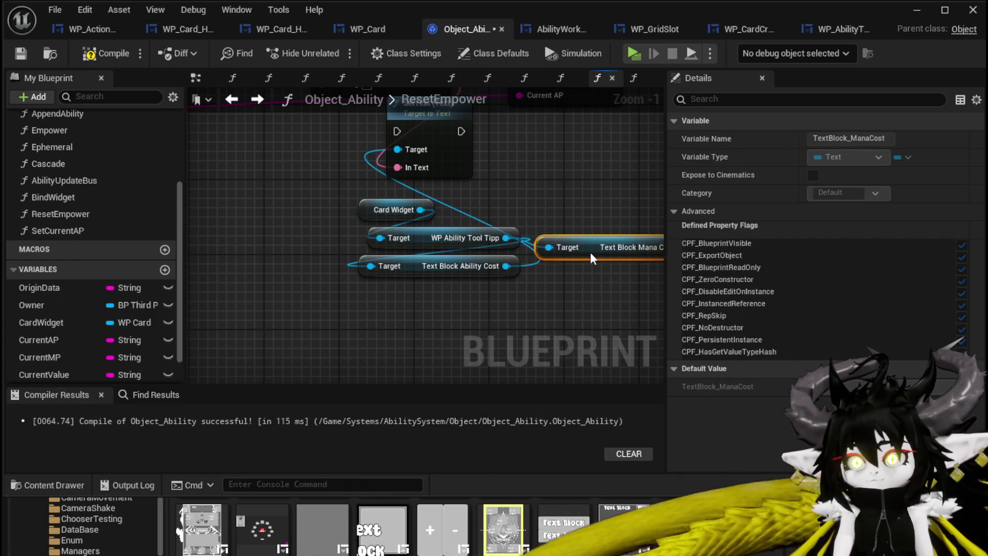
key(Delete)
drag(533, 281, 442, 303)
mouse_move(580, 269)
mouse_down()
mouse_move(310, 165)
mouse_move(306, 173)
mouse_up()
scroll(351, 212, down, 2)
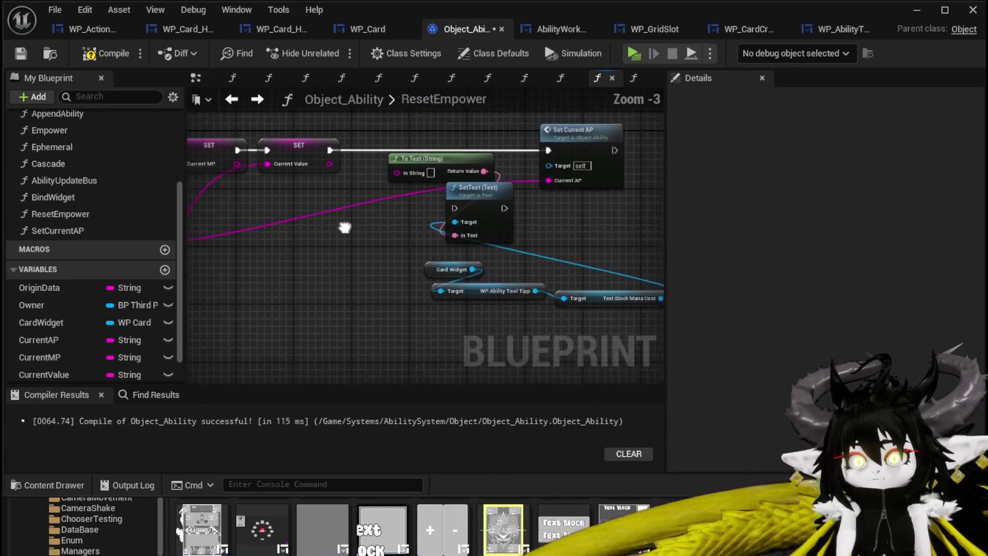
drag(333, 222, 393, 245)
mouse_move(253, 170)
mouse_down()
mouse_move(369, 250)
mouse_move(452, 193)
mouse_up()
Collapse the Current MP text update into SetCurrentMP, chained between SET and Set Current AP
mouse_move(402, 248)
mouse_down()
mouse_move(508, 220)
mouse_move(404, 282)
mouse_up()
drag(523, 134, 547, 319)
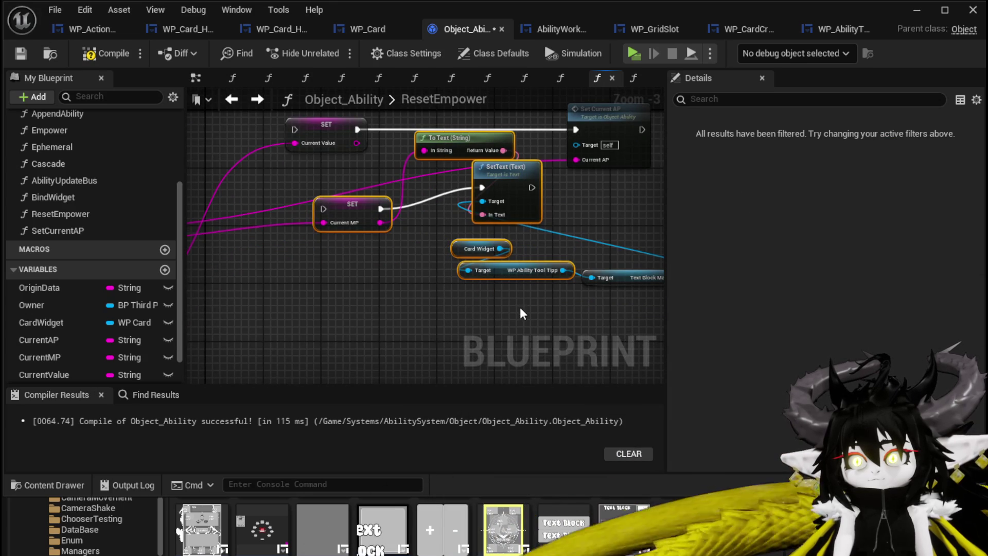
mouse_move(596, 265)
mouse_down()
mouse_move(462, 236)
mouse_move(457, 205)
mouse_up()
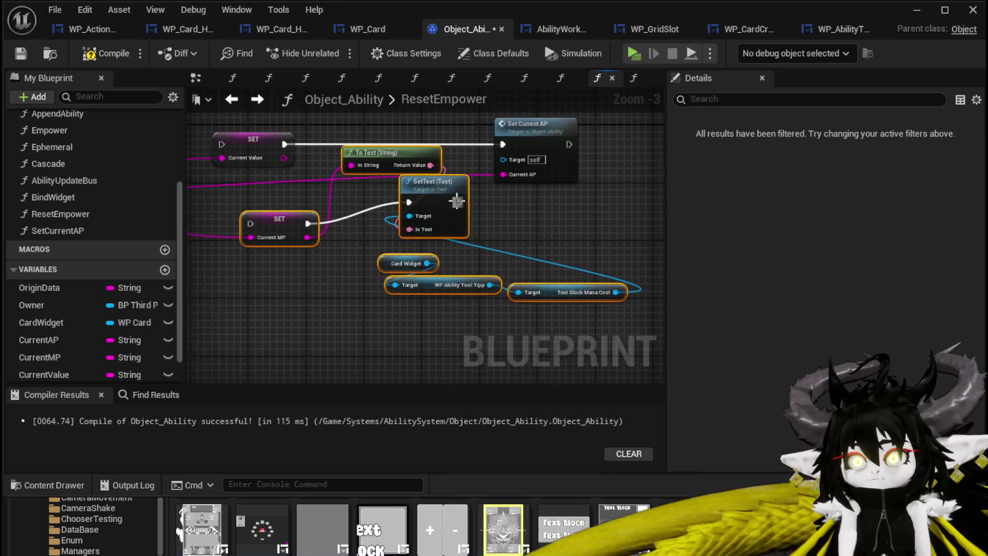
right_click(457, 205)
click(514, 397)
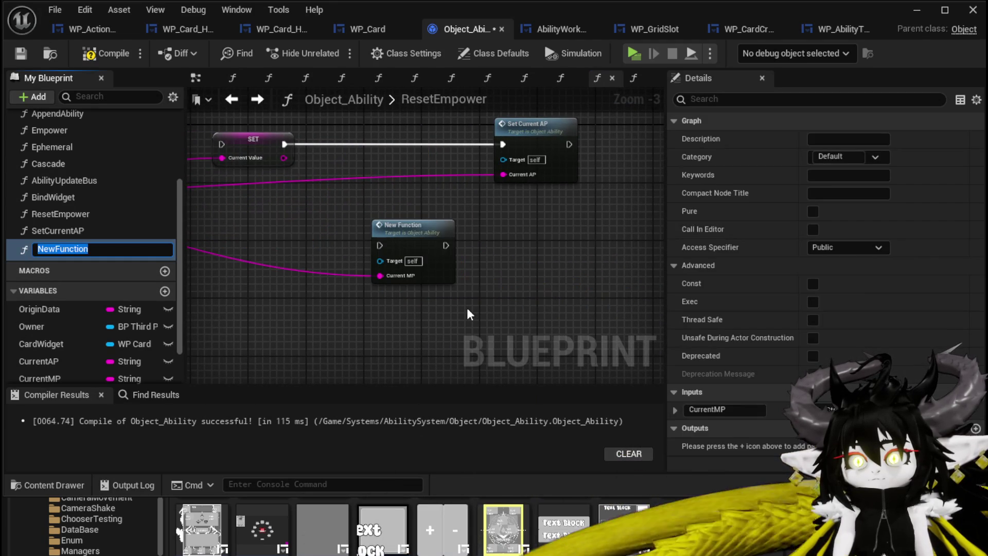
text(SetCurren)
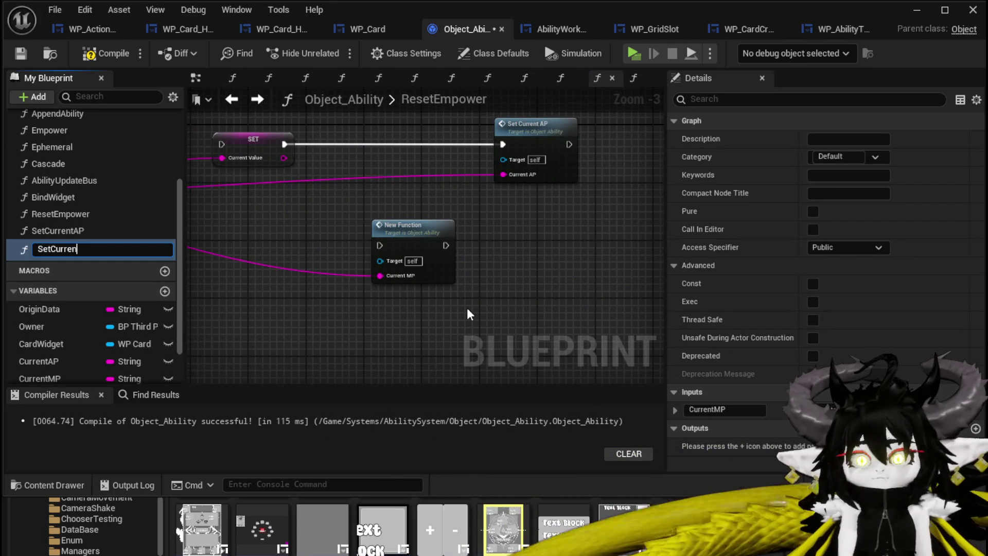
text(tMP)
key(Return)
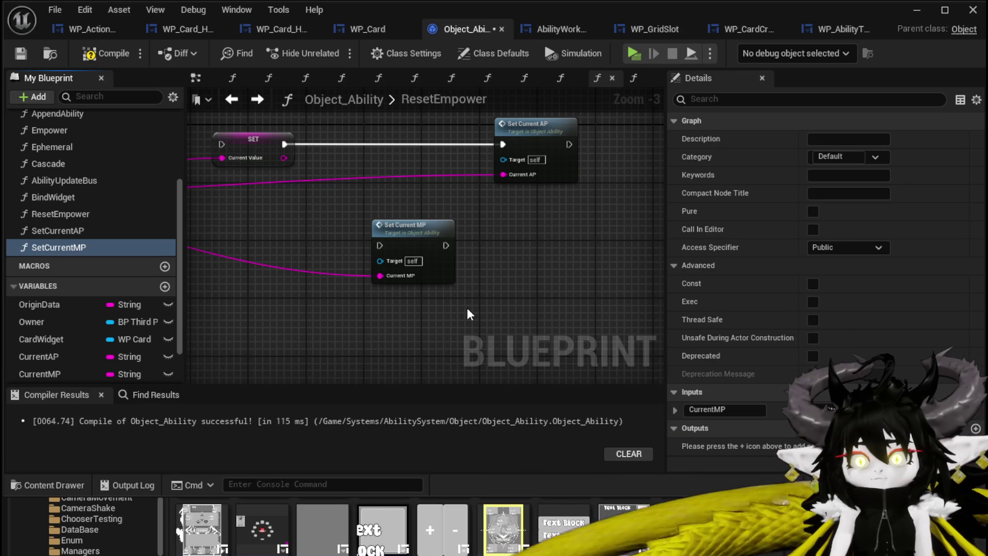
drag(480, 273, 467, 190)
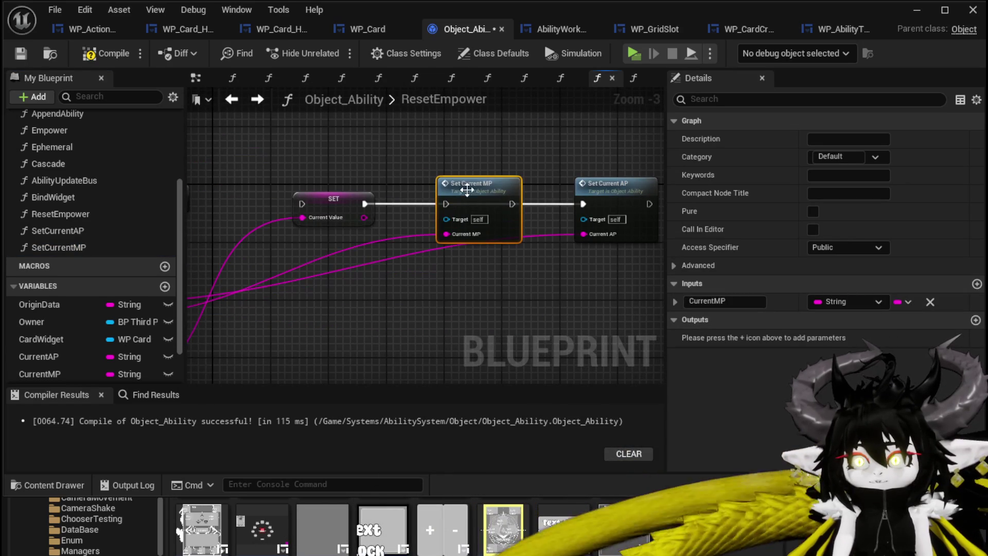
drag(364, 204, 583, 204)
mouse_move(309, 248)
mouse_down()
mouse_move(449, 219)
mouse_move(379, 192)
mouse_up()
Copy the text-updating nodes from inside the SetCurrentMP function
double_click(557, 159)
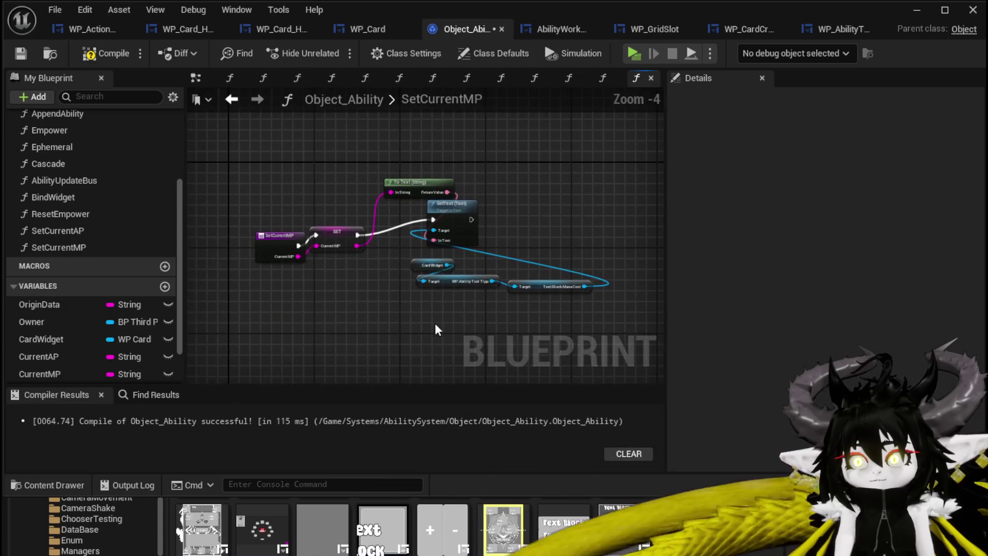
drag(387, 298, 571, 159)
key(ctrl+c)
click(232, 99)
Paste the text nodes beside SET Current Value and target SetText at the tooltip's Text Block Value
key(ctrl+v)
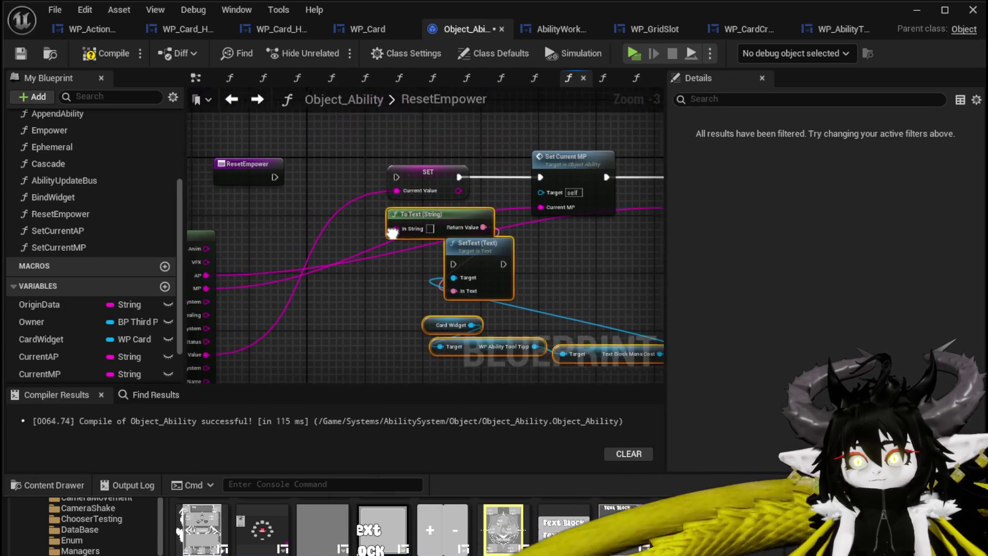
mouse_move(388, 178)
mouse_down()
mouse_move(329, 269)
mouse_move(464, 272)
mouse_move(457, 266)
mouse_move(529, 226)
mouse_up()
scroll(331, 250, up, 3)
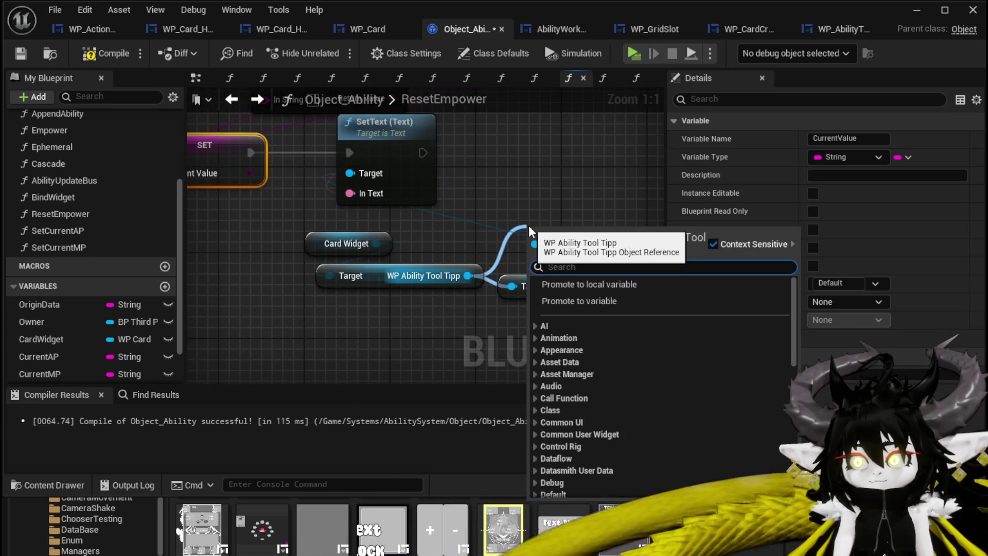
text(Value)
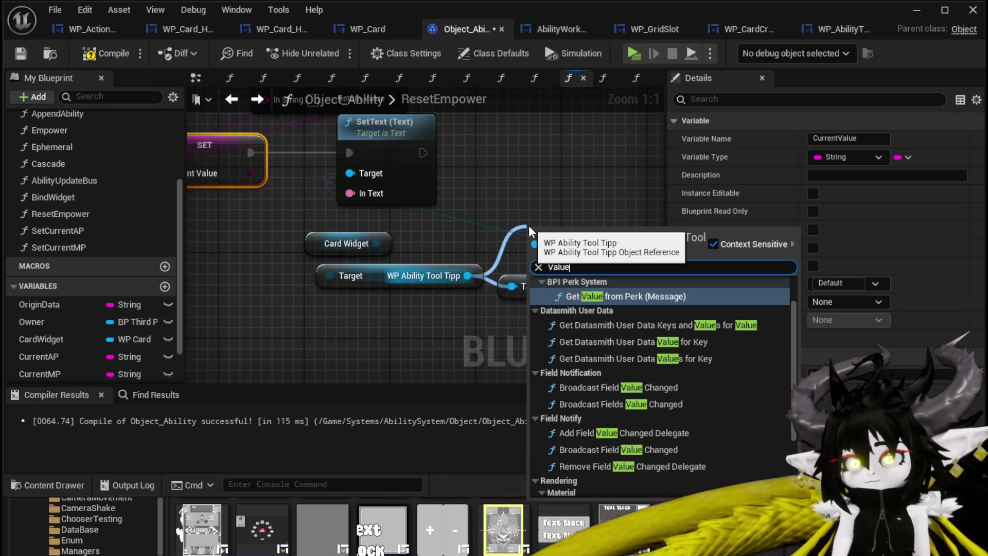
scroll(788, 346, up, 1)
scroll(792, 367, down, 5)
click(622, 477)
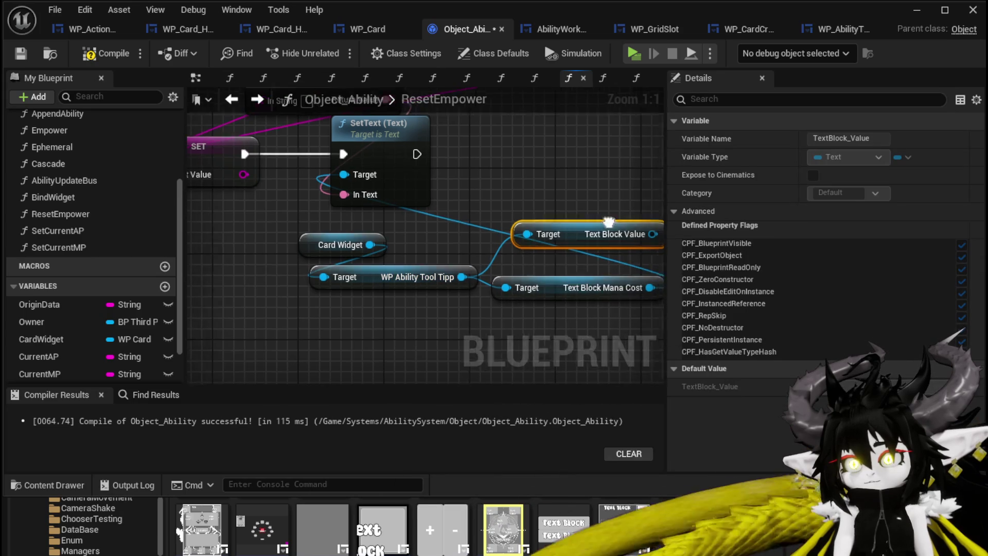
drag(611, 252, 302, 193)
Delete the Mana Cost getter and feed Current Value into the To Text input
click(546, 306)
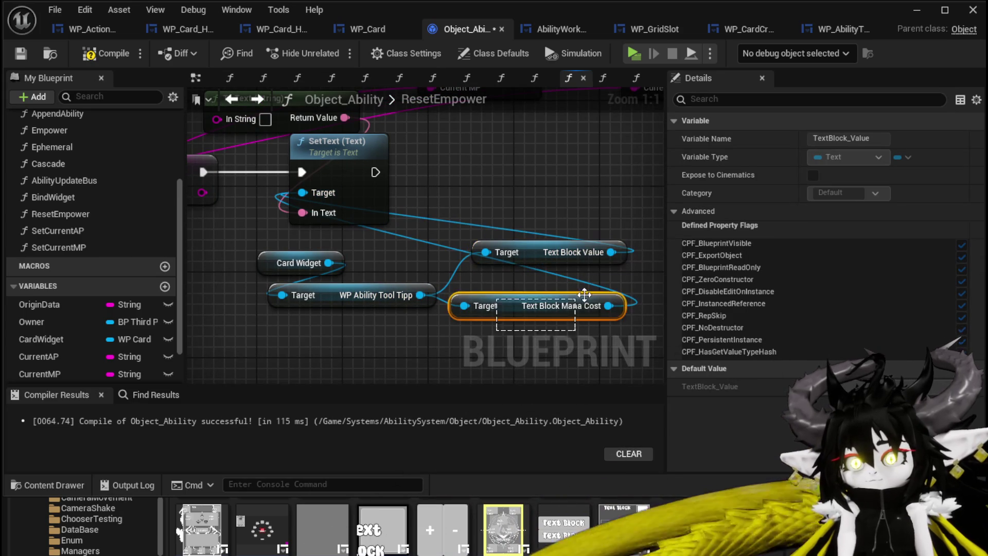
key(Delete)
scroll(587, 333, down, 3)
drag(323, 324, 397, 198)
mouse_move(328, 237)
mouse_down()
mouse_move(346, 190)
mouse_move(393, 195)
mouse_up()
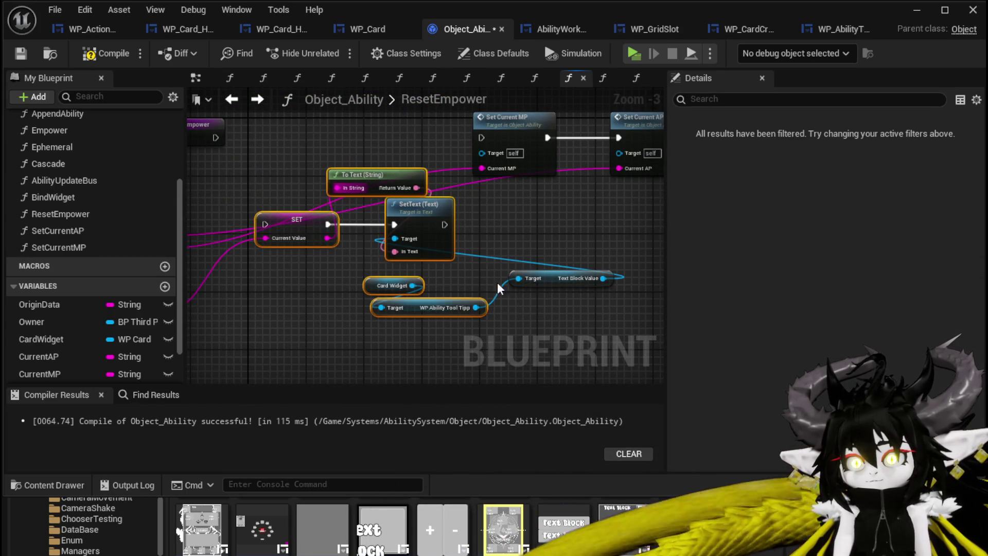
right_click(558, 279)
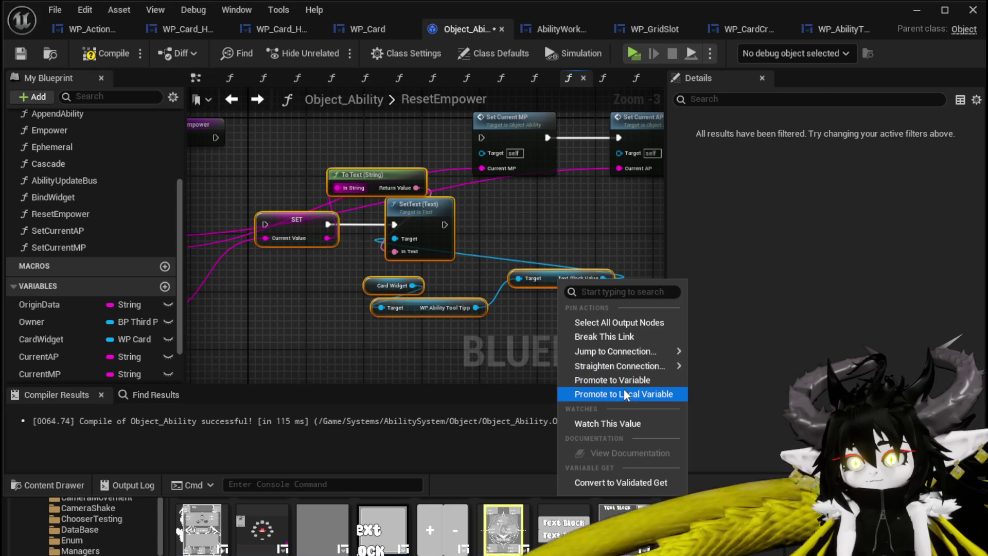
mouse_move(600, 360)
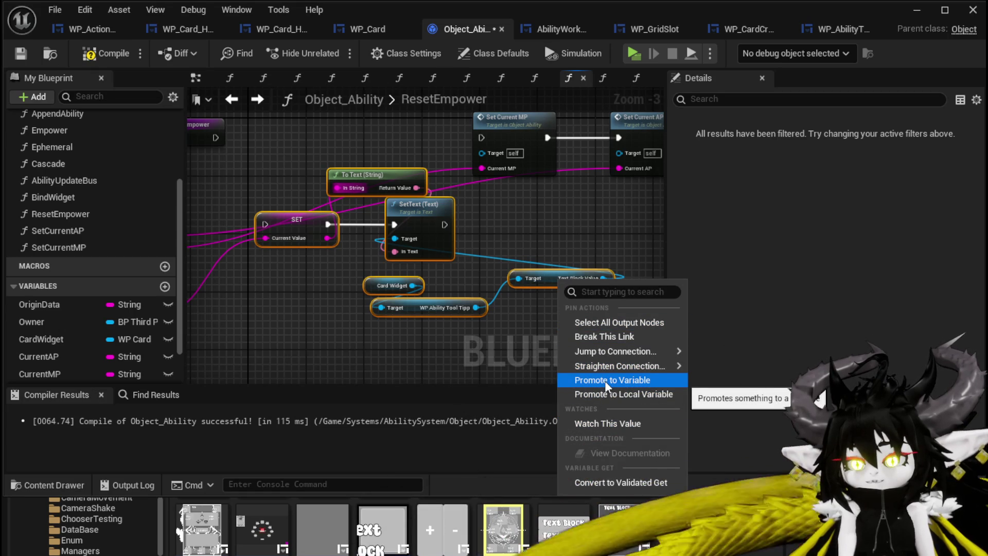
mouse_move(561, 368)
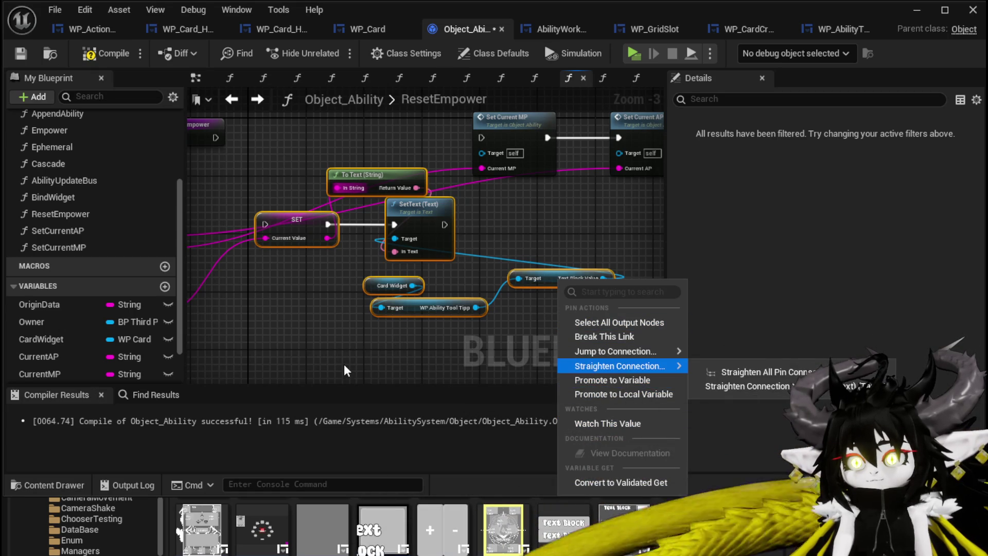
click(384, 344)
mouse_move(271, 172)
mouse_down()
mouse_move(447, 291)
mouse_move(449, 343)
mouse_up()
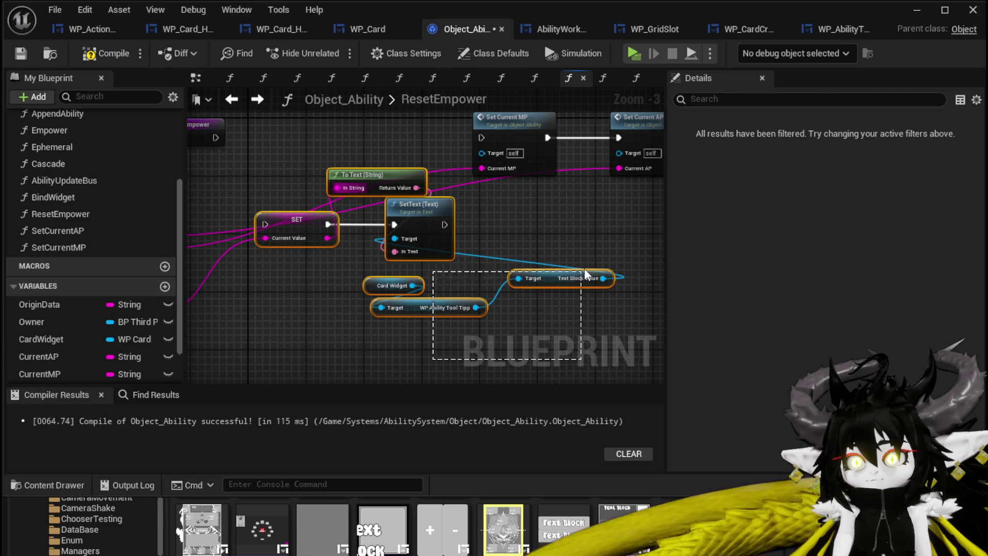
Collapse the Current Value nodes into SetCurrentValue, chain it before Set Current MP, compile and save
right_click(574, 281)
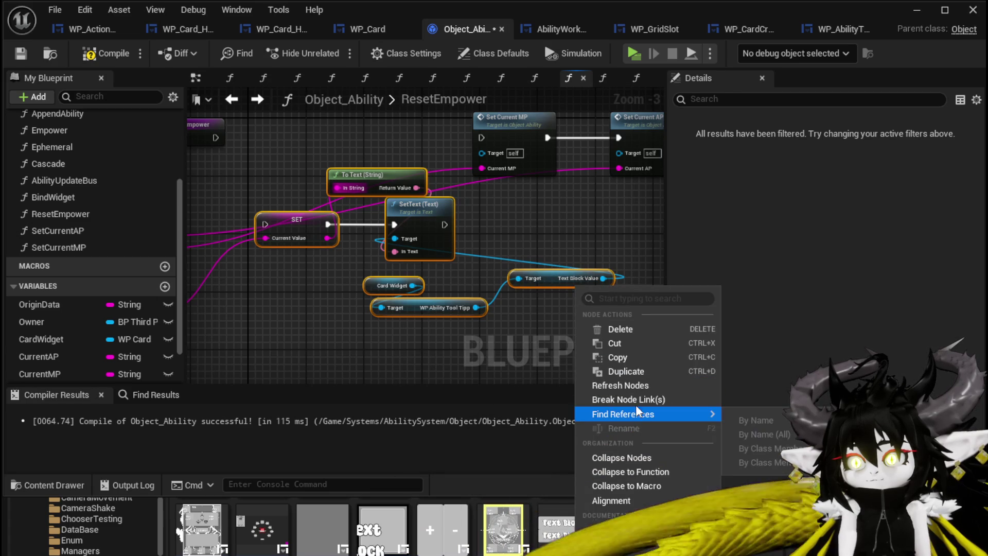
click(630, 471)
text(Set)
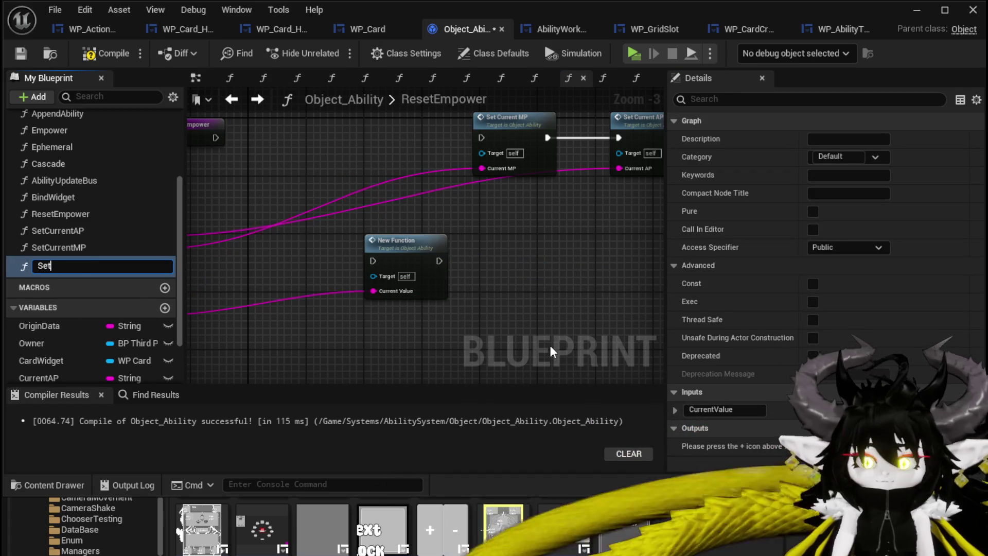
text(CurrentValue)
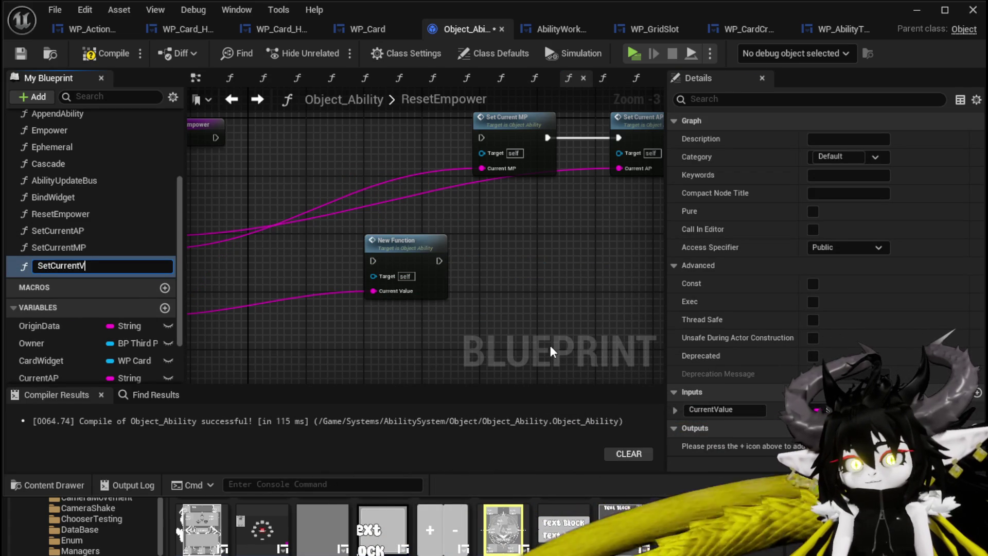
key(Return)
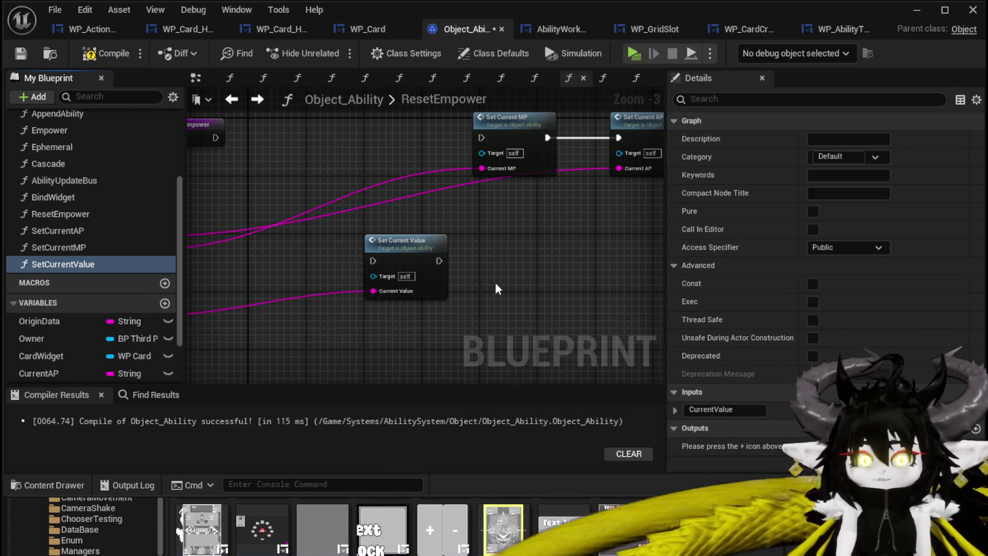
drag(421, 252, 376, 125)
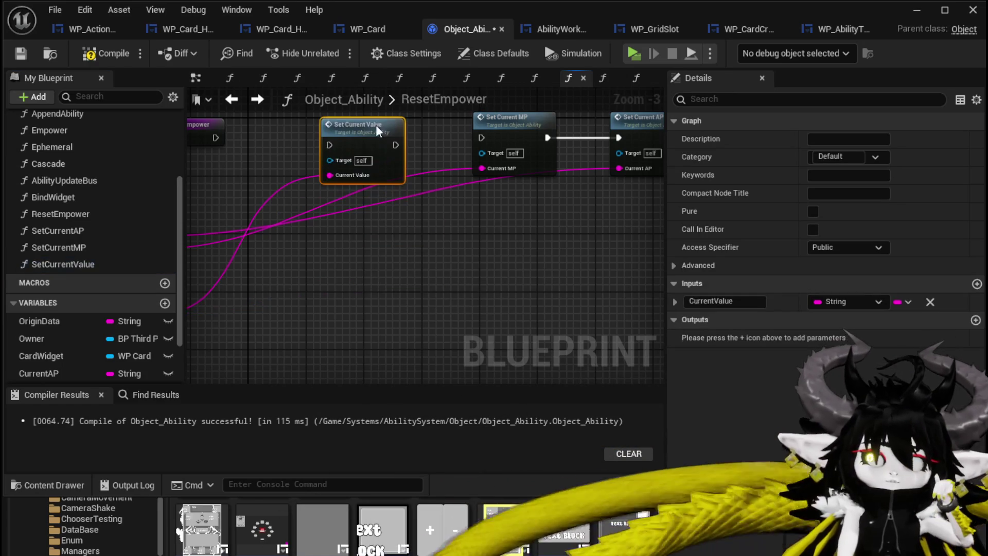
mouse_move(216, 137)
mouse_down()
mouse_move(322, 146)
mouse_move(369, 128)
mouse_move(479, 141)
mouse_up()
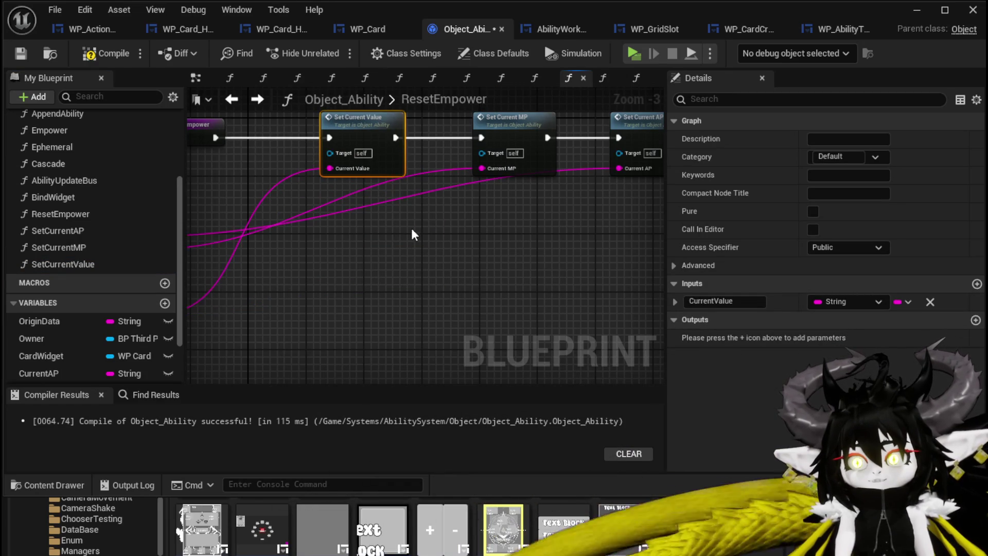
click(88, 53)
click(19, 56)
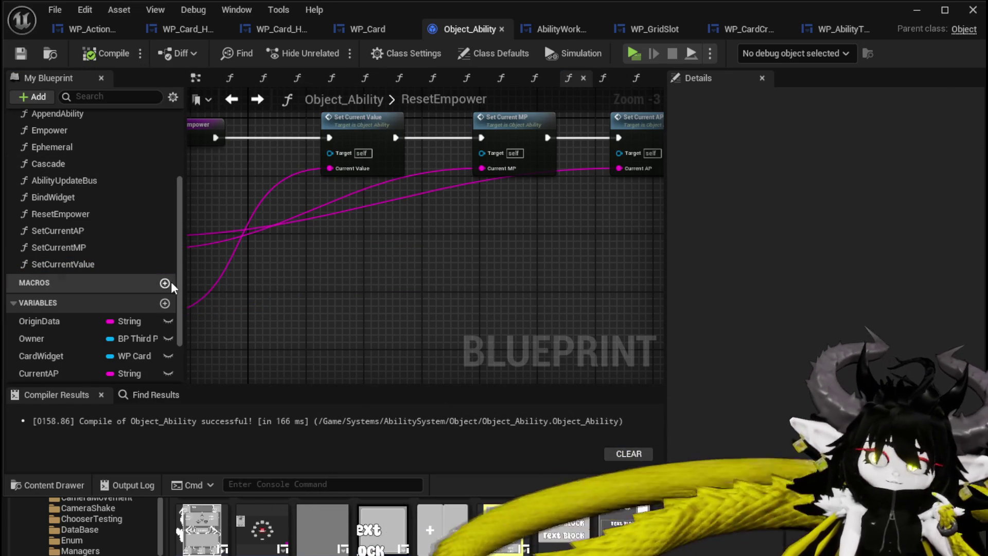
Open the SetData graph and shift Print String and the UpdateData comment to make room
scroll(96, 162, up, 2)
scroll(100, 168, up, 3)
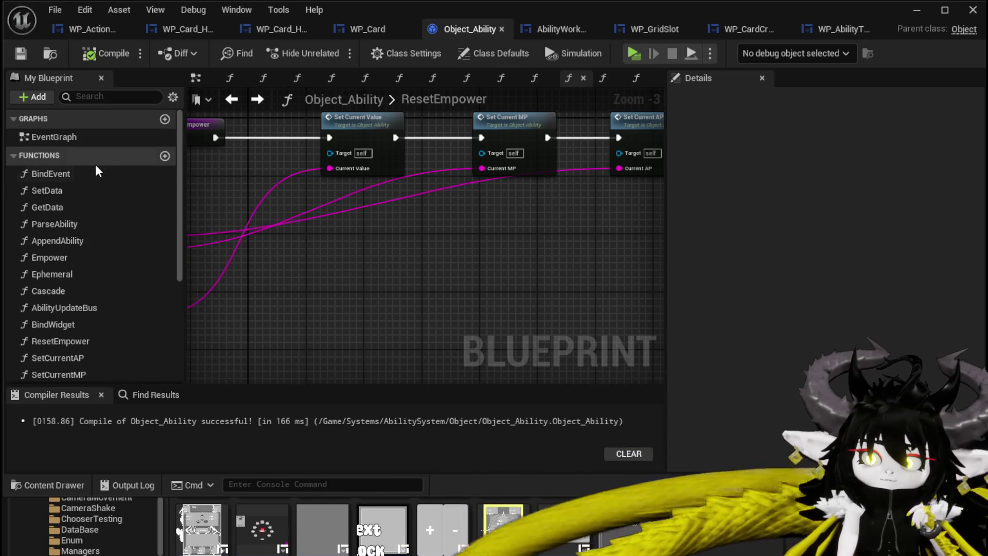
double_click(68, 191)
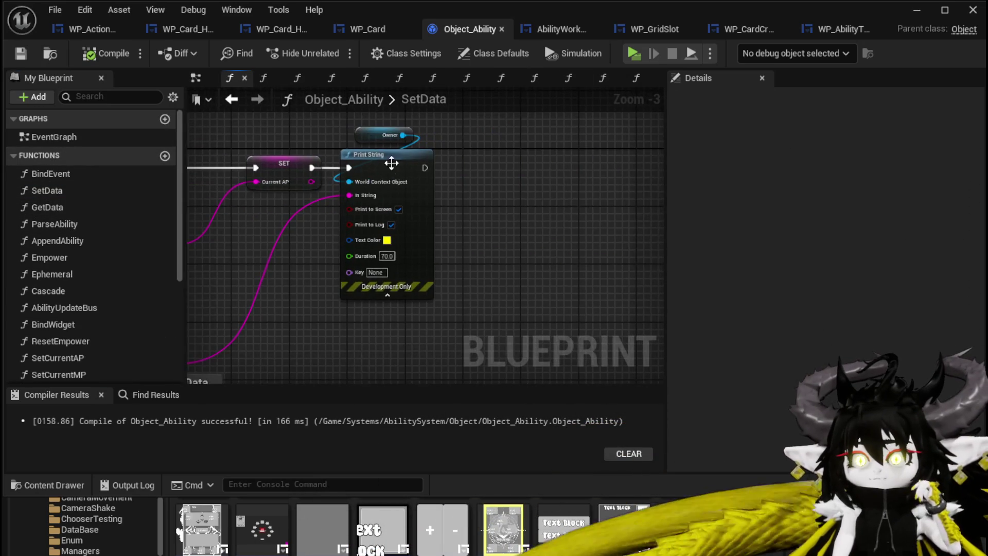
drag(419, 226, 628, 226)
mouse_move(563, 200)
mouse_down()
mouse_move(464, 181)
mouse_move(395, 212)
mouse_move(381, 197)
mouse_up()
mouse_move(264, 330)
mouse_down()
mouse_move(286, 296)
mouse_move(231, 347)
mouse_up()
drag(332, 309, 356, 345)
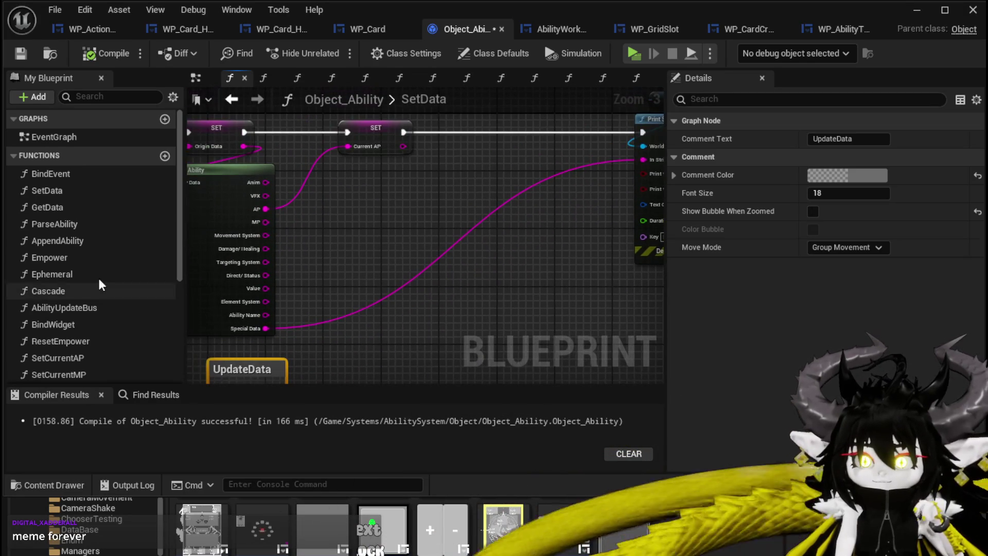
scroll(73, 263, down, 3)
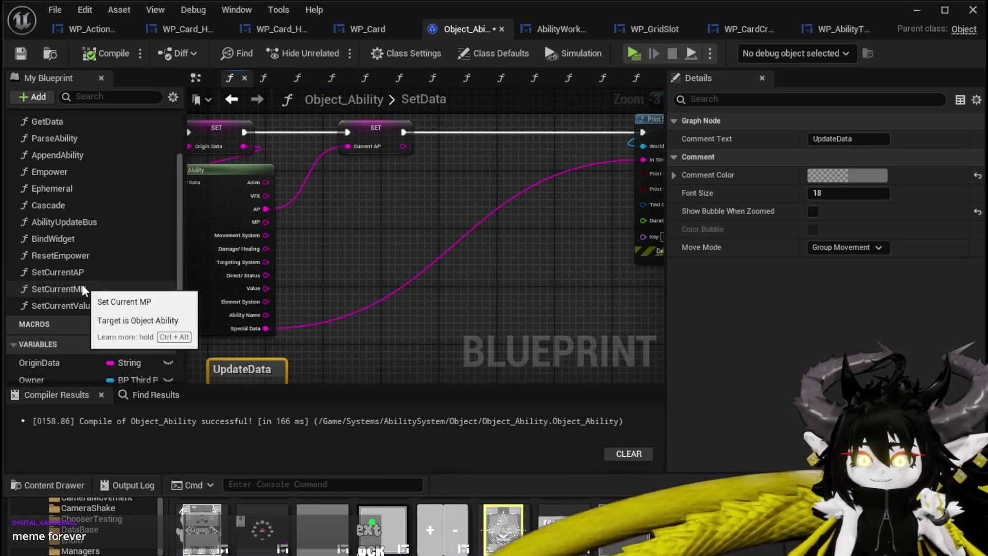
scroll(82, 339, down, 4)
Add SET CurrentMP and SET CurrentValue fed by Parse Ability's MP and Value before Print String, then compile
mouse_move(111, 326)
mouse_down()
mouse_move(227, 310)
mouse_move(460, 122)
mouse_move(455, 134)
mouse_move(409, 131)
mouse_move(442, 132)
mouse_up()
click(479, 161)
mouse_move(265, 222)
mouse_down()
mouse_move(307, 223)
mouse_move(440, 152)
mouse_move(437, 128)
mouse_move(425, 130)
mouse_up()
ctrl+click(370, 129)
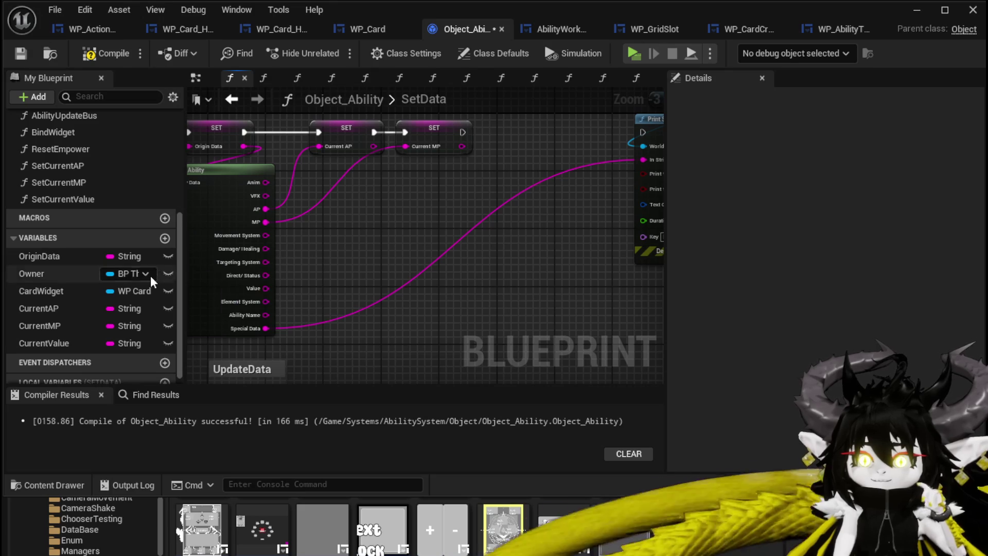
mouse_move(50, 341)
mouse_down()
mouse_move(516, 127)
mouse_move(504, 140)
mouse_move(498, 129)
mouse_up()
click(524, 157)
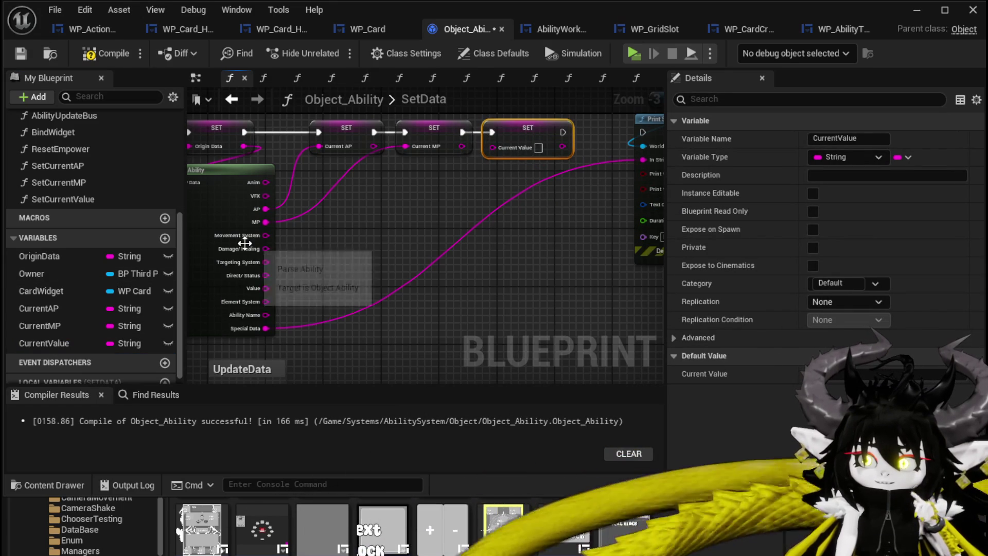
mouse_move(262, 290)
mouse_down()
mouse_move(493, 147)
mouse_move(539, 159)
mouse_up()
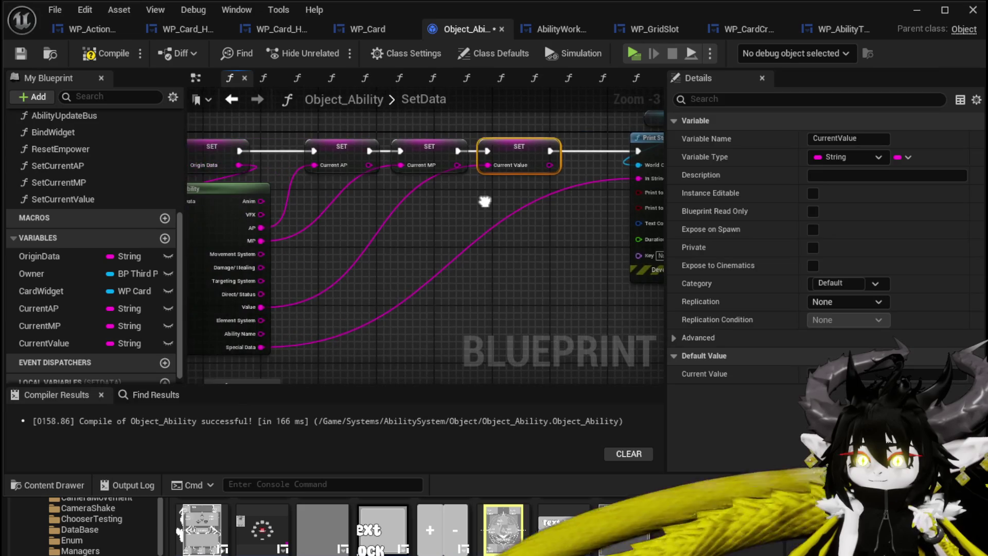
click(107, 60)
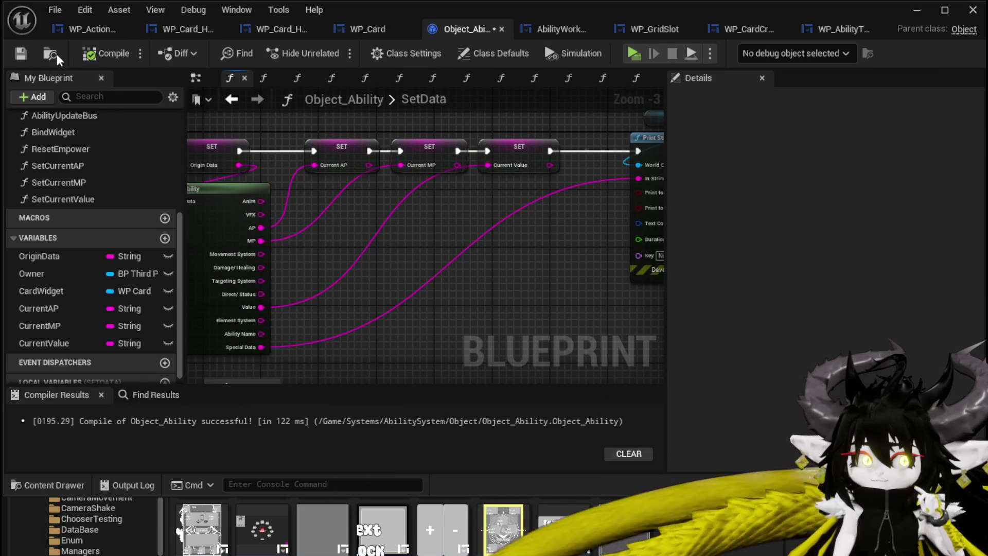
drag(487, 124, 501, 111)
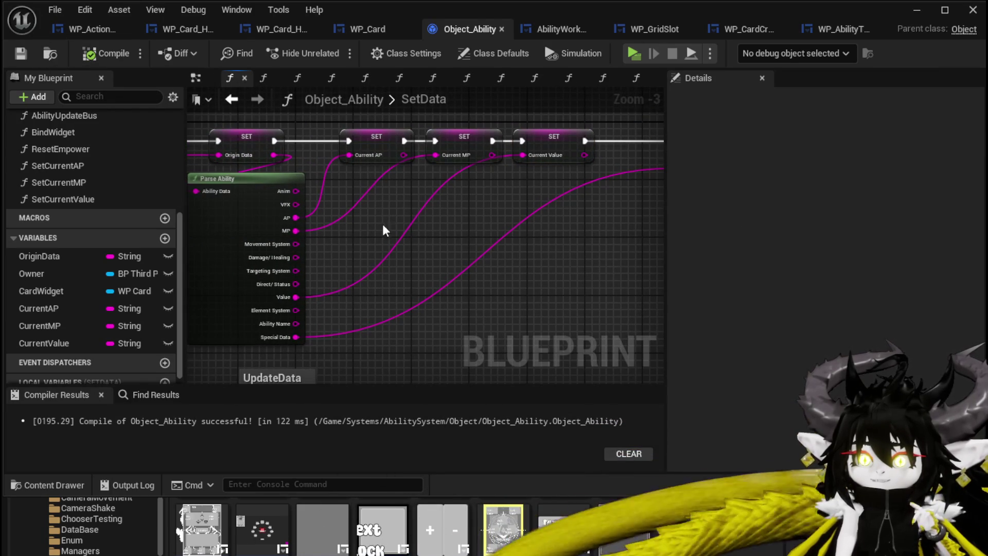
mouse_move(363, 127)
mouse_down()
mouse_move(348, 159)
mouse_move(404, 133)
mouse_move(453, 149)
mouse_up()
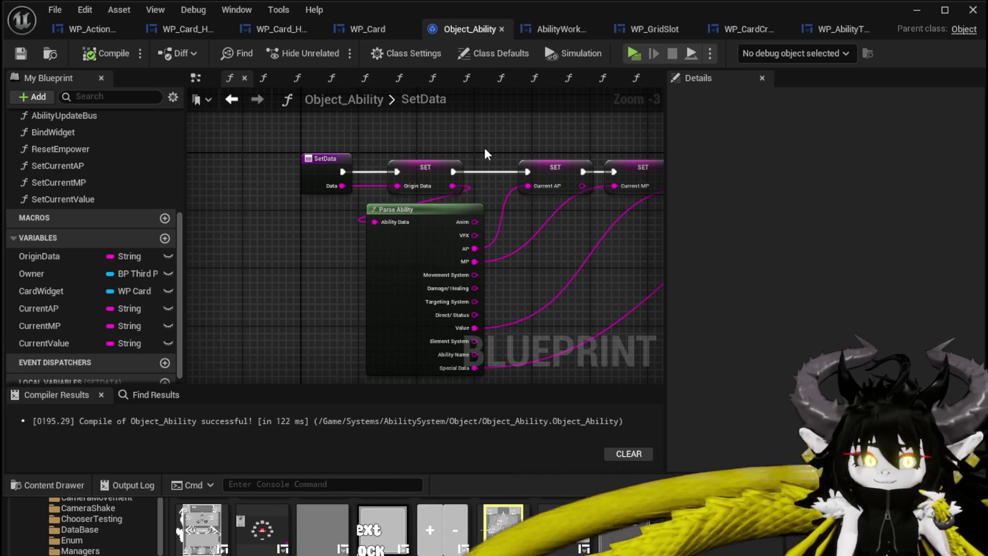
mouse_move(484, 146)
mouse_down()
mouse_move(359, 170)
mouse_move(190, 166)
mouse_up()
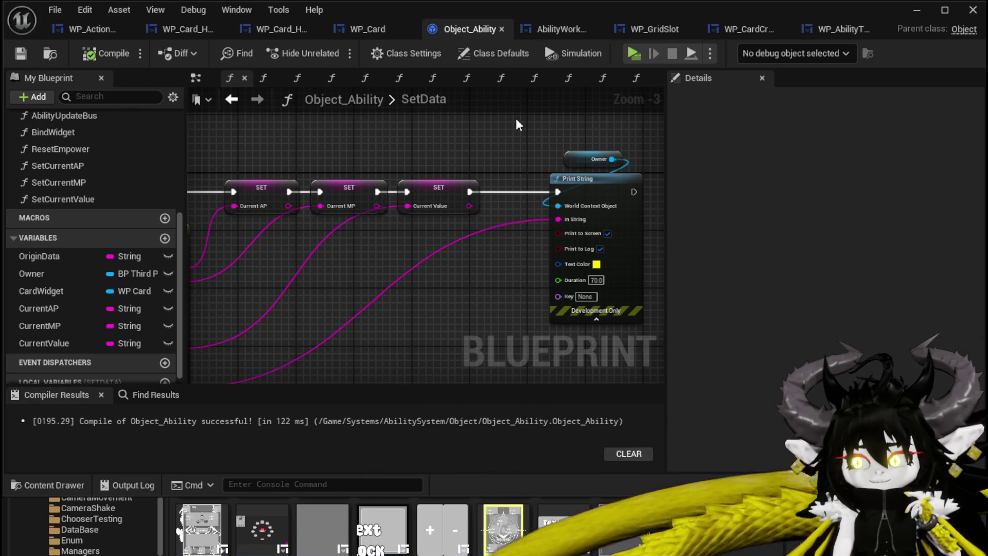
mouse_move(222, 149)
mouse_down()
mouse_move(437, 245)
mouse_move(304, 156)
mouse_up()
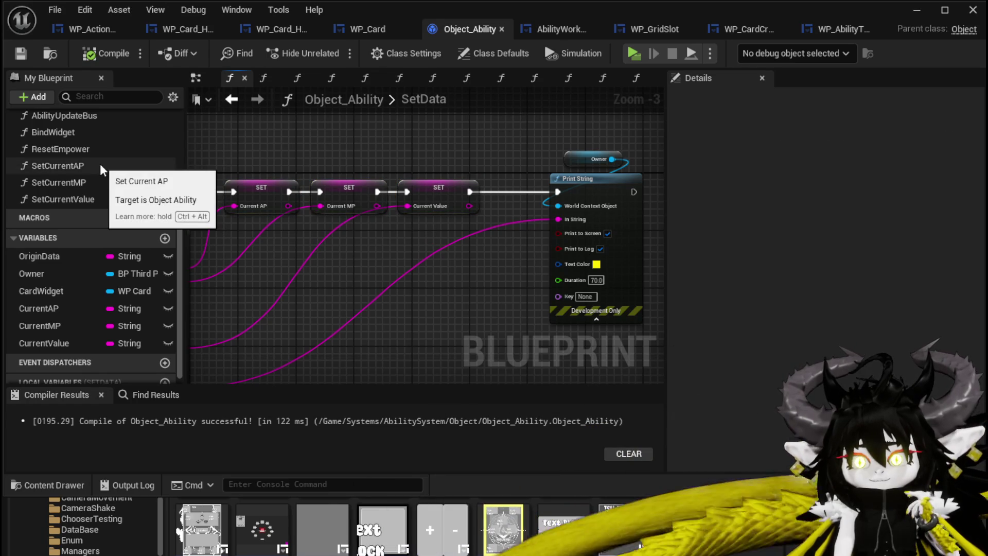
scroll(100, 163, up, 1)
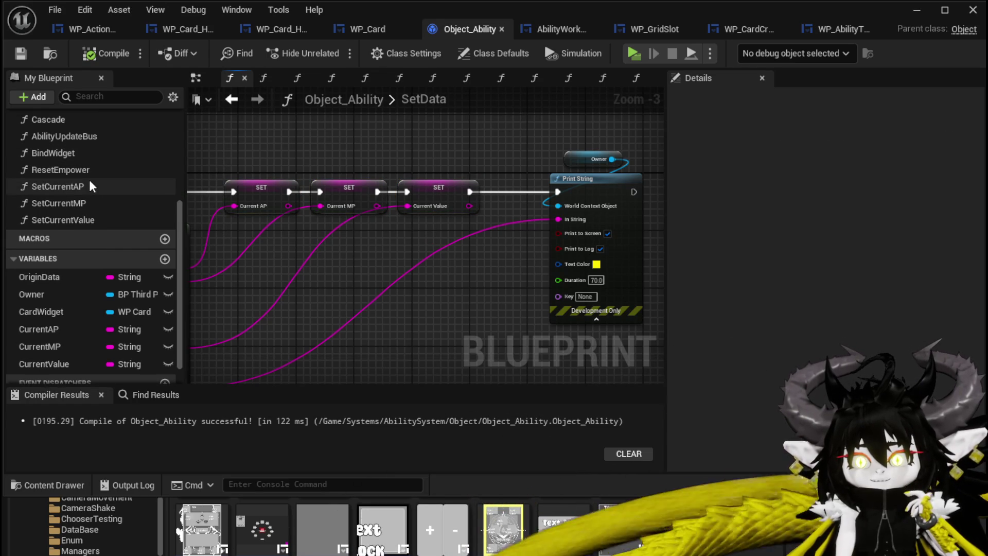
scroll(88, 180, up, 1)
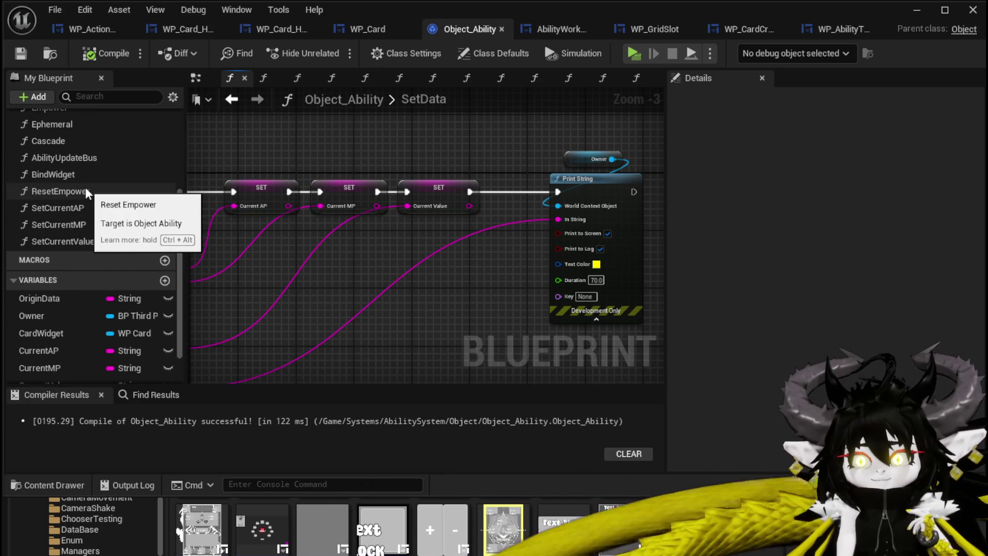
scroll(64, 151, up, 1)
In the Empower graph, add a Set Current AP call fed with the computed AP
double_click(60, 130)
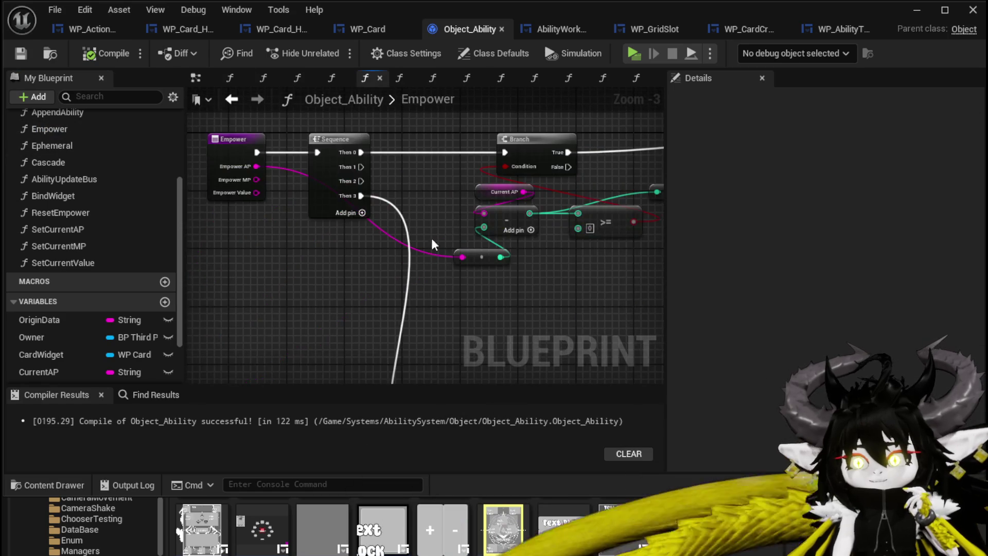
drag(310, 247, 222, 248)
mouse_move(424, 301)
mouse_down()
mouse_move(251, 279)
mouse_move(170, 300)
mouse_move(264, 268)
mouse_up()
drag(91, 229, 409, 228)
mouse_move(267, 233)
mouse_down()
mouse_move(426, 277)
mouse_move(427, 288)
mouse_up()
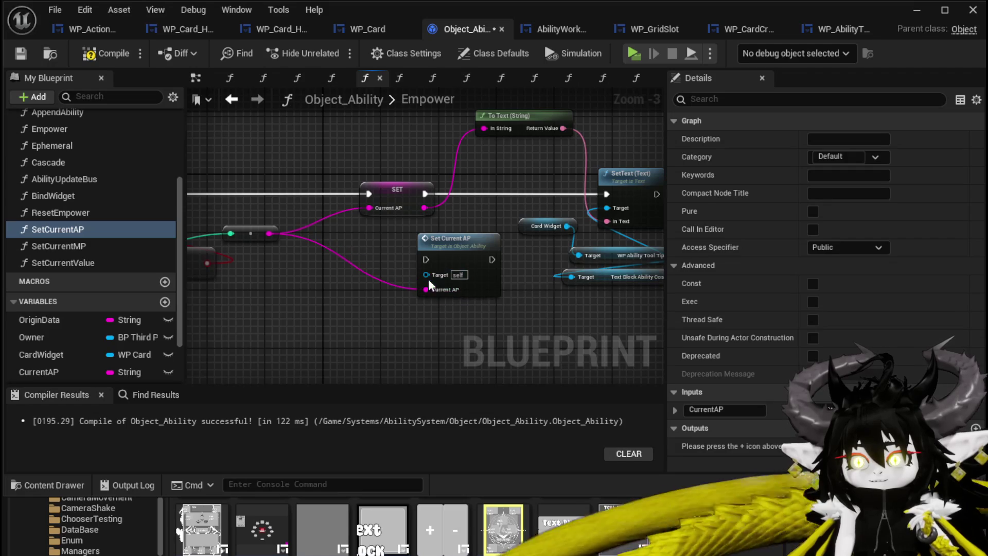
Delete the old SET, To Text, SetText and Card Widget nodes, running Set Current AP on Branch True
drag(414, 160, 331, 211)
drag(312, 155, 530, 243)
key(Delete)
drag(442, 181, 585, 287)
key(Delete)
drag(343, 215, 313, 155)
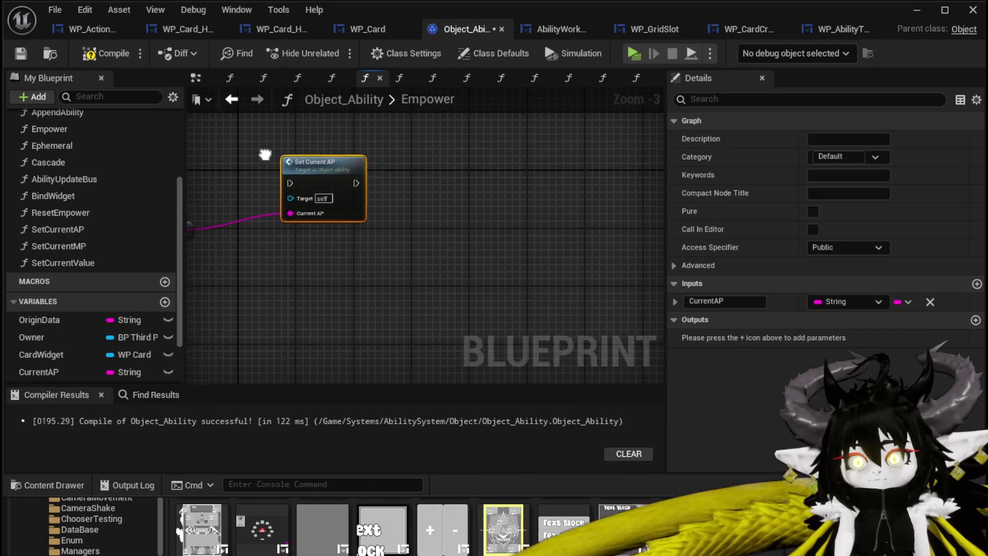
drag(296, 202, 594, 196)
Add Set Current MP and Set Current Value calls and paste a copy of the AP check nodes
drag(48, 245, 540, 208)
drag(61, 263, 438, 292)
drag(451, 212, 458, 202)
key(ctrl+c)
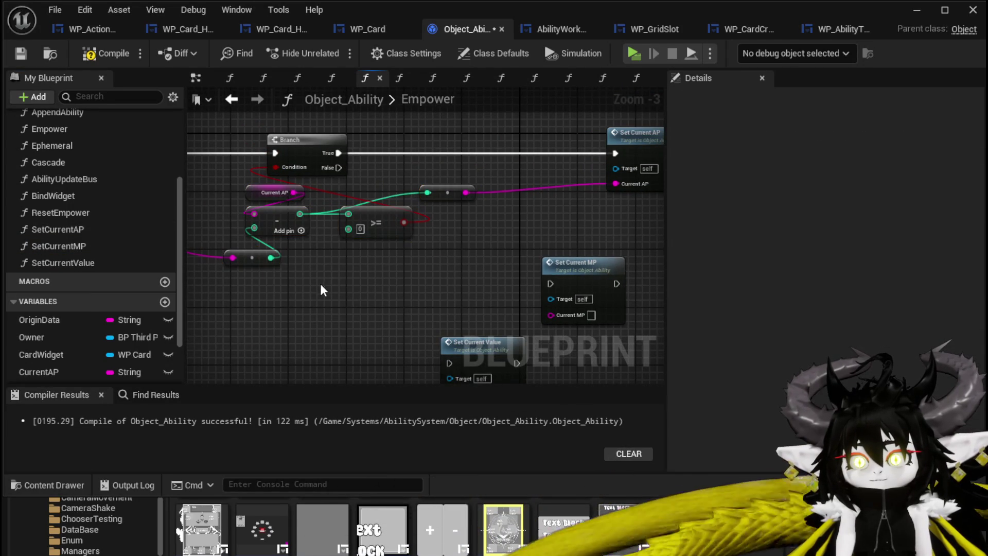
key(ctrl+v)
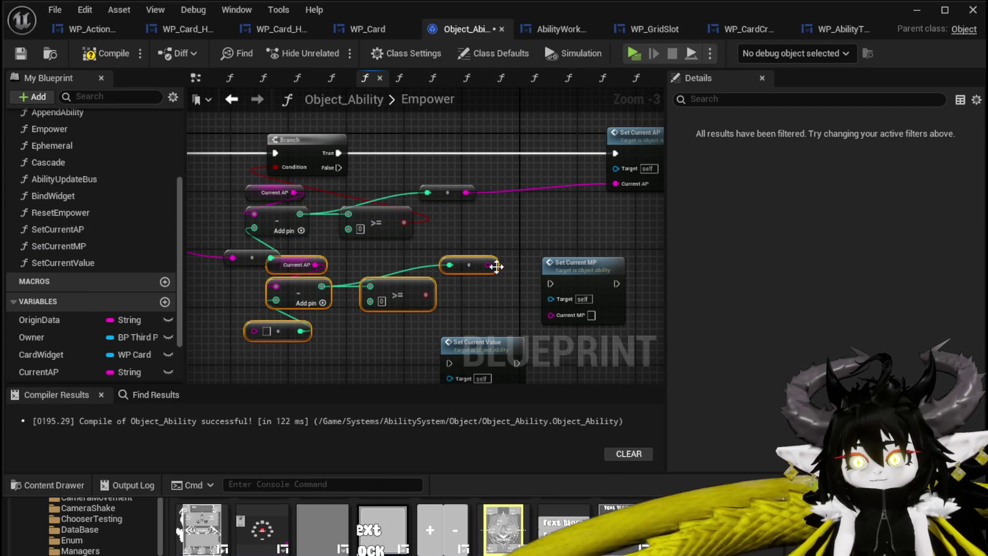
drag(418, 291, 464, 306)
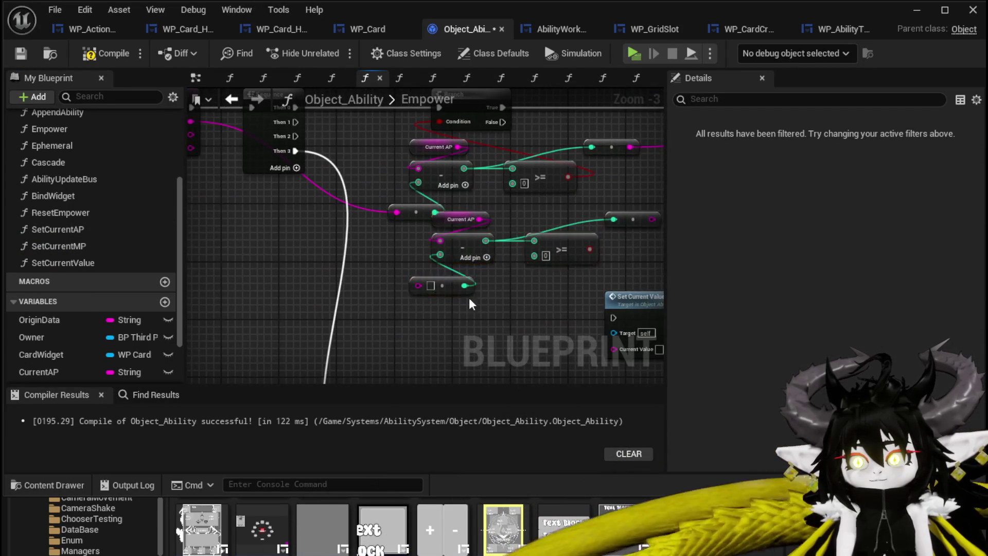
drag(618, 220, 555, 257)
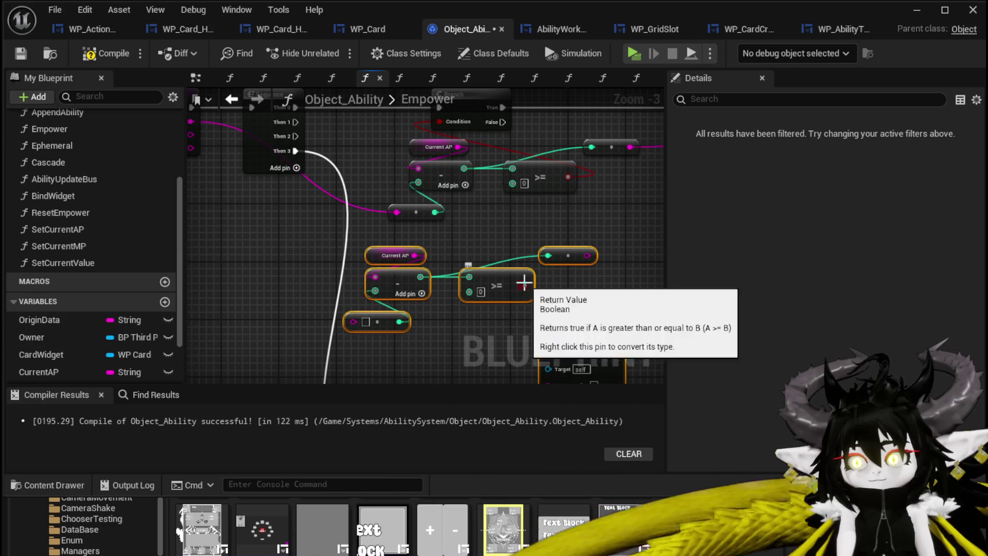
Add a second Branch from Sequence Then 1 whose True runs Set Current MP with the computed result
click(526, 205)
drag(491, 240, 499, 278)
mouse_move(303, 159)
mouse_down()
mouse_move(517, 264)
mouse_move(540, 258)
mouse_move(210, 220)
mouse_up()
mouse_move(308, 206)
mouse_down()
mouse_move(442, 228)
mouse_move(477, 207)
mouse_move(425, 225)
mouse_move(411, 267)
mouse_up()
mouse_move(432, 235)
mouse_down()
mouse_move(549, 244)
mouse_move(597, 235)
mouse_up()
drag(300, 230, 304, 242)
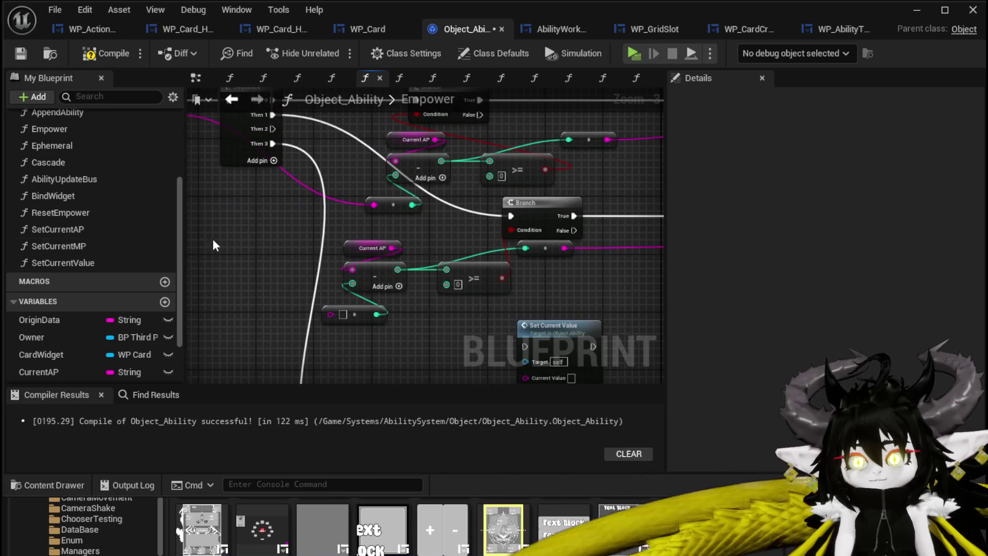
Swap the copied check's Current AP getter for a Current MP getter and feed in Empower MP
scroll(66, 347, down, 3)
click(64, 329)
mouse_move(217, 301)
mouse_down()
mouse_move(277, 237)
mouse_move(352, 269)
mouse_up()
click(324, 262)
click(366, 242)
key(Delete)
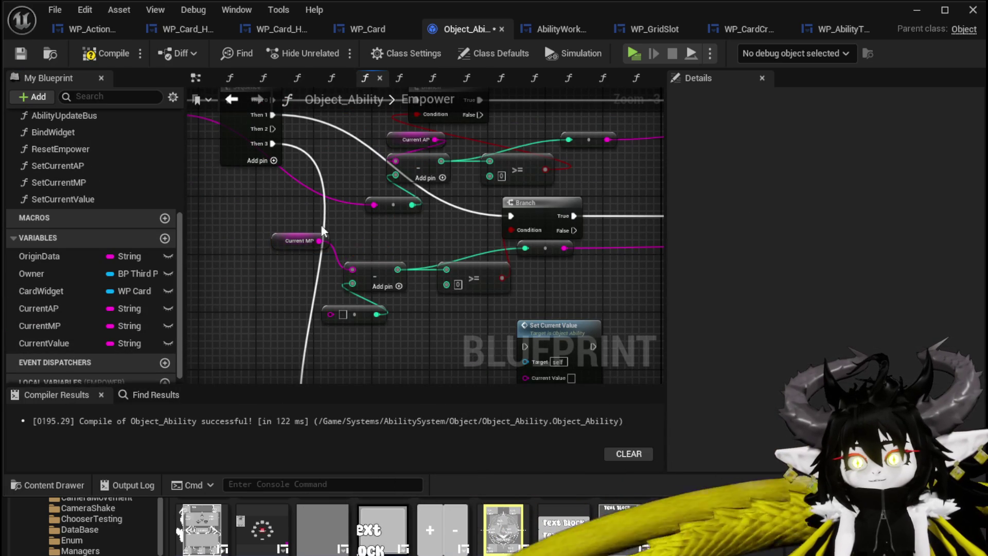
drag(306, 225, 357, 237)
mouse_move(327, 184)
mouse_down()
mouse_move(464, 317)
mouse_move(486, 362)
mouse_move(497, 351)
mouse_move(496, 338)
mouse_move(299, 296)
mouse_up()
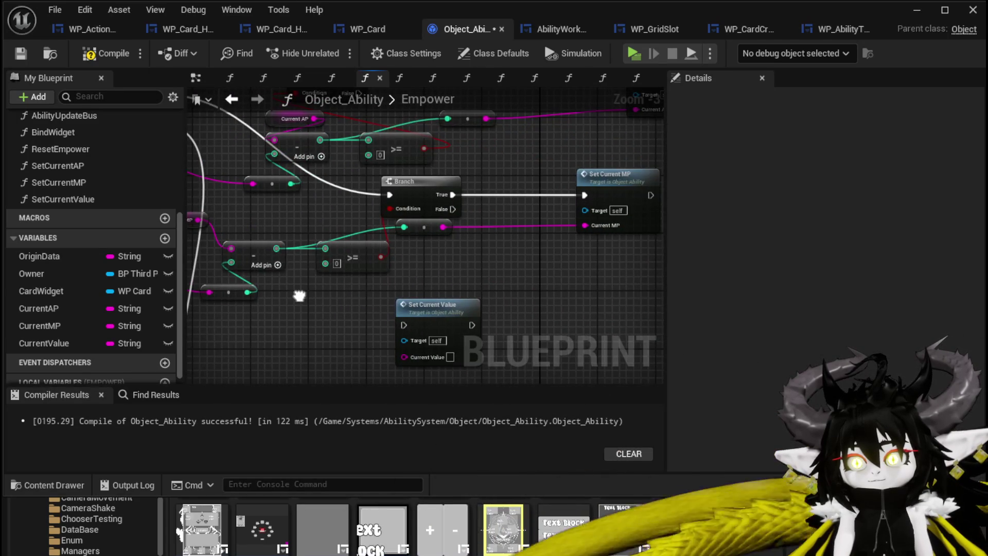
drag(444, 312, 428, 326)
drag(351, 268, 431, 327)
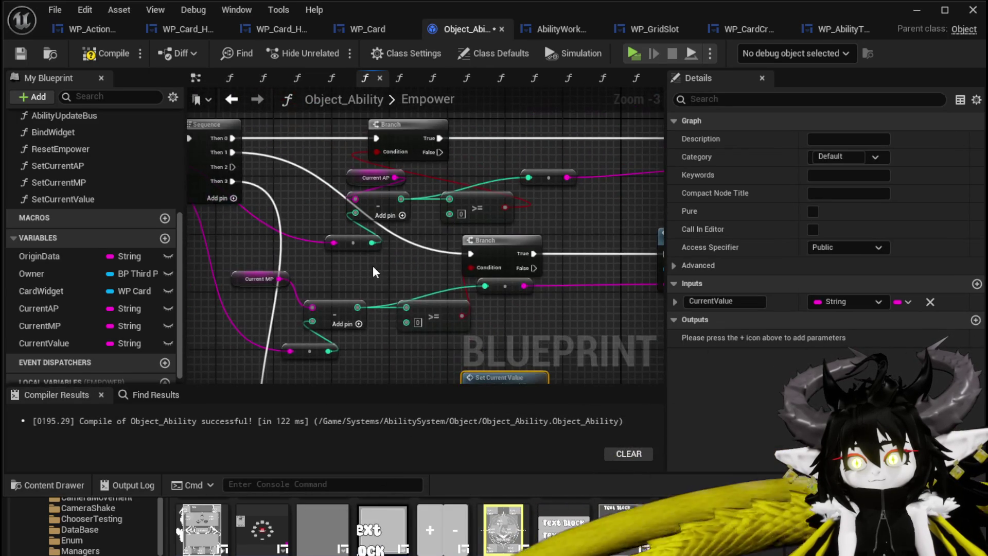
Run Set Current Value from the Sequence and duplicate the append and reroute nodes
mouse_move(224, 166)
mouse_down()
mouse_move(451, 323)
mouse_move(473, 277)
mouse_move(620, 280)
mouse_up()
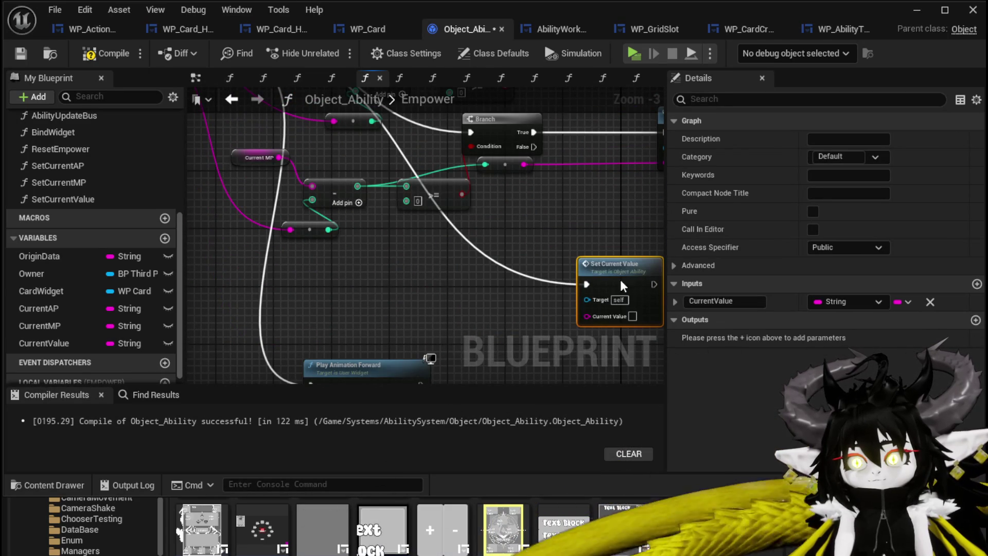
drag(380, 200, 292, 286)
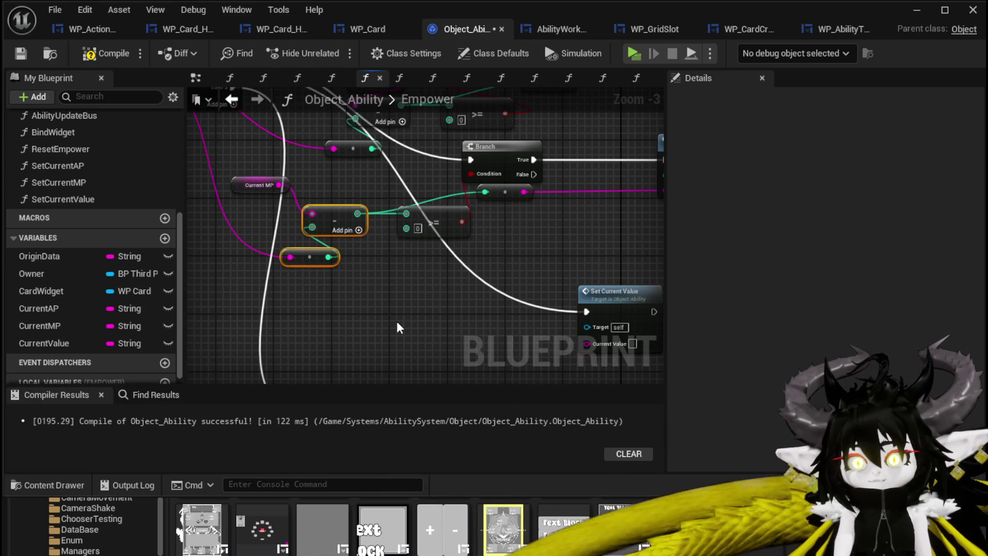
key(ctrl+c)
key(ctrl+v)
Add an Add node taking a CurrentValue getter and feeding the sum into Set Current Value
drag(437, 344, 474, 316)
text(+)
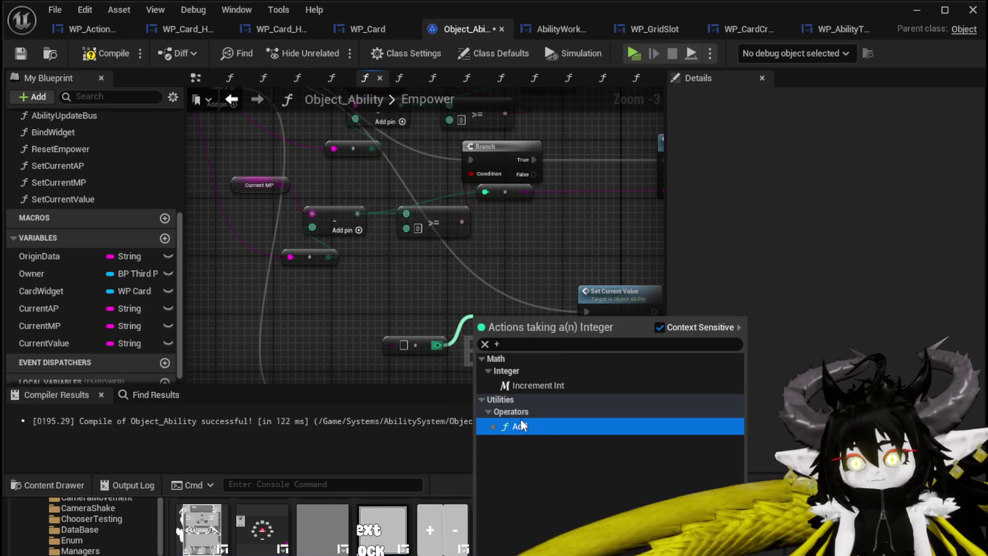
click(519, 426)
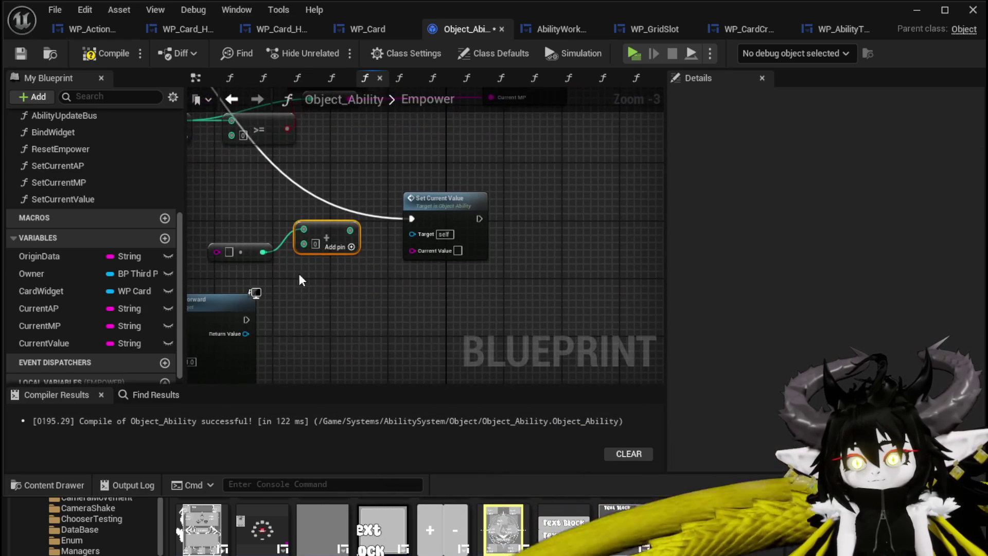
mouse_move(350, 230)
mouse_down()
mouse_move(458, 251)
mouse_move(456, 231)
mouse_up()
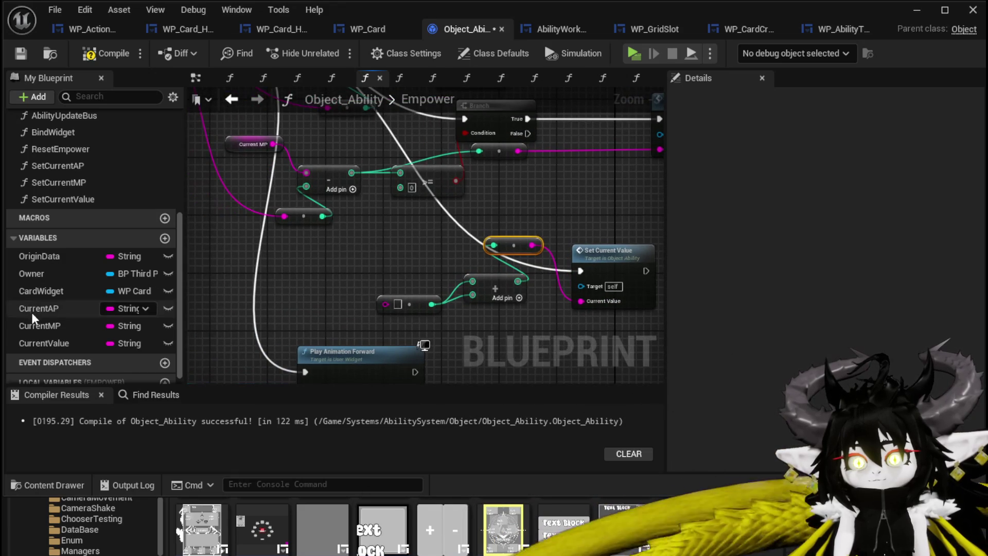
mouse_move(58, 340)
mouse_down()
mouse_move(384, 268)
mouse_move(471, 282)
mouse_up()
click(419, 280)
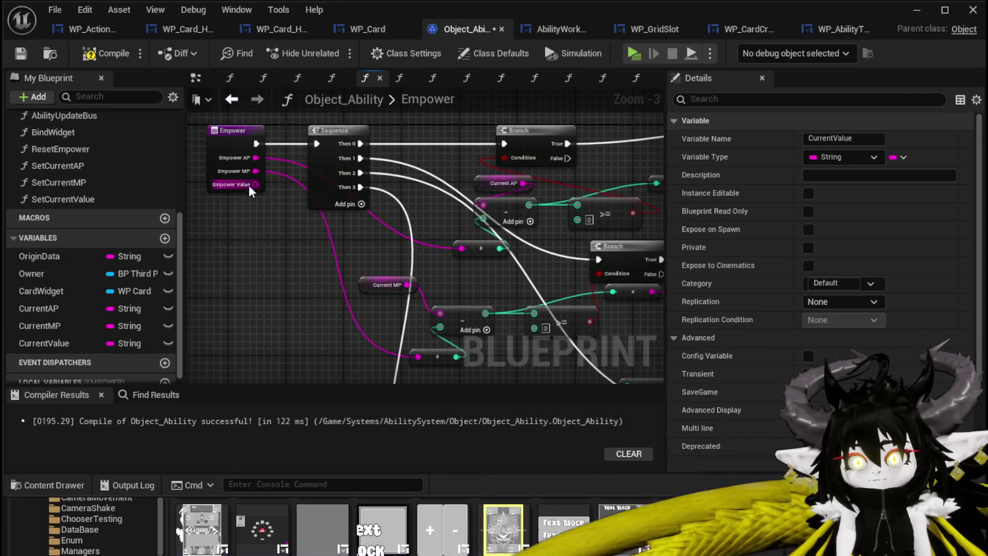
drag(441, 484, 523, 168)
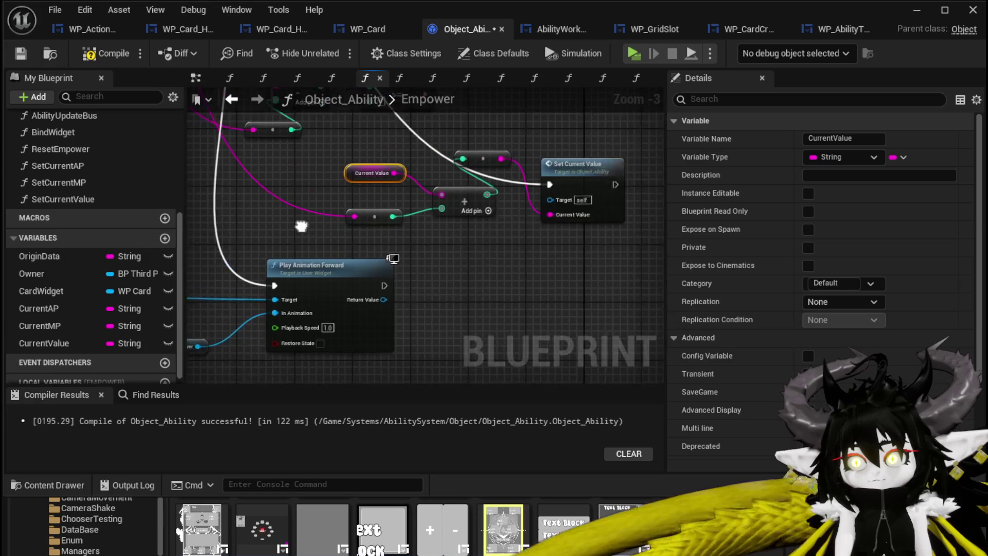
Recompile Object_Ability, review the wiring, and switch to WP_ActionSelection's TriggerEmpower graph
click(97, 59)
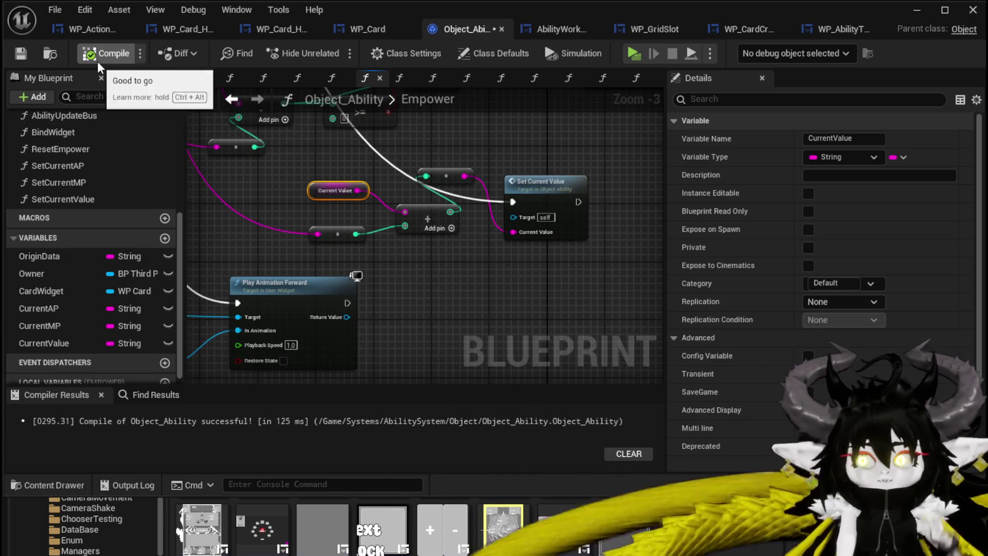
mouse_move(409, 169)
mouse_down()
mouse_move(324, 201)
mouse_move(408, 213)
mouse_move(459, 171)
mouse_move(360, 191)
mouse_move(451, 140)
mouse_move(414, 347)
mouse_move(489, 314)
mouse_move(601, 287)
mouse_up()
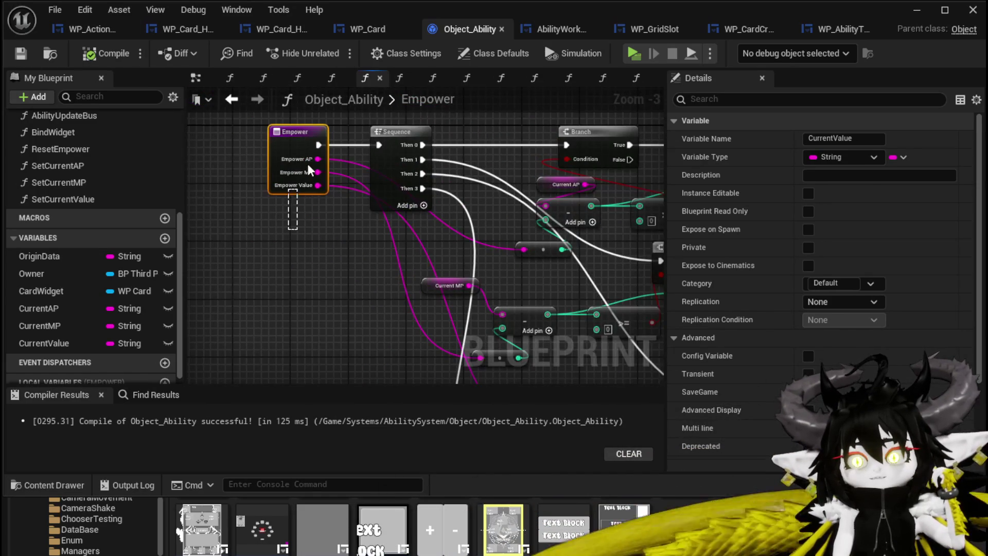
click(298, 187)
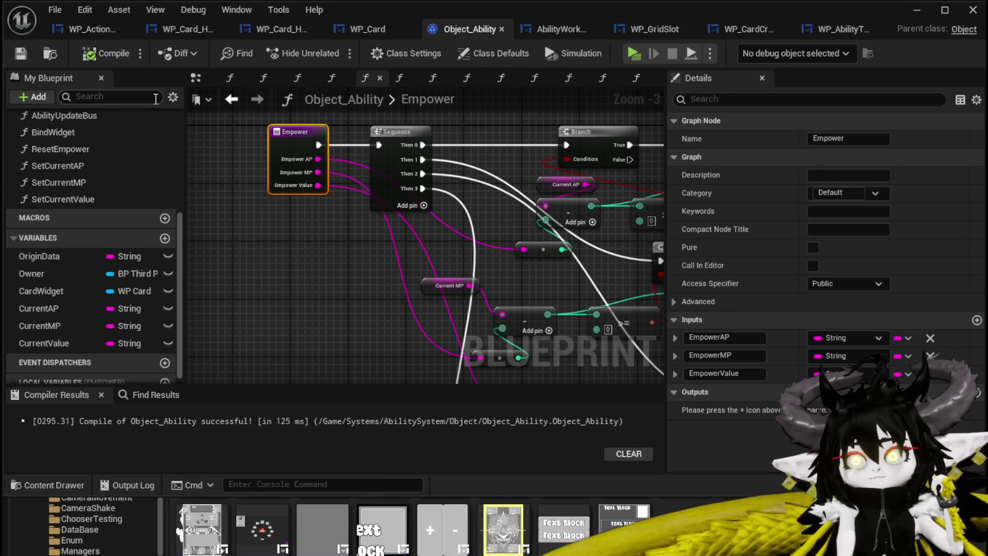
click(73, 30)
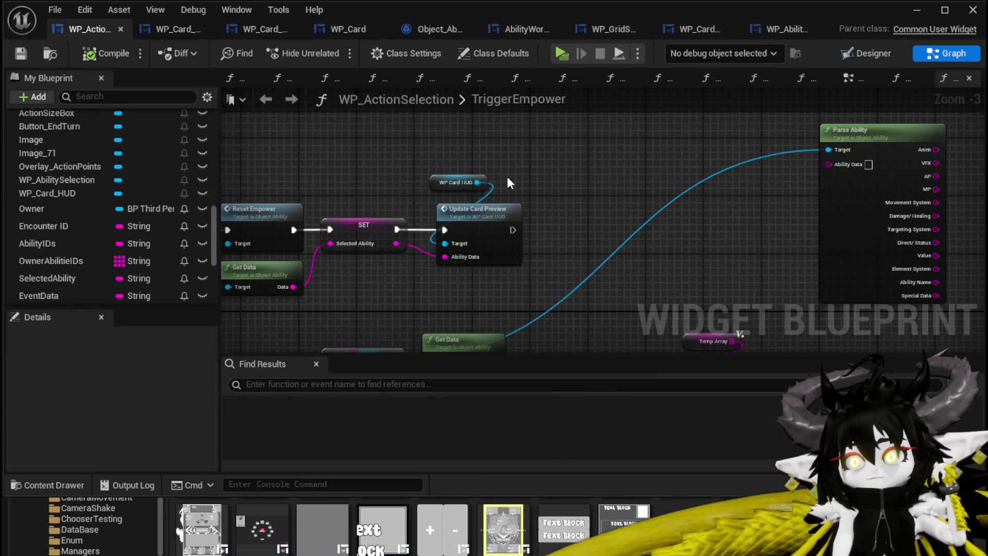
Add a GET node reading index 3 of the parsed array into Empower MP
mouse_move(432, 165)
mouse_down()
mouse_move(480, 155)
mouse_move(417, 153)
mouse_move(581, 192)
mouse_move(657, 271)
mouse_move(651, 183)
mouse_move(438, 98)
mouse_up()
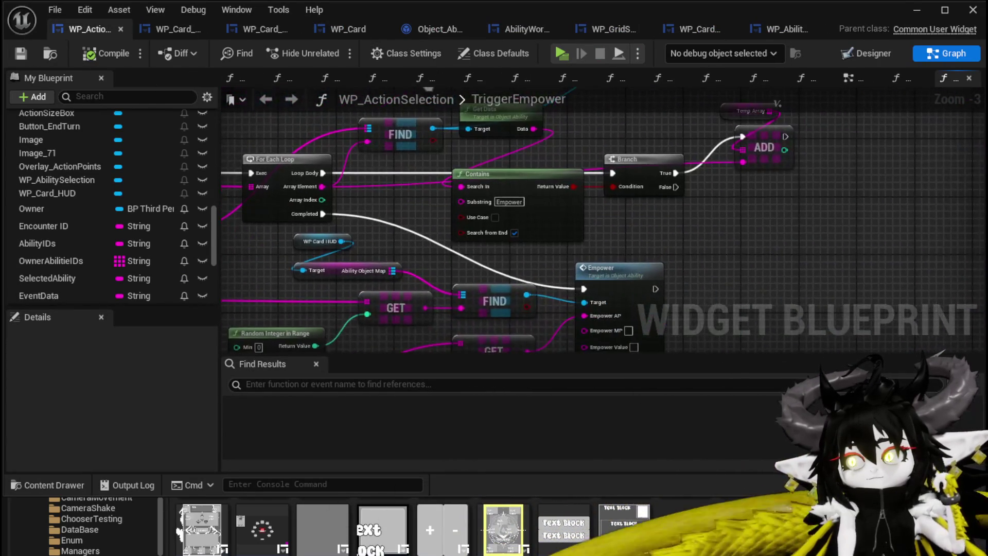
mouse_move(673, 271)
mouse_down()
mouse_move(528, 285)
mouse_move(564, 235)
mouse_move(481, 271)
mouse_move(521, 223)
mouse_up()
text(get)
click(579, 323)
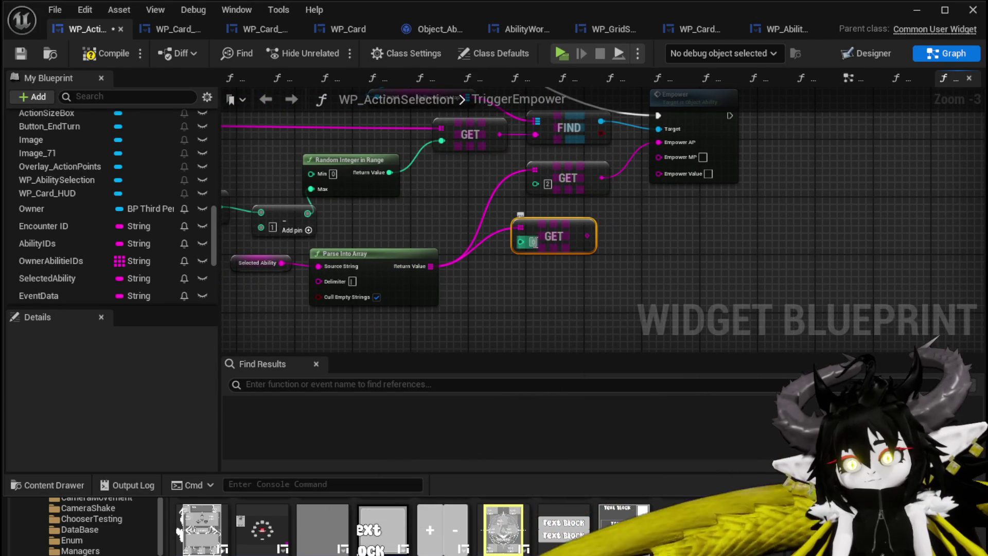
text(3)
mouse_move(587, 235)
mouse_down()
mouse_move(678, 157)
mouse_move(581, 207)
mouse_up()
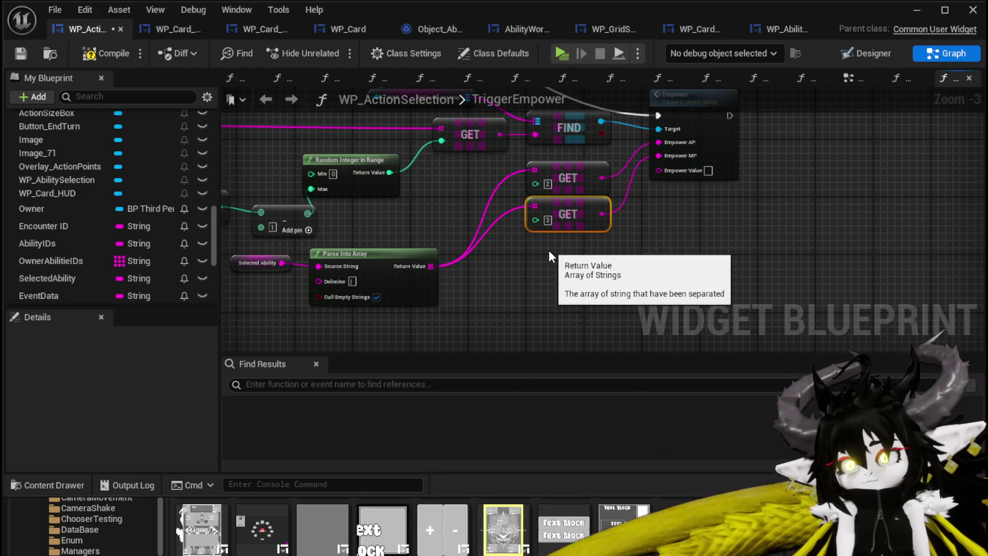
Duplicate the GET node for element 8 into Empower Value, place Parse Ability beside it, and save
key(ctrl+d)
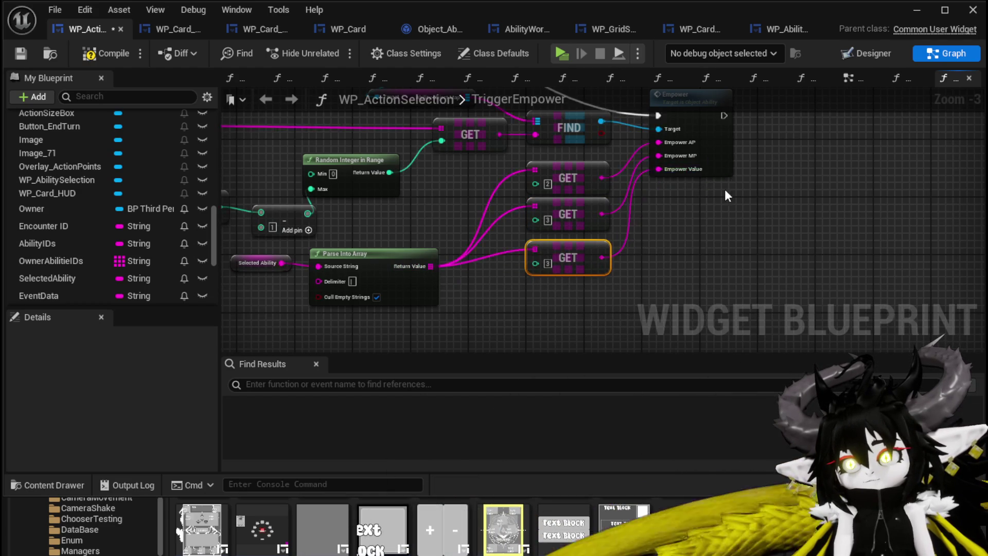
scroll(719, 192, down, 3)
scroll(666, 282, up, 2)
drag(680, 332, 357, 206)
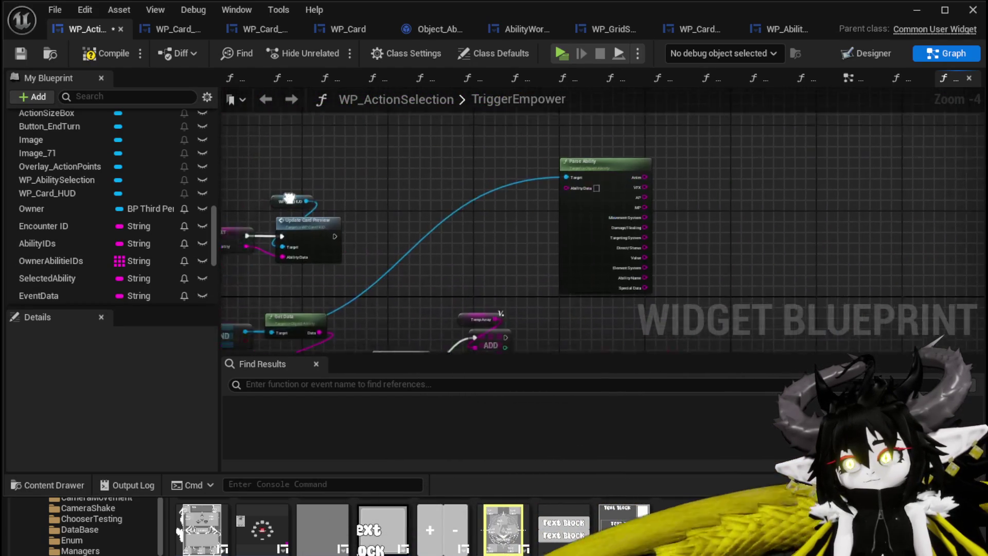
mouse_move(680, 192)
mouse_down()
mouse_move(478, 226)
mouse_move(364, 224)
mouse_move(484, 185)
mouse_up()
scroll(554, 191, up, 3)
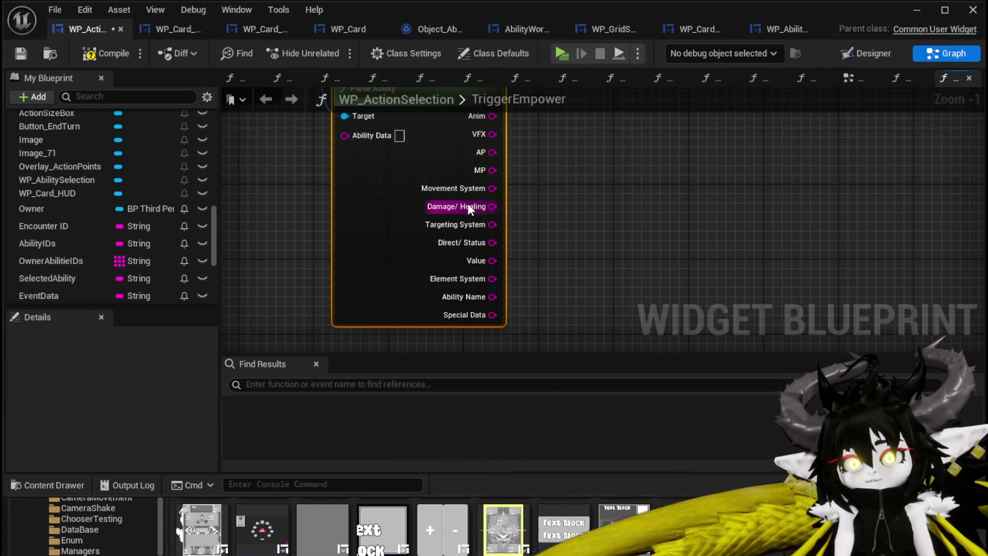
drag(586, 188, 475, 227)
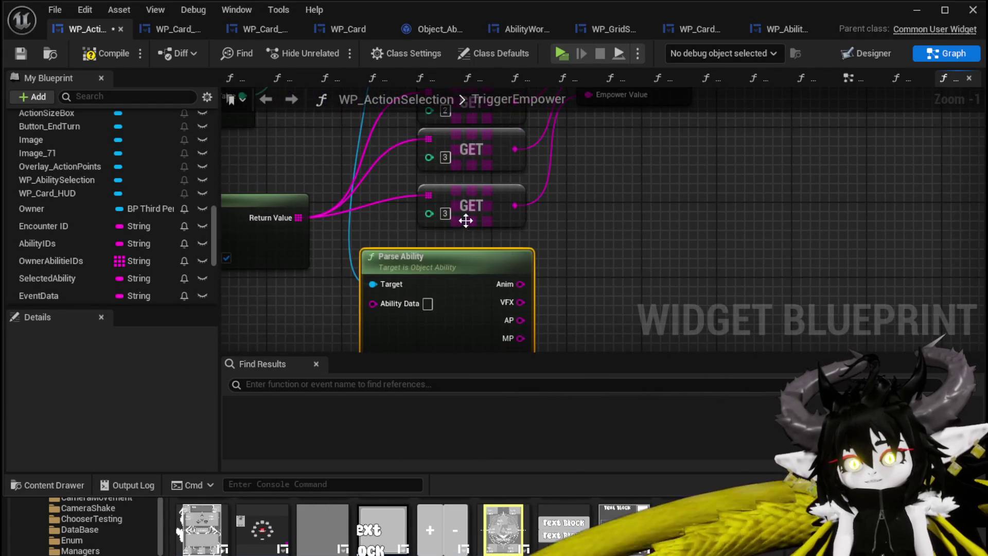
scroll(666, 212, down, 1)
mouse_move(662, 232)
mouse_down()
mouse_move(617, 137)
mouse_move(602, 187)
mouse_move(731, 206)
mouse_move(715, 181)
mouse_move(662, 220)
mouse_move(664, 135)
mouse_move(650, 199)
mouse_up()
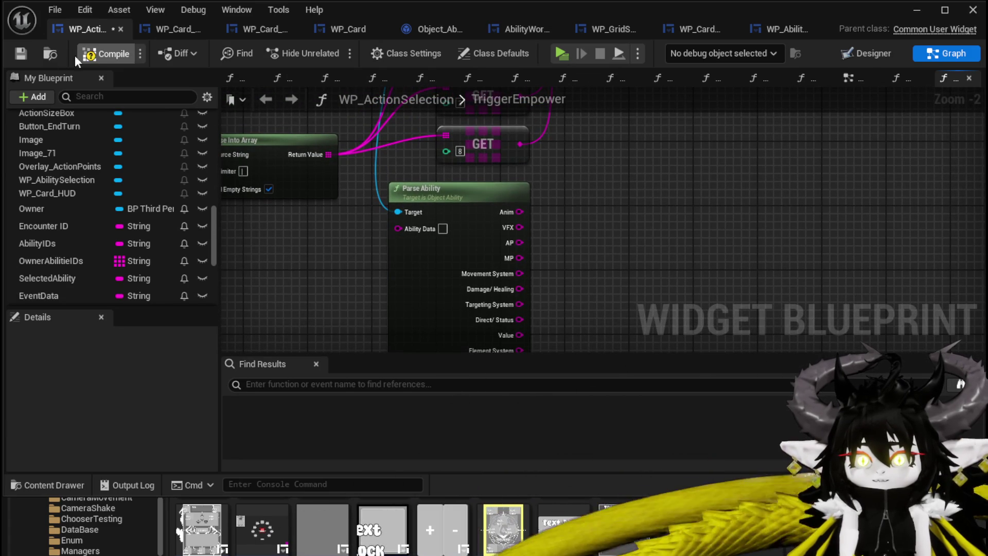
click(21, 54)
After Empower, print the element 8 value in yellow for 70 seconds, then minimize the editor
drag(543, 158, 466, 345)
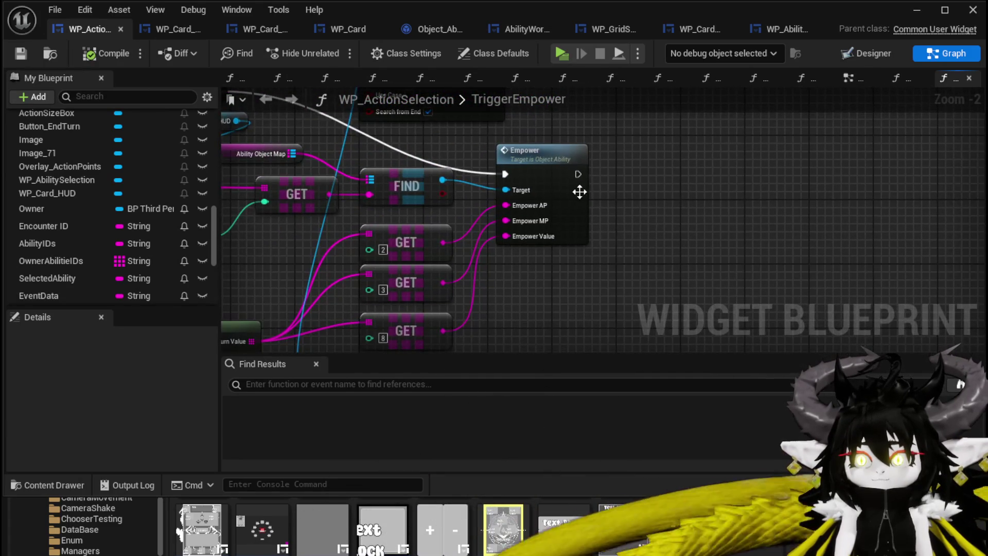
drag(694, 183, 699, 178)
text(Print Stri)
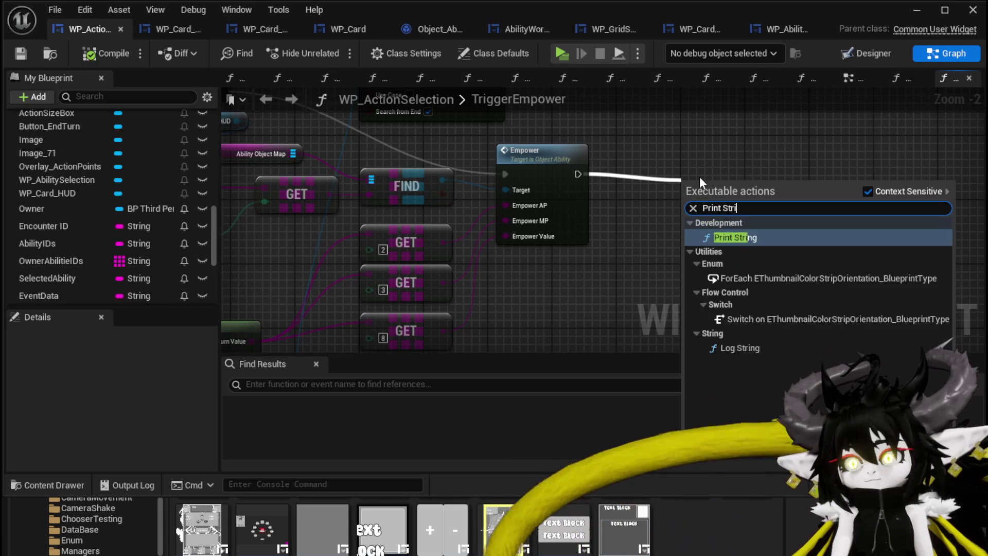
key(Return)
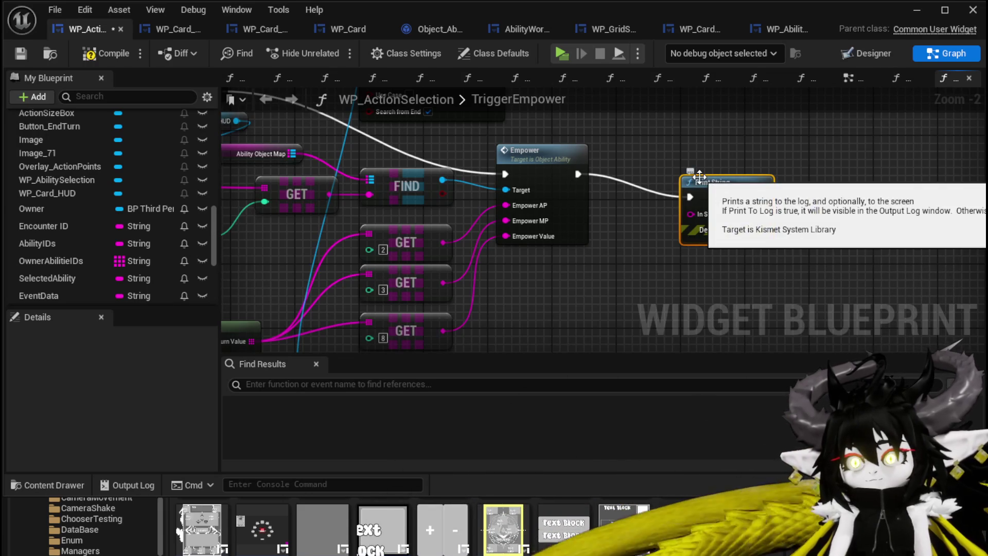
drag(445, 335, 693, 215)
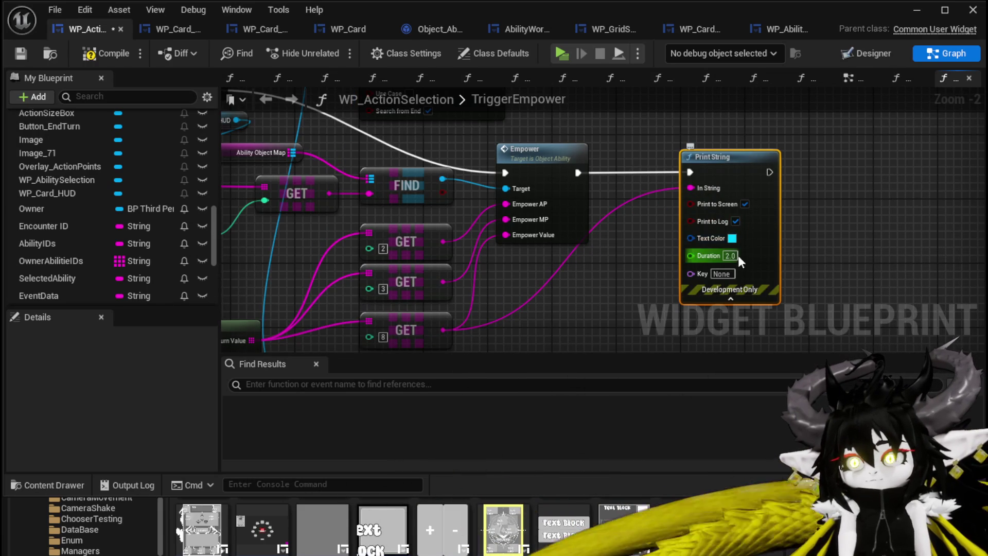
click(733, 239)
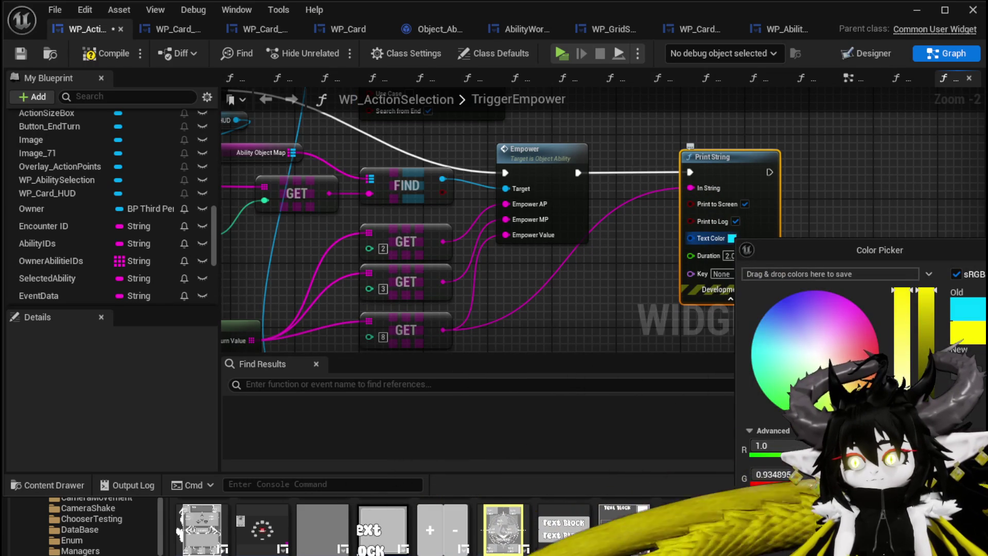
click(735, 262)
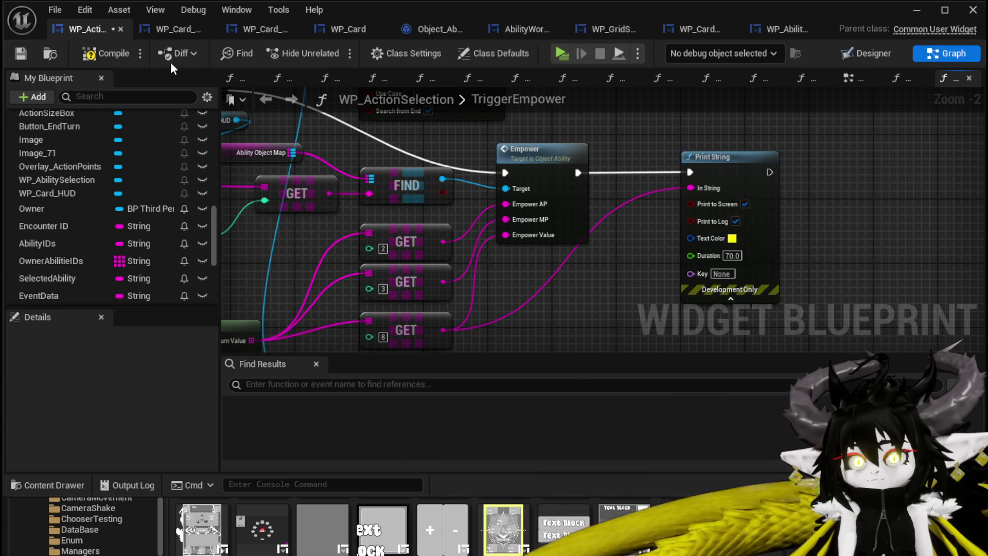
click(917, 10)
Start a play session and apply the empower special effect to Free AIM Fire at the workbench
click(340, 55)
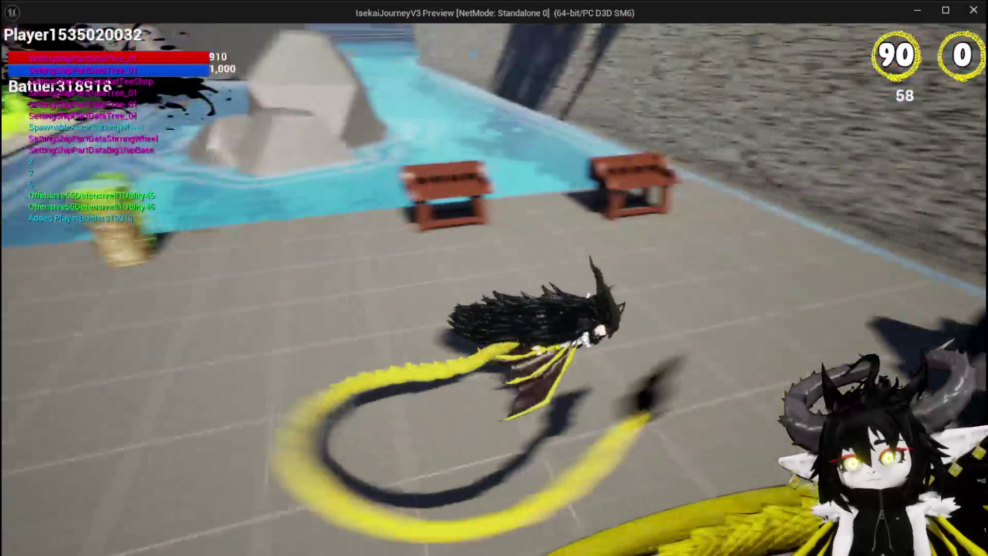
key(e)
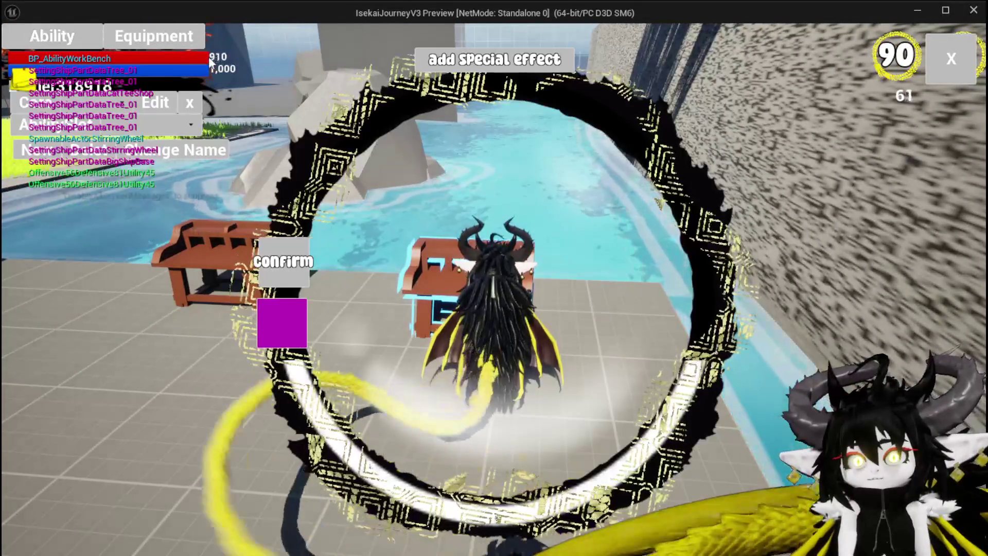
click(103, 126)
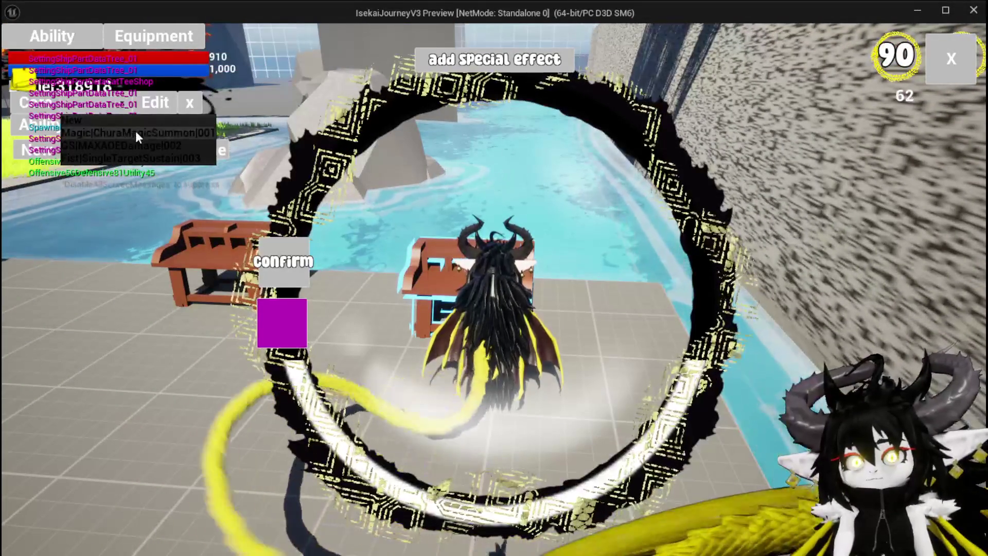
click(135, 131)
click(499, 403)
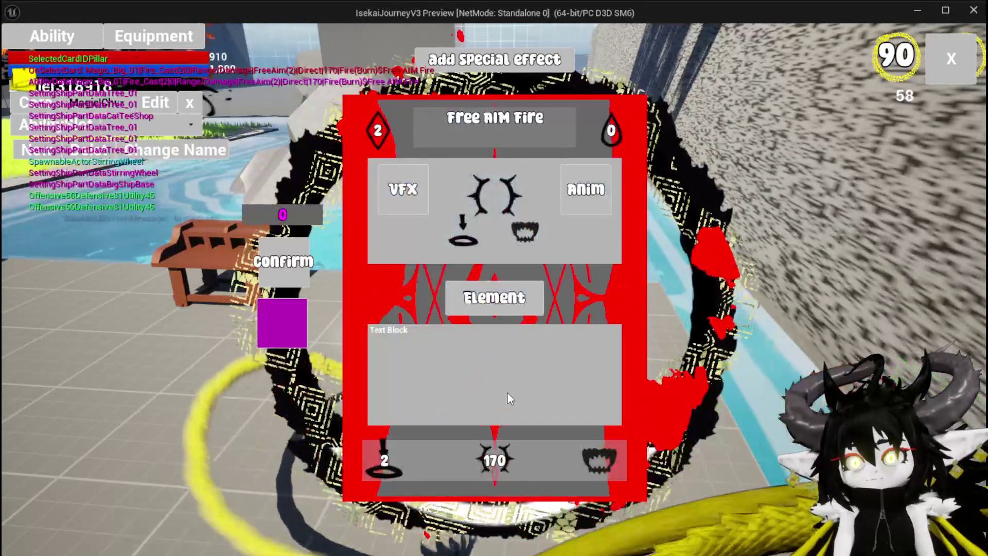
click(484, 60)
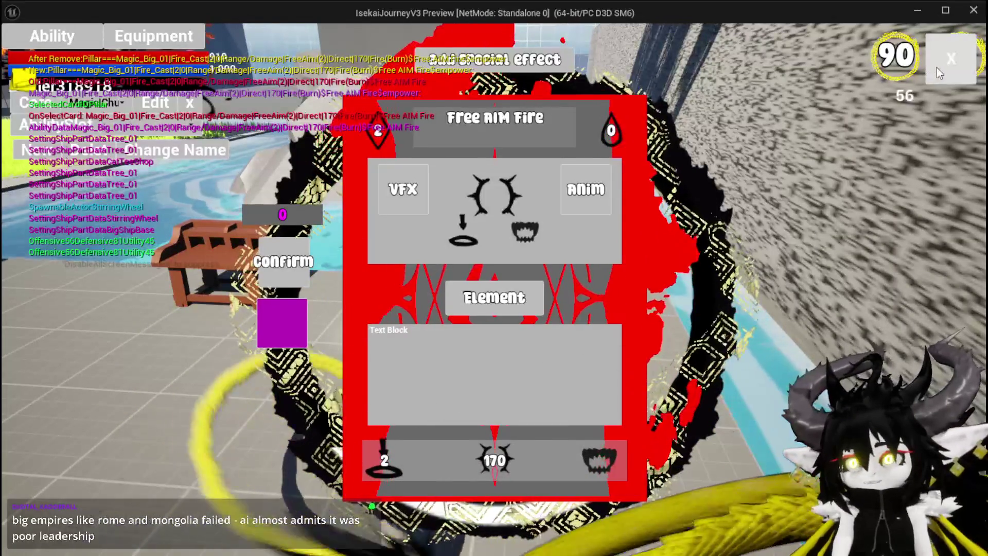
Close the card editor and jump and glide toward the slimes
click(936, 67)
key(space)
key(w)
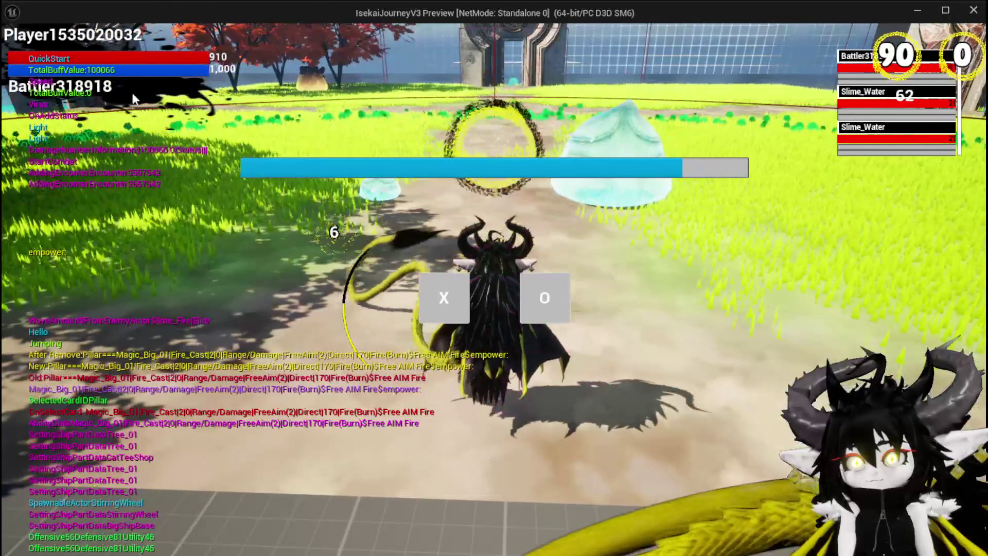
Begin the fight and place the Damage Reflect Drone on the field
click(460, 288)
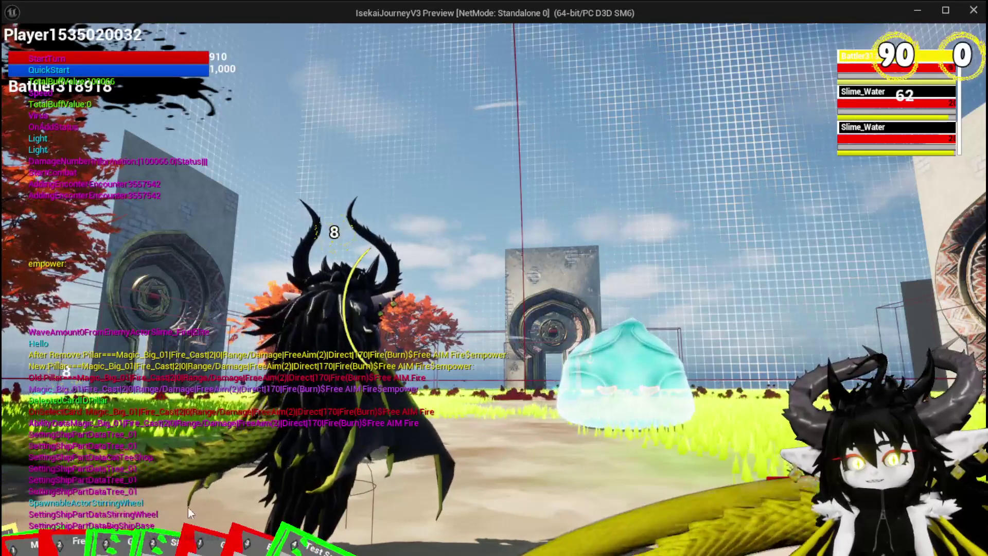
mouse_move(209, 530)
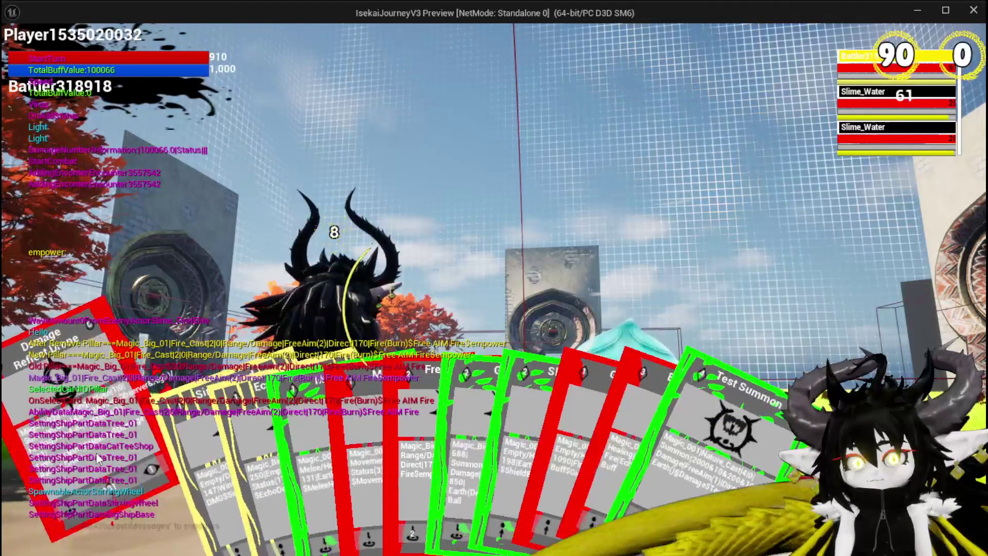
click(85, 460)
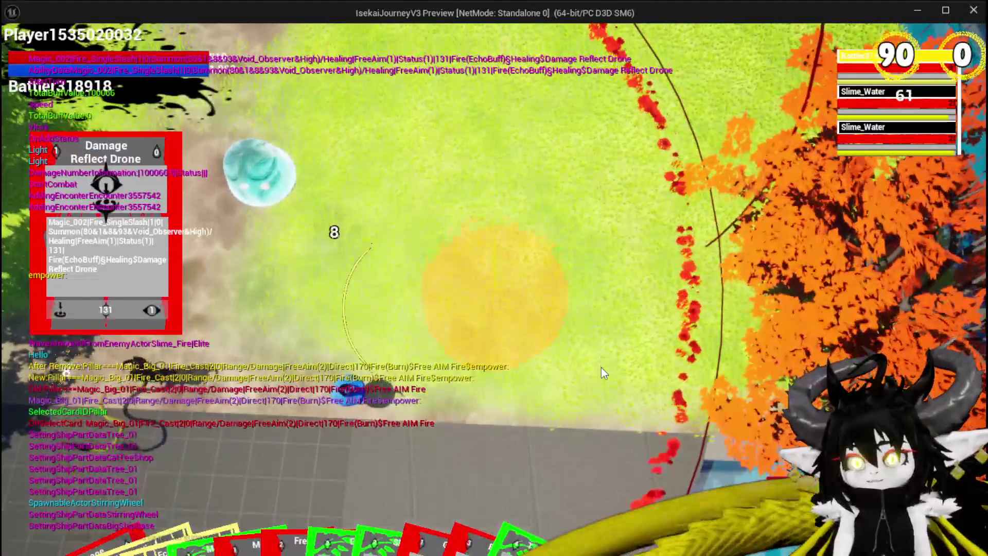
click(601, 367)
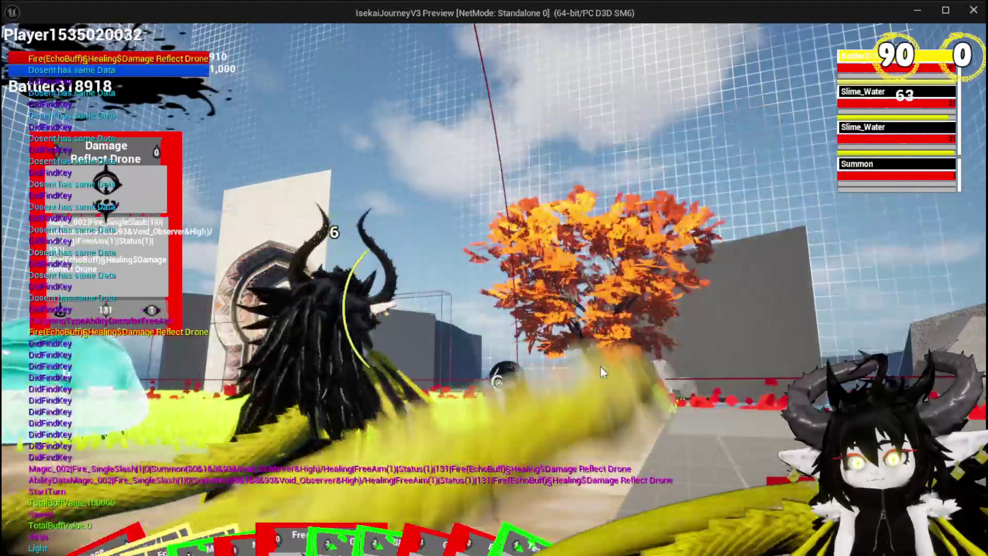
Cast Free AIM Fire at the targeted area, then stop the preview and save
mouse_move(329, 535)
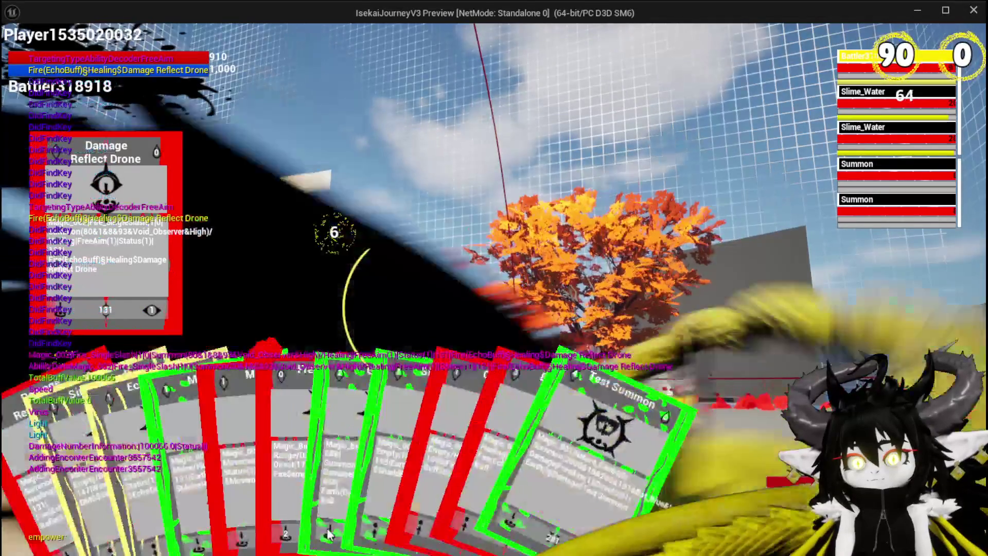
mouse_move(310, 508)
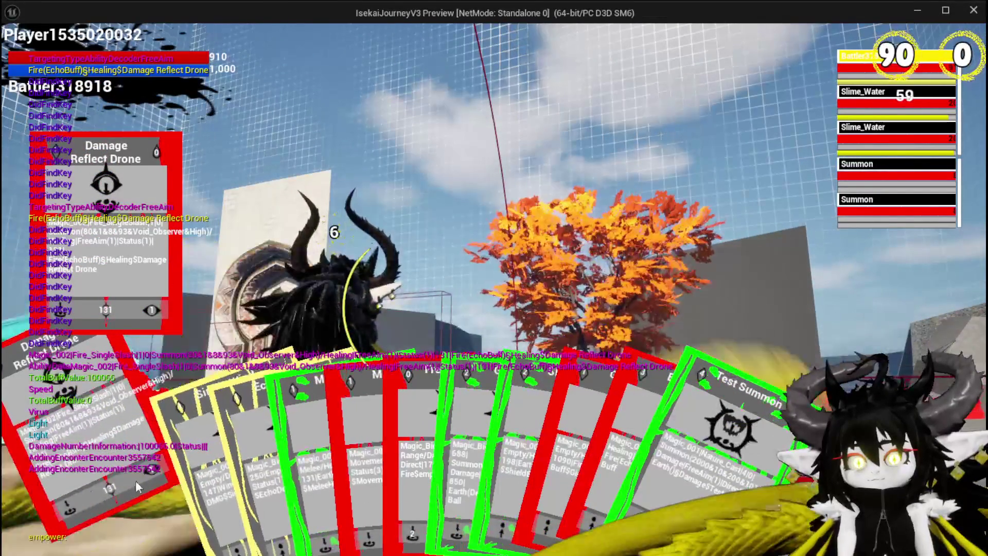
mouse_move(344, 446)
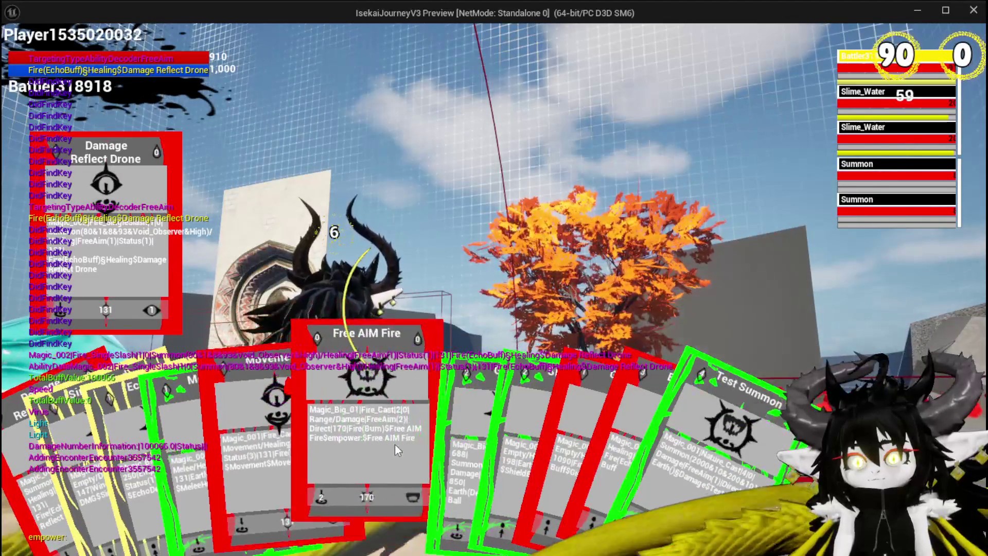
click(378, 439)
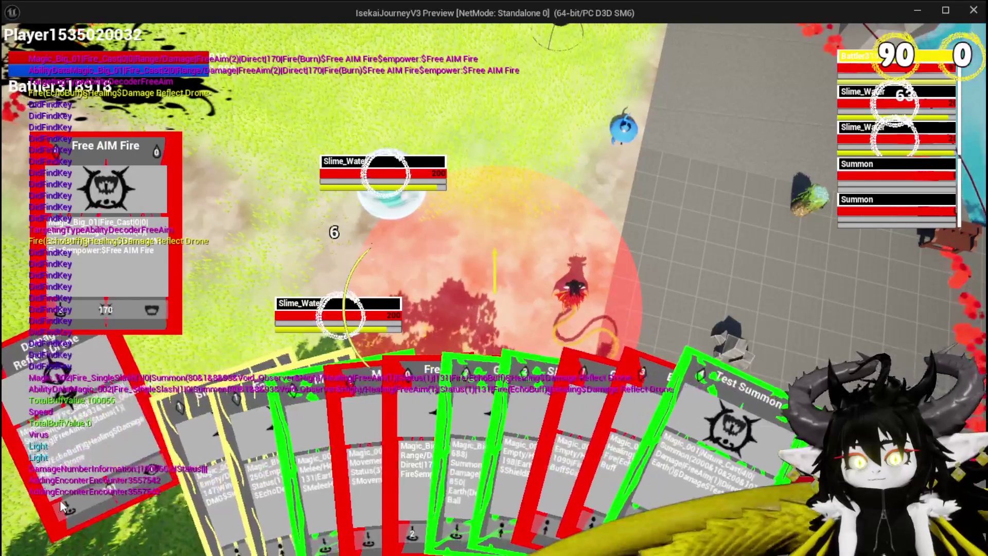
click(61, 498)
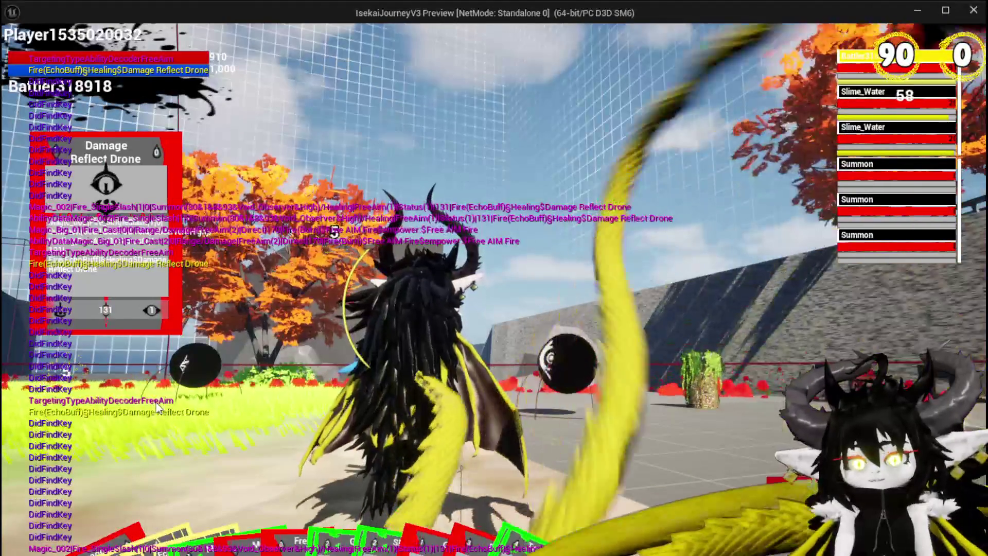
key(Escape)
click(21, 50)
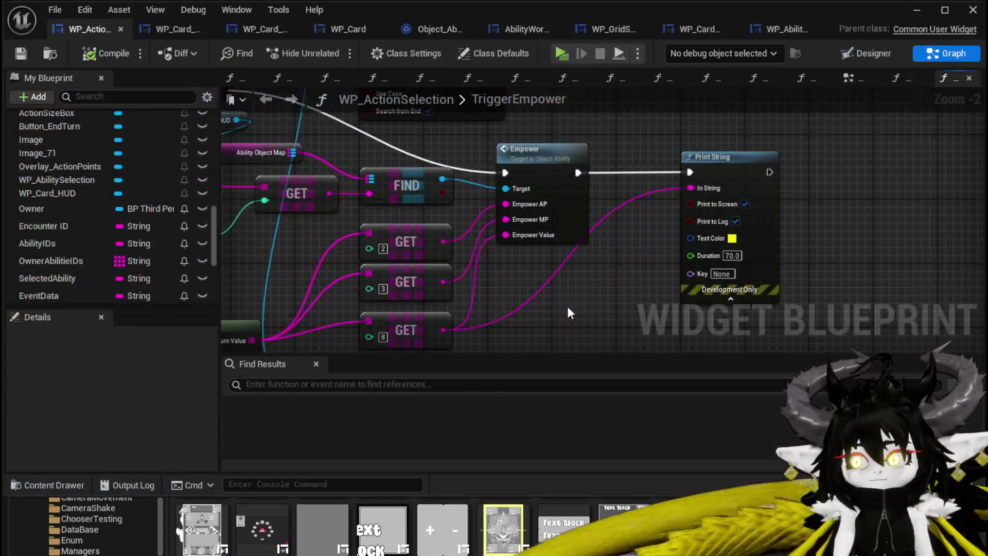
Change the third GET index to 7, then launch a new preview and walk toward the slime
click(431, 281)
text(7)
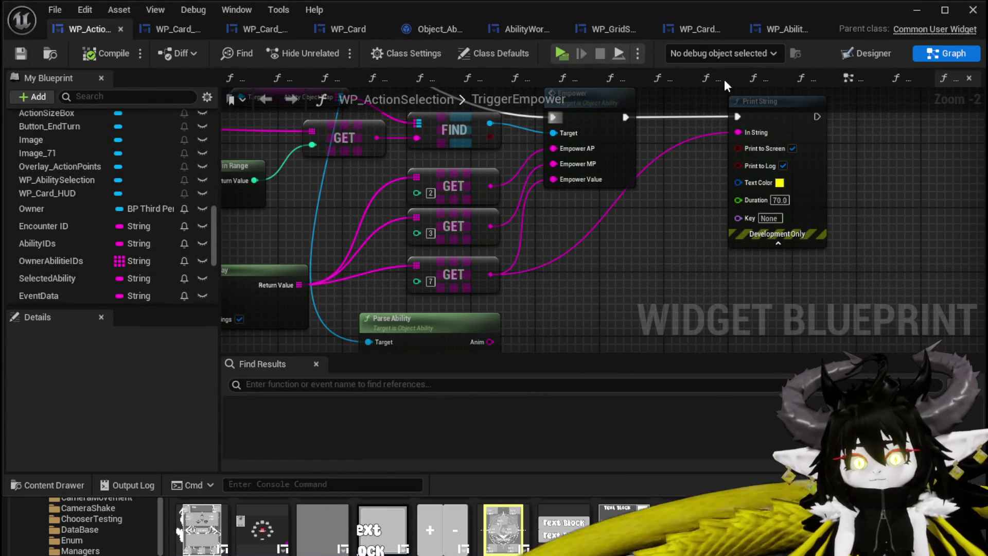
click(924, 15)
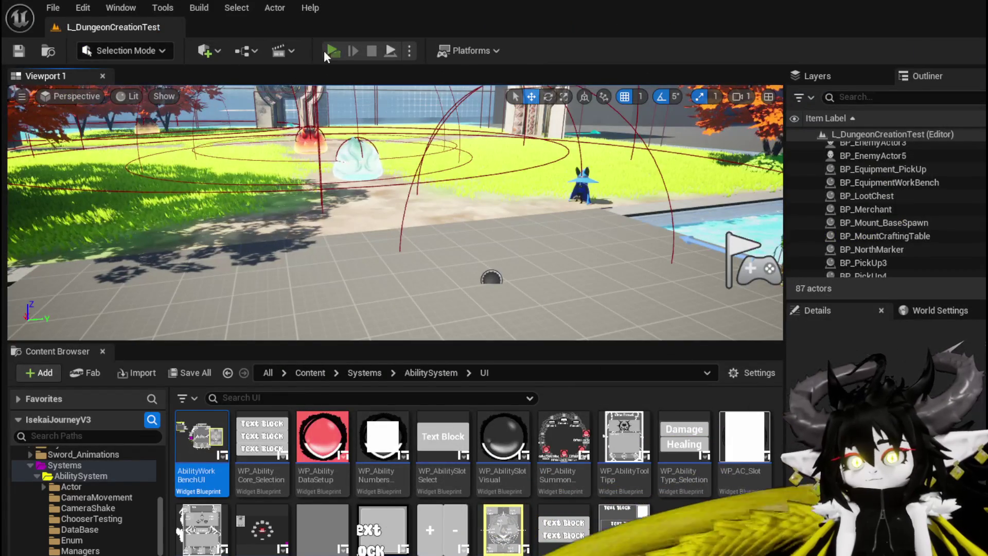
click(332, 50)
key(w)
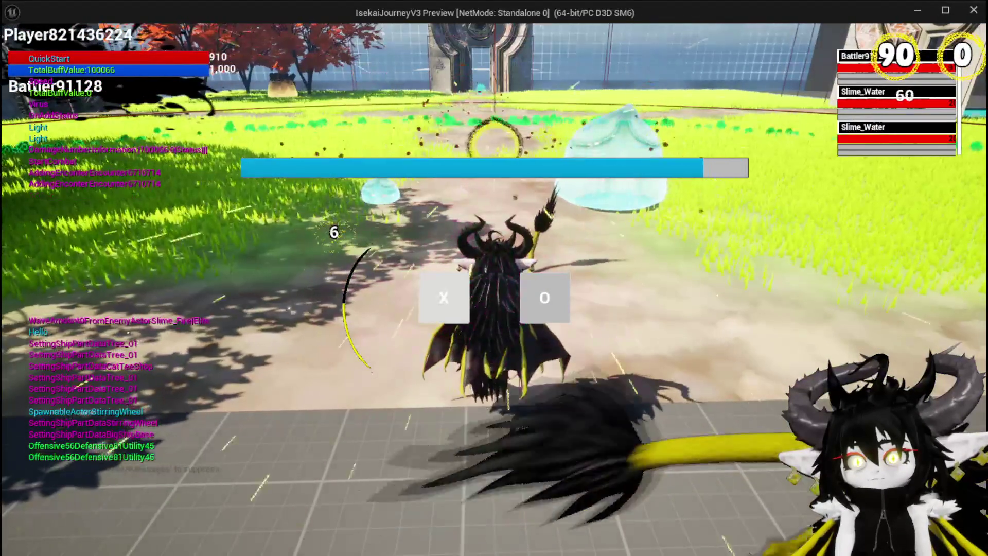
Start the slime battle, summon the Damage Reflect Drone, then stop the preview and save
click(445, 305)
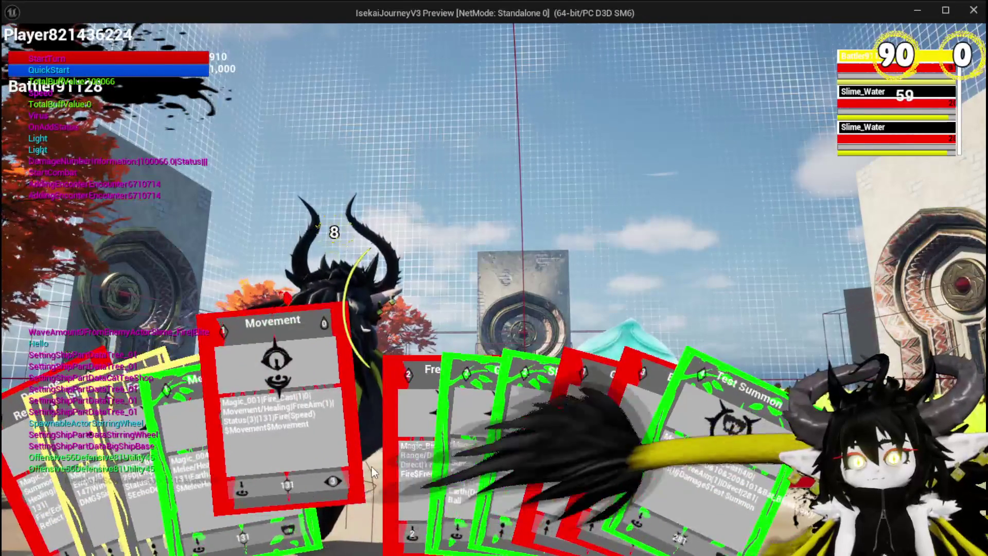
click(59, 480)
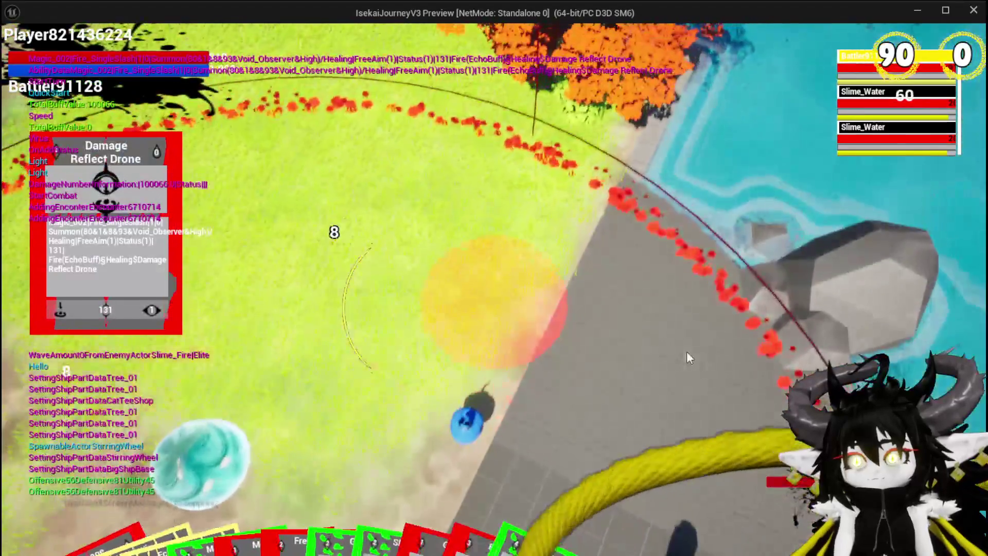
click(687, 353)
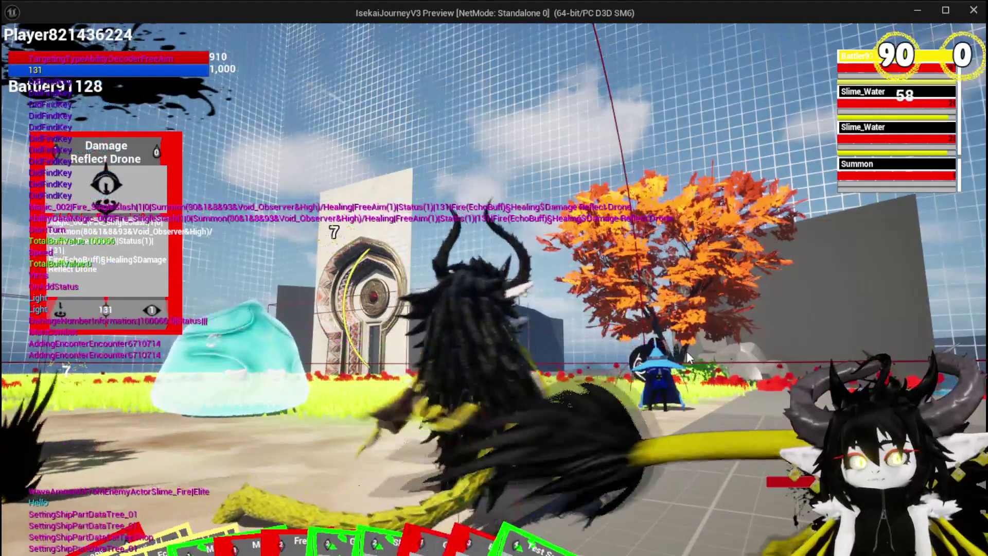
mouse_move(391, 463)
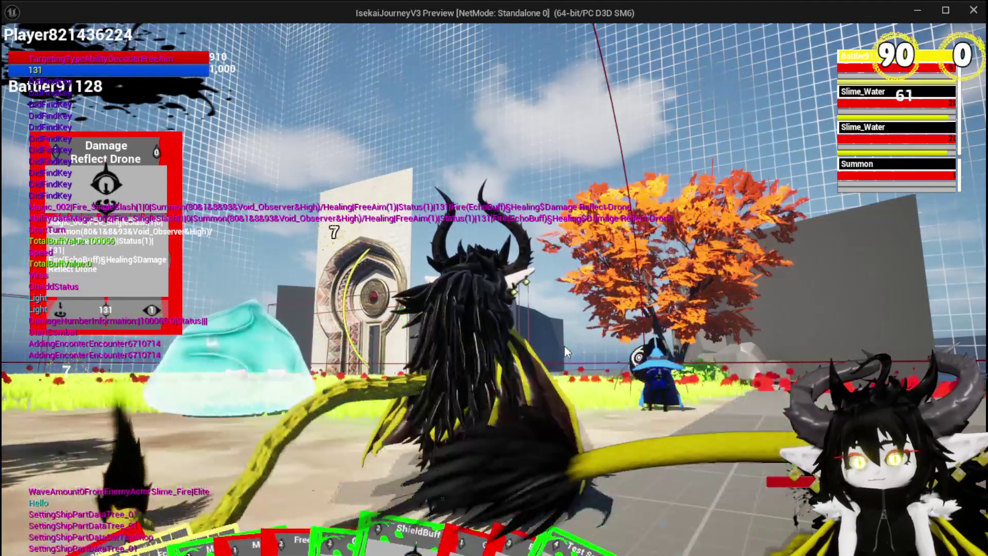
key(Escape)
click(21, 49)
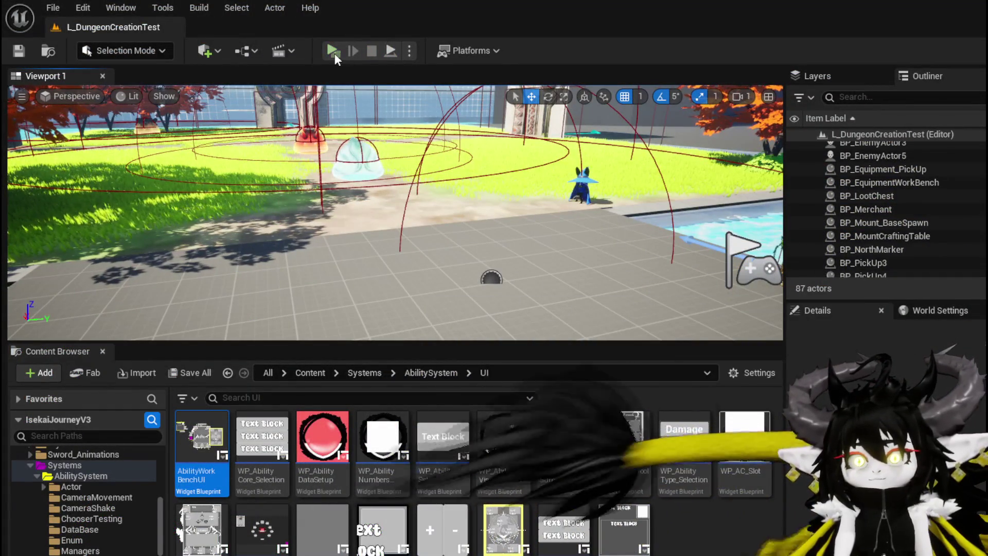
Relaunch the preview, confirm the empower effect on Free AIM Fire at the workbench, and head toward the slime
click(334, 51)
key(w)
key(e)
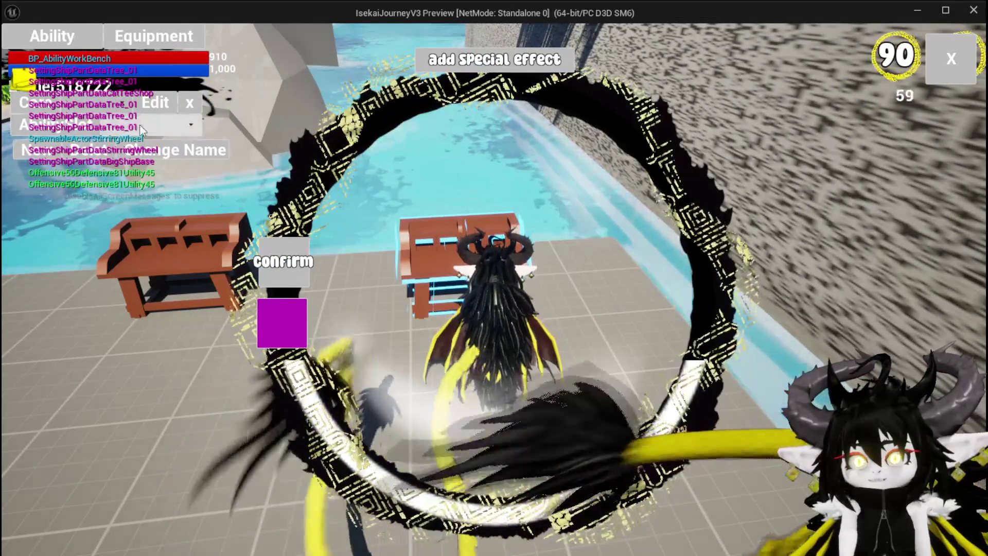
click(138, 132)
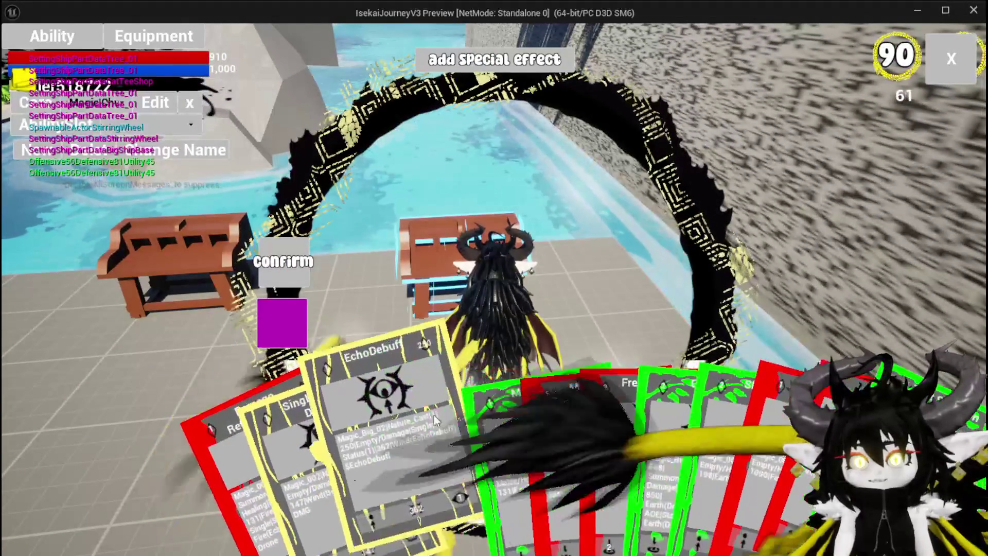
click(582, 398)
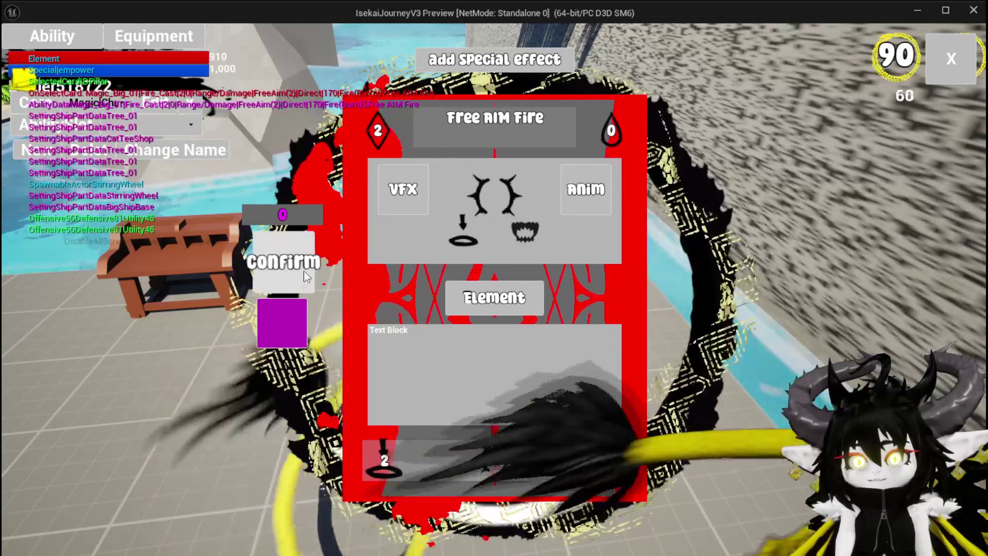
click(302, 267)
key(w)
key(space)
Walk into the slime, enter the battle, and place a Damage Reflect Drone summon
key(w)
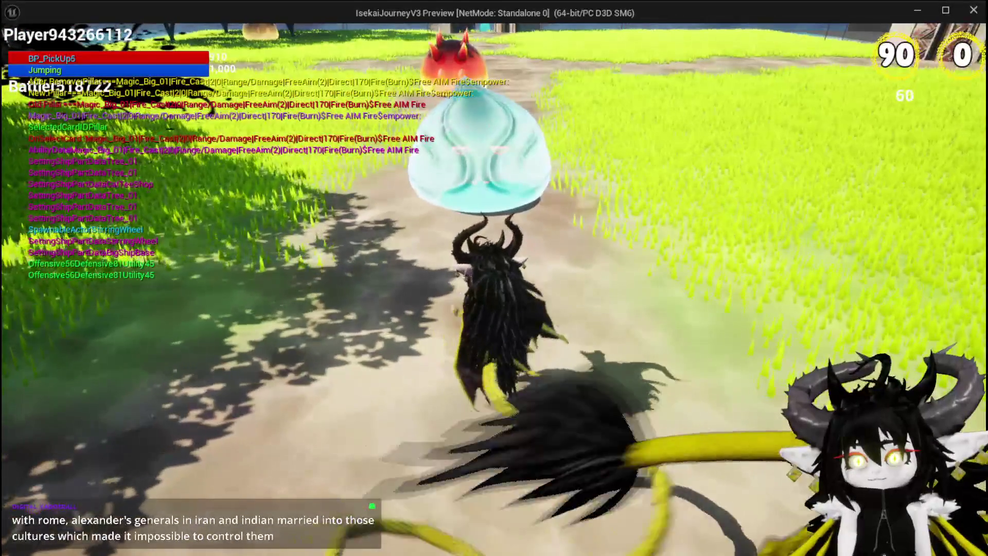
key(w)
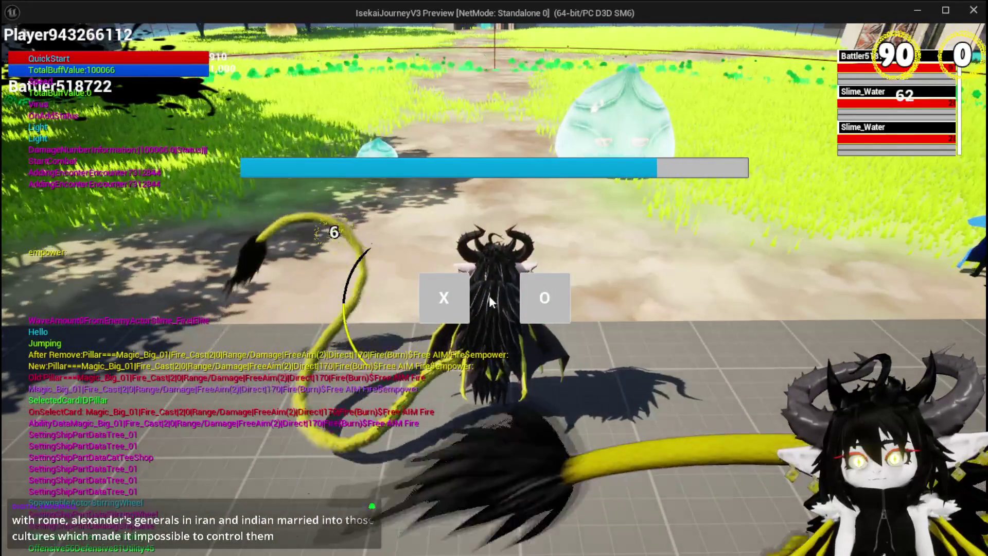
click(456, 288)
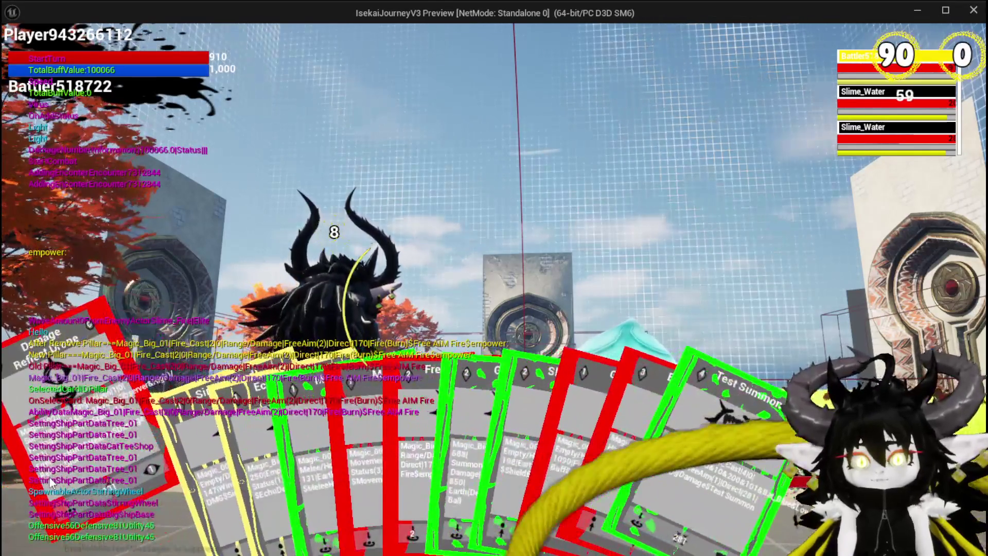
click(51, 481)
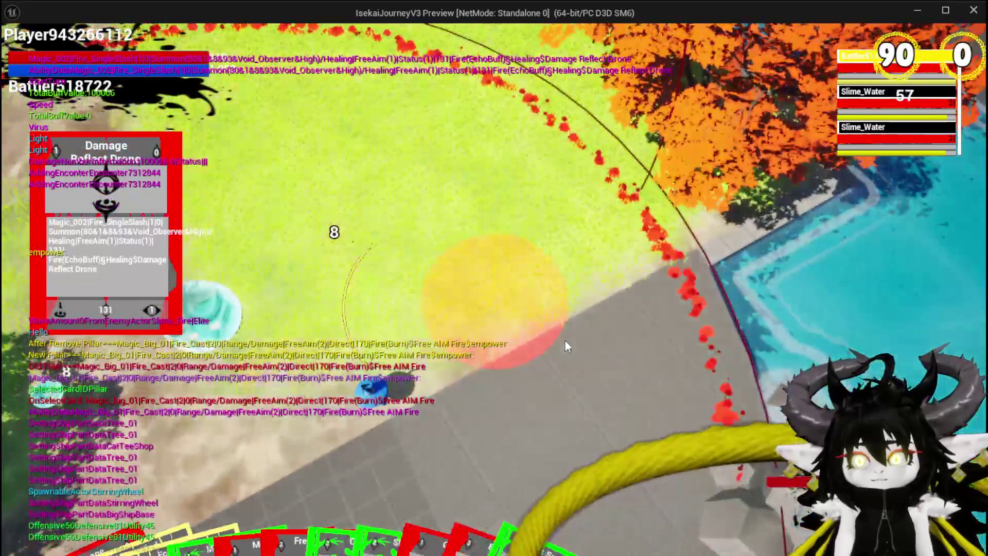
click(564, 341)
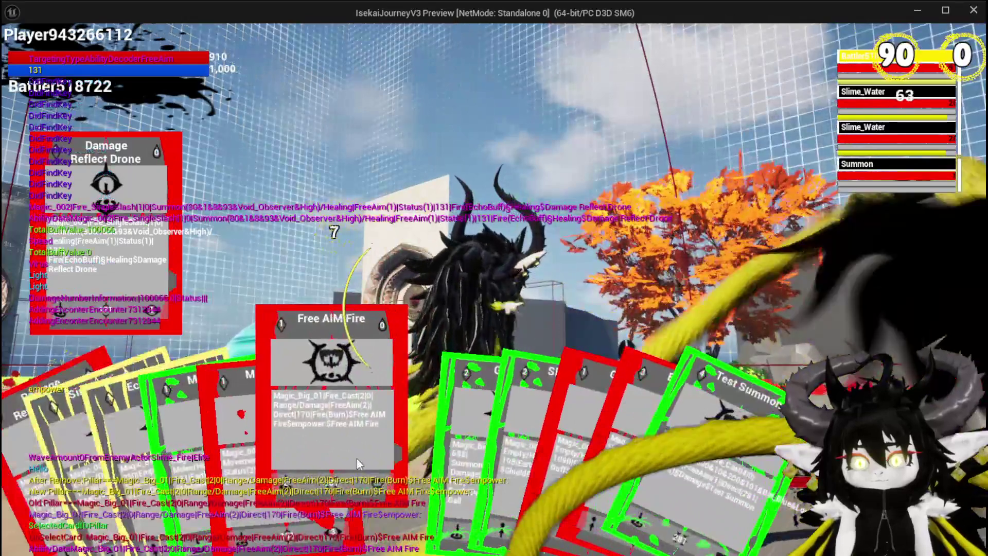
Cast Free AIM Fire repeatedly, with the empowered hit dealing 1,911 damage, then stop the preview
click(356, 459)
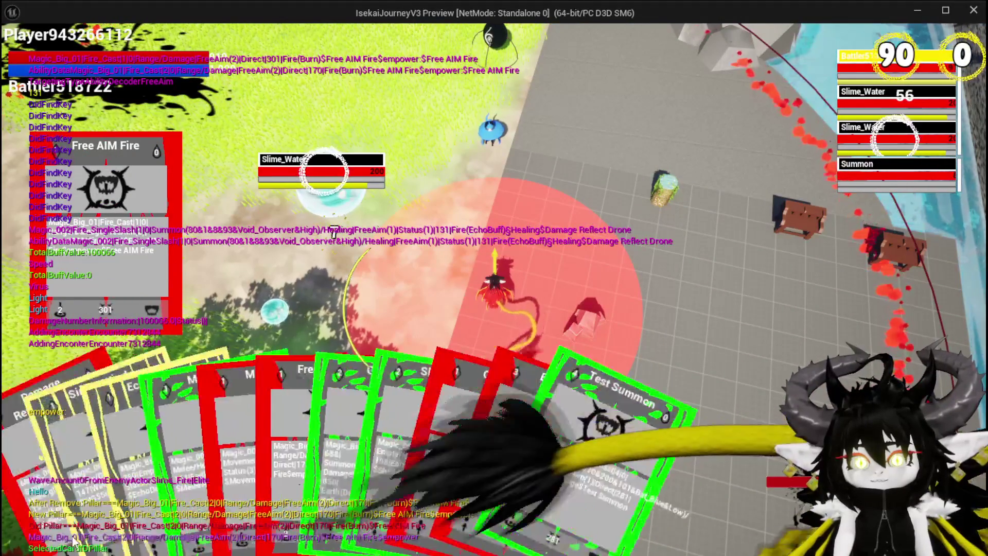
click(311, 391)
click(311, 390)
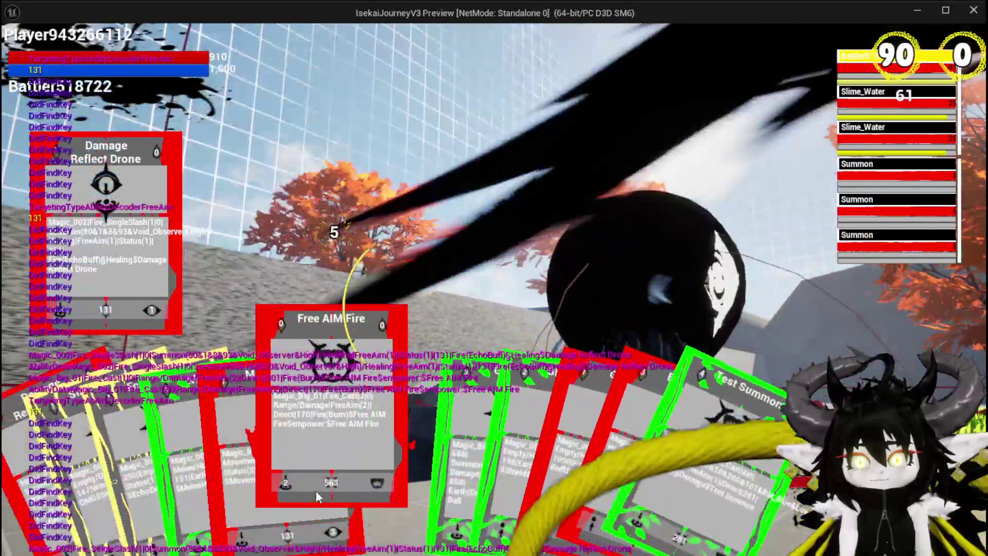
click(316, 490)
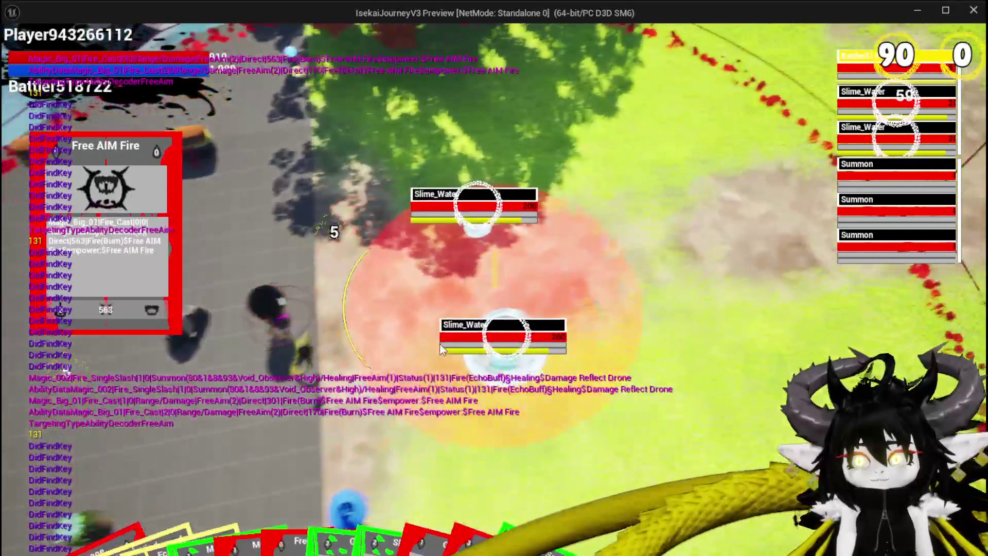
click(439, 343)
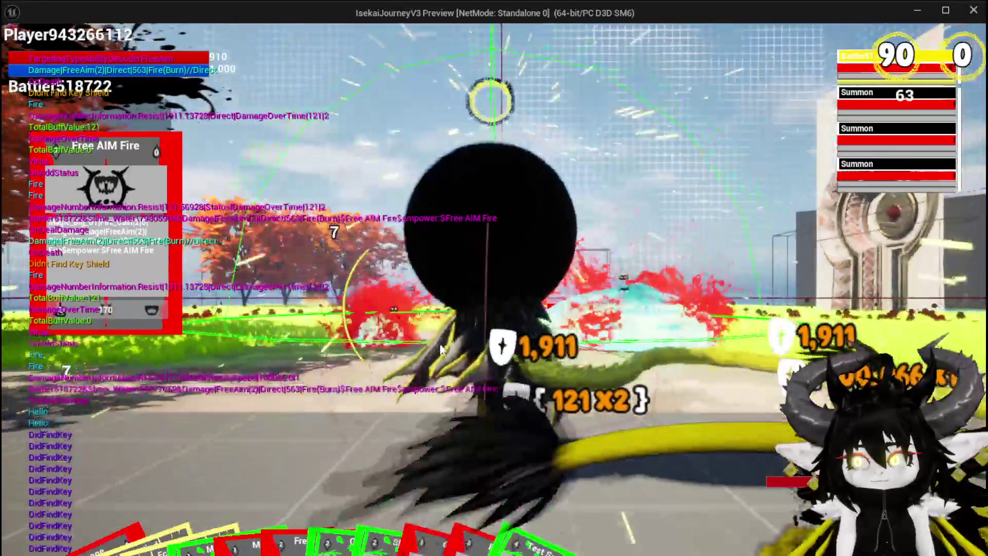
key(space)
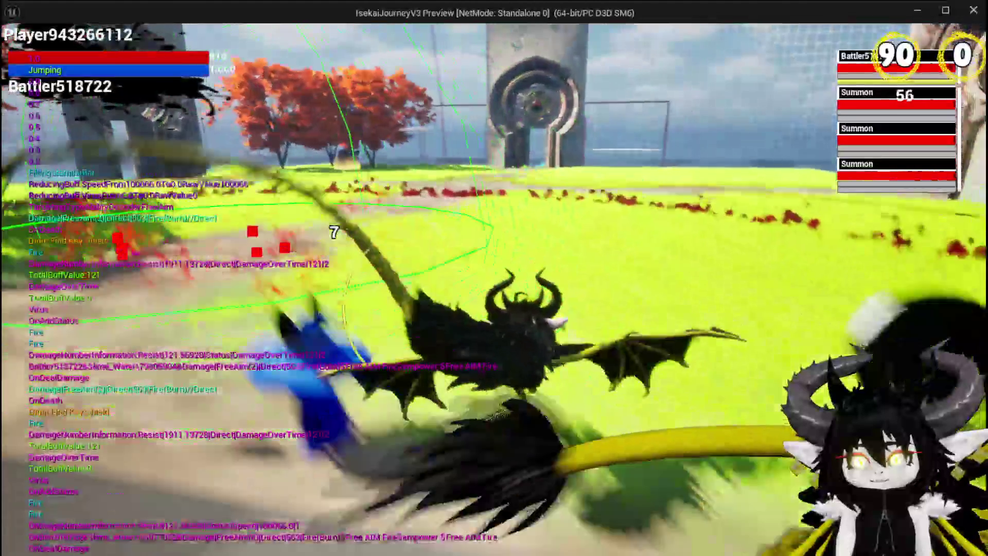
key(Escape)
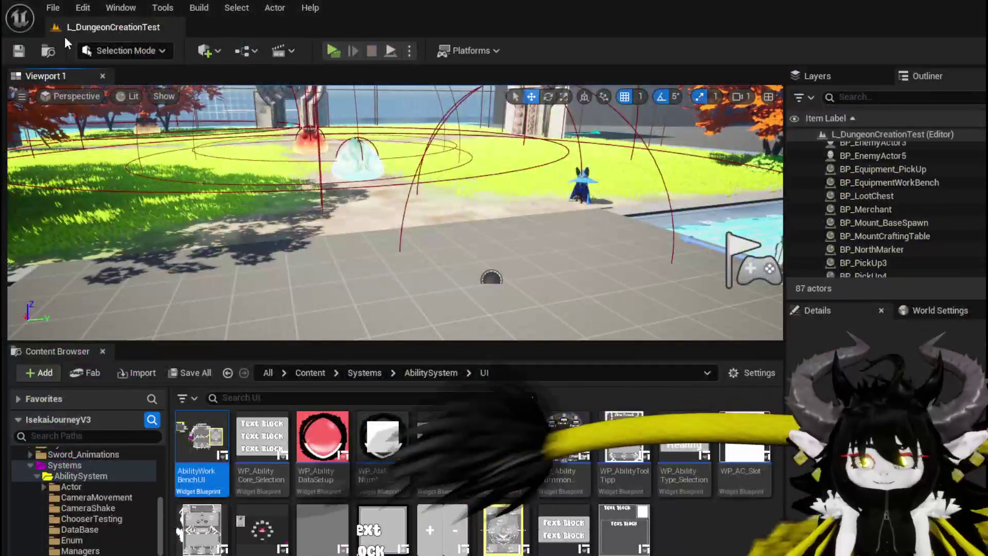
Save the map, then delete the debug Print String after Empower in TriggerEmpower and compile
click(23, 51)
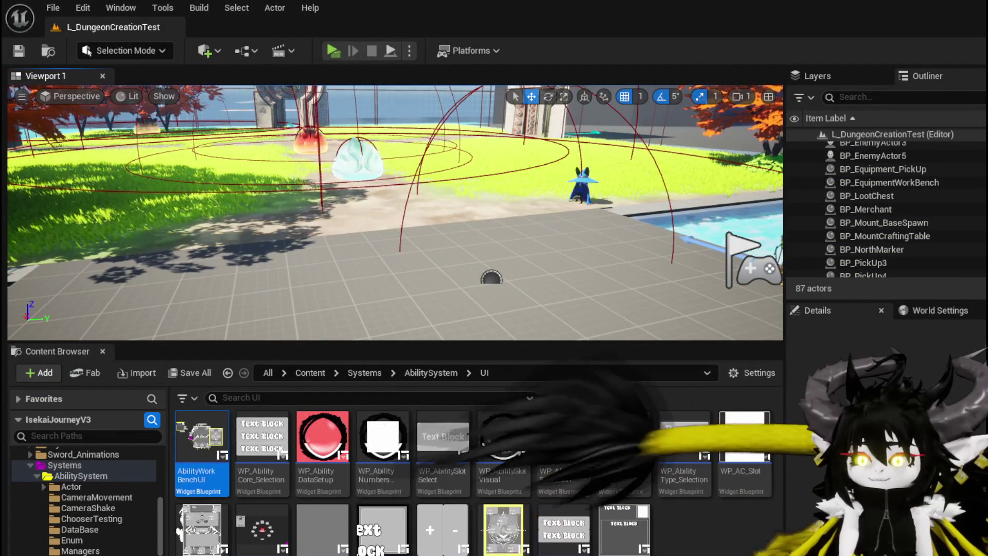
key(alt+Tab)
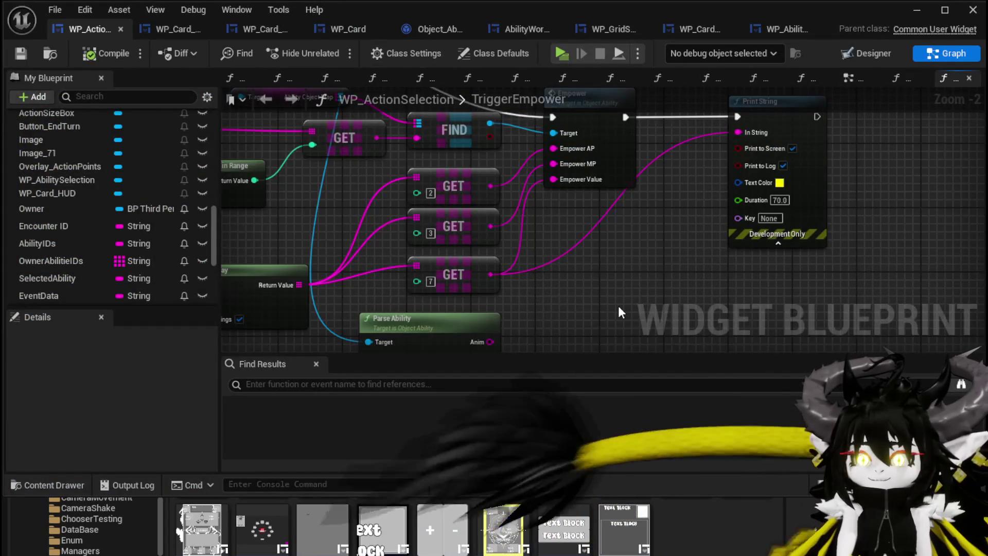
key(Delete)
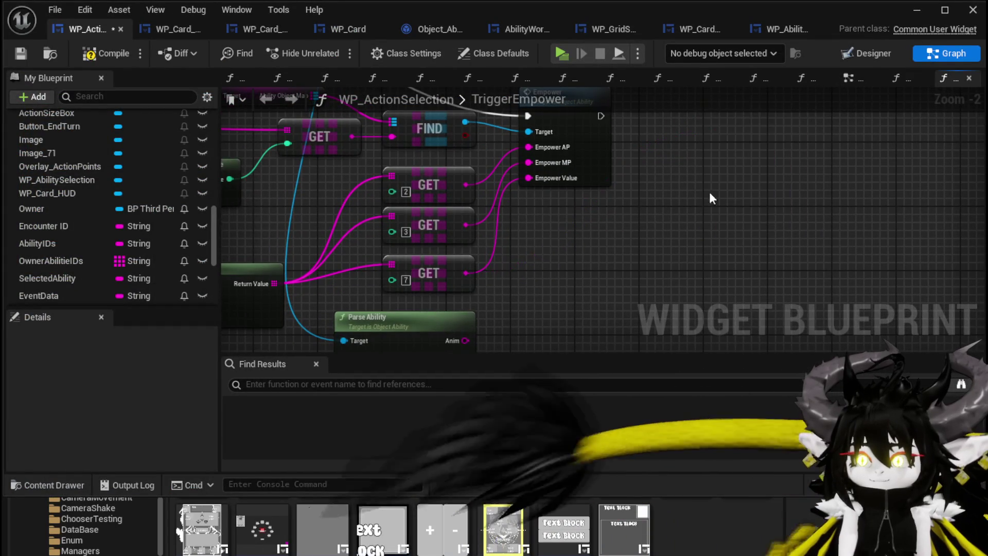
click(96, 55)
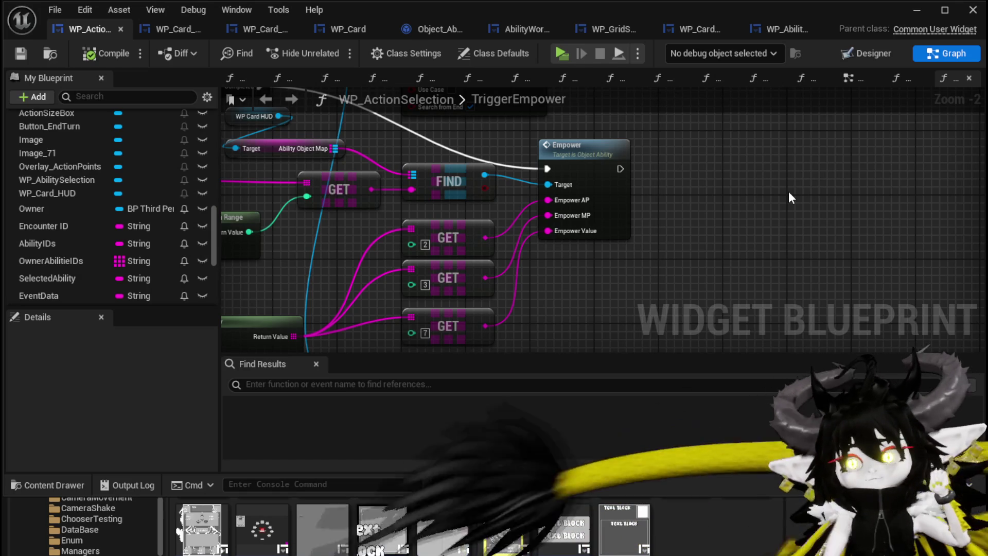
Reposition the WP Card HUD / Ability Object Map pair and the GET and FIND nodes
mouse_move(458, 186)
mouse_down()
mouse_move(457, 158)
mouse_move(472, 242)
mouse_move(512, 149)
mouse_up()
mouse_move(381, 136)
mouse_down()
mouse_move(468, 180)
mouse_move(378, 181)
mouse_up()
click(489, 165)
mouse_move(489, 165)
mouse_down()
mouse_move(523, 144)
mouse_move(620, 211)
mouse_up()
mouse_move(615, 172)
mouse_down()
mouse_move(575, 172)
mouse_move(659, 180)
mouse_up()
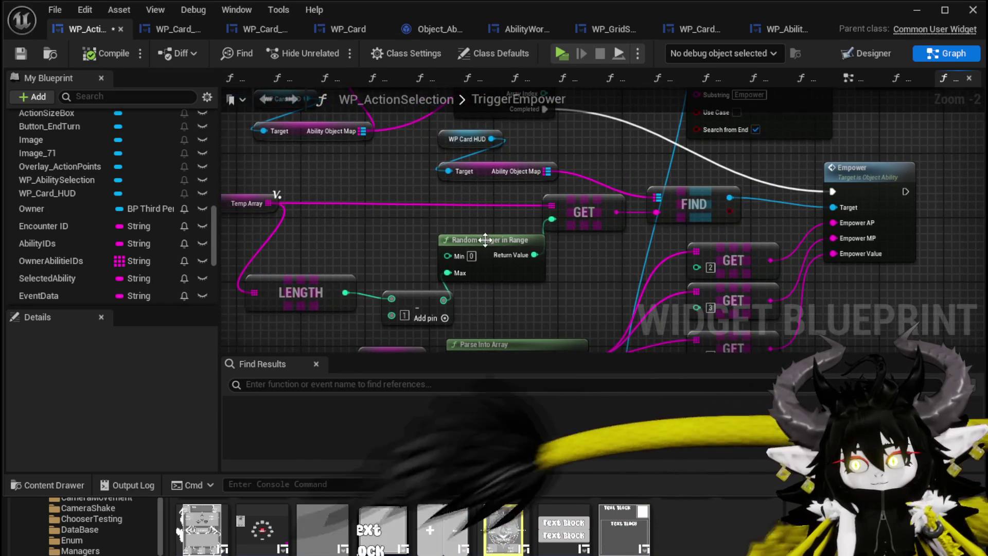
click(463, 239)
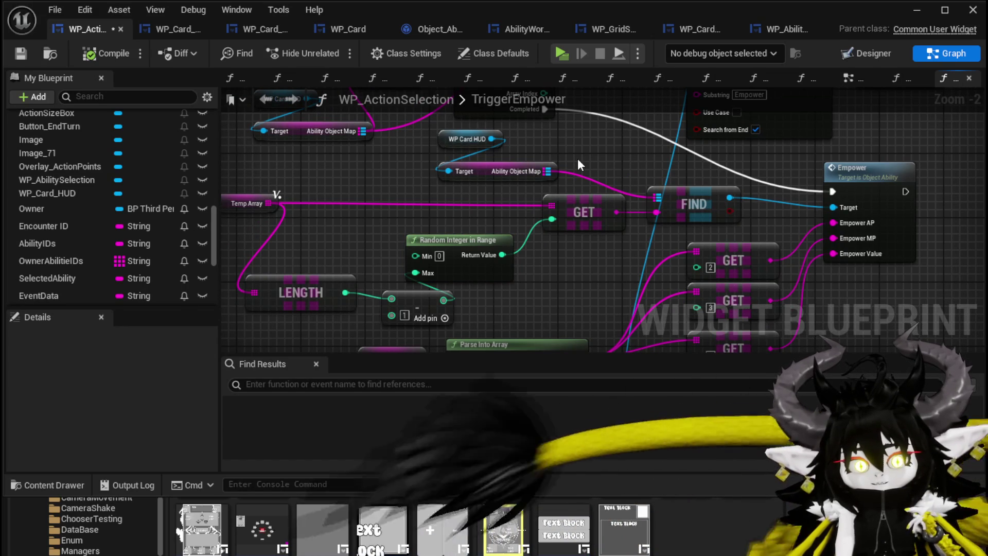
Move the Branch, Temp Array and ADD nodes right and the Contains node down
mouse_move(596, 154)
mouse_down()
mouse_move(520, 180)
mouse_move(524, 208)
mouse_up()
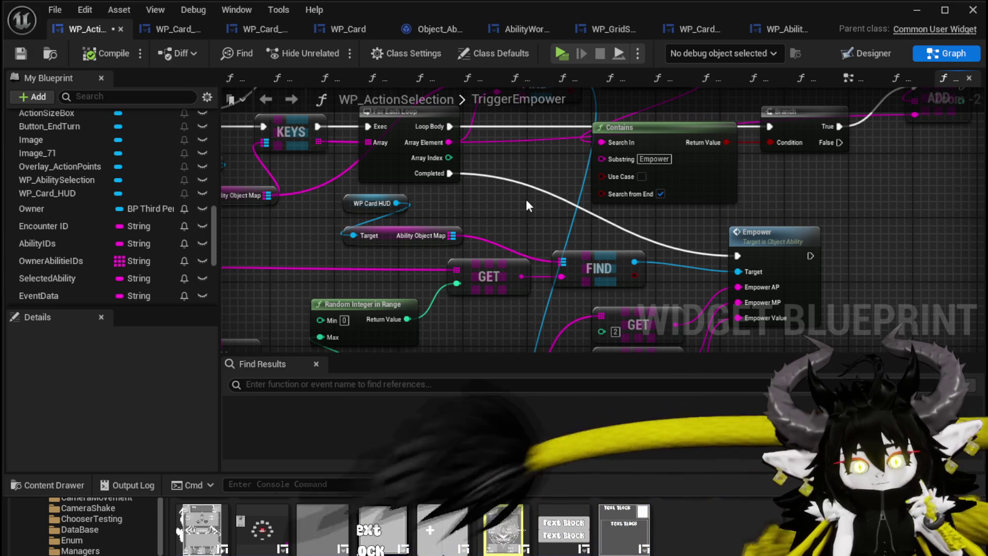
mouse_move(482, 225)
mouse_down()
mouse_move(459, 214)
mouse_move(495, 184)
mouse_move(433, 194)
mouse_up()
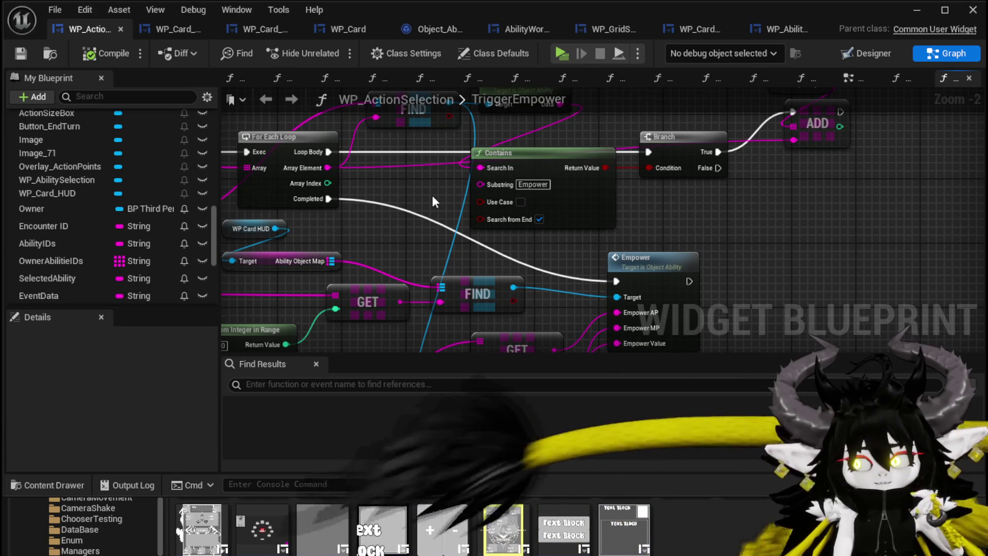
mouse_move(432, 198)
mouse_down()
mouse_move(530, 216)
mouse_move(582, 244)
mouse_move(499, 263)
mouse_up()
drag(502, 262, 694, 131)
drag(499, 189, 635, 188)
click(547, 180)
mouse_move(397, 209)
mouse_down()
mouse_move(453, 224)
mouse_move(532, 225)
mouse_up()
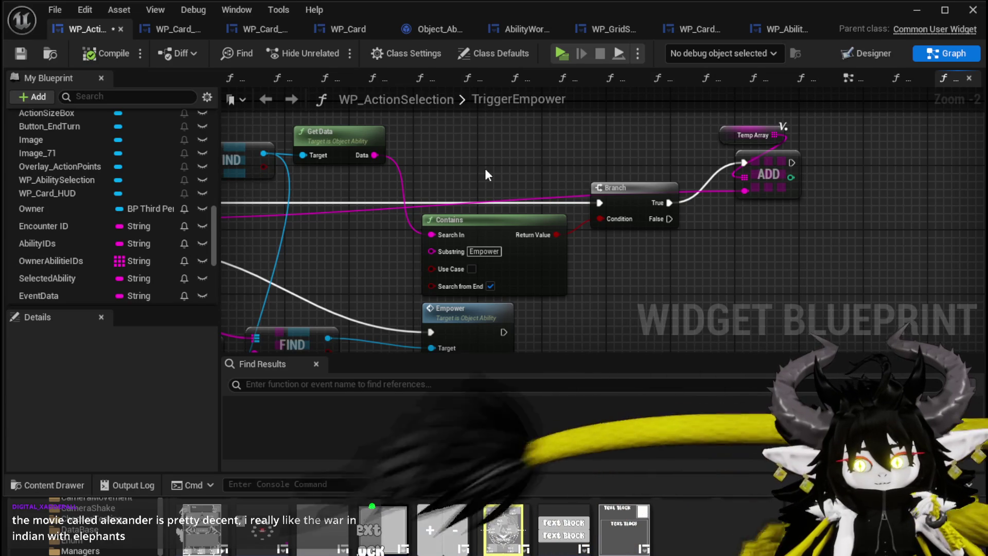
Review the Reset Empower and Update Card Preview area and open Save Content for WP_ActionSelection
mouse_move(484, 175)
mouse_down()
mouse_move(646, 184)
mouse_move(464, 177)
mouse_move(620, 186)
mouse_up()
mouse_move(282, 157)
mouse_down()
mouse_move(513, 175)
mouse_move(534, 273)
mouse_move(461, 263)
mouse_move(545, 243)
mouse_move(508, 210)
mouse_move(429, 178)
mouse_move(471, 202)
mouse_up()
scroll(471, 202, down, 1)
mouse_move(814, 226)
mouse_down()
mouse_move(572, 202)
mouse_move(646, 260)
mouse_move(398, 236)
mouse_move(559, 190)
mouse_move(836, 161)
mouse_move(702, 137)
mouse_move(642, 155)
mouse_up()
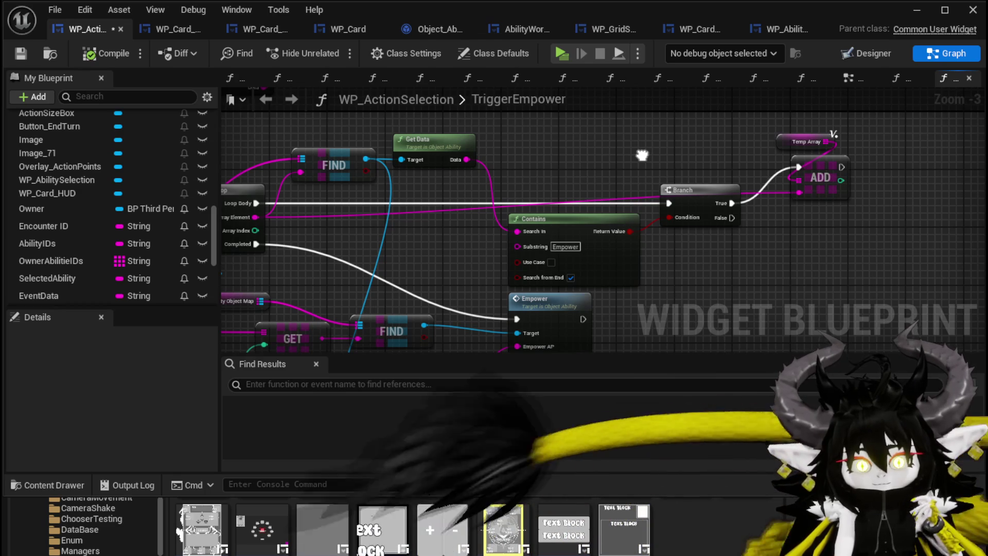
drag(642, 155, 592, 153)
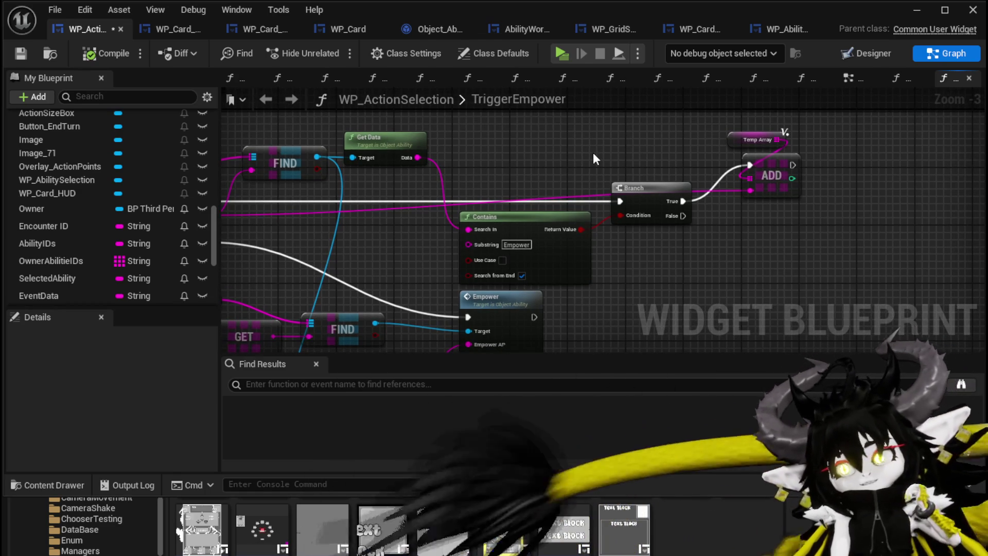
key(ctrl+shift+s)
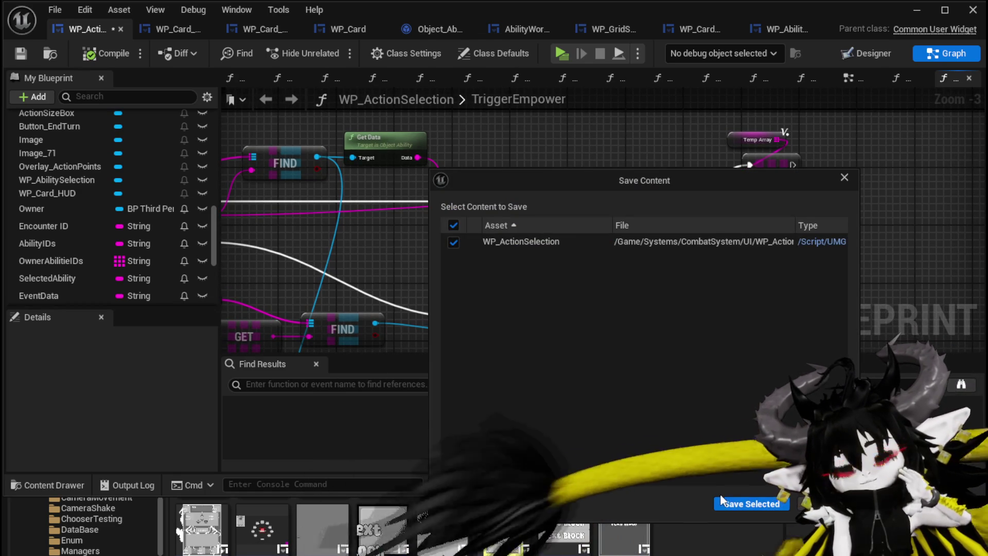
Save WP_ActionSelection, then nudge Get Data slightly right and Contains slightly up
click(720, 493)
mouse_move(701, 384)
mouse_down()
mouse_move(646, 294)
mouse_move(615, 282)
mouse_move(604, 250)
mouse_up()
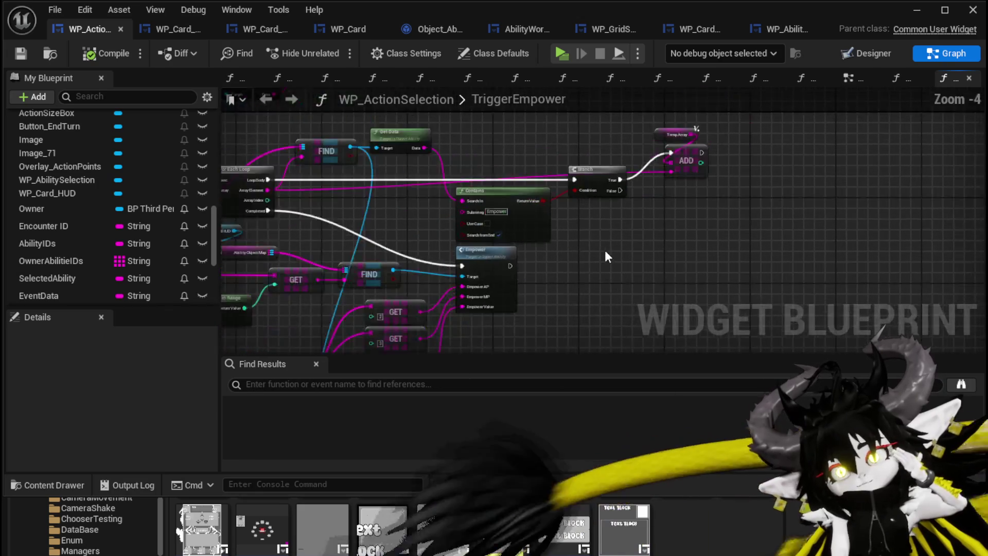
scroll(568, 243, down, 2)
scroll(543, 169, up, 2)
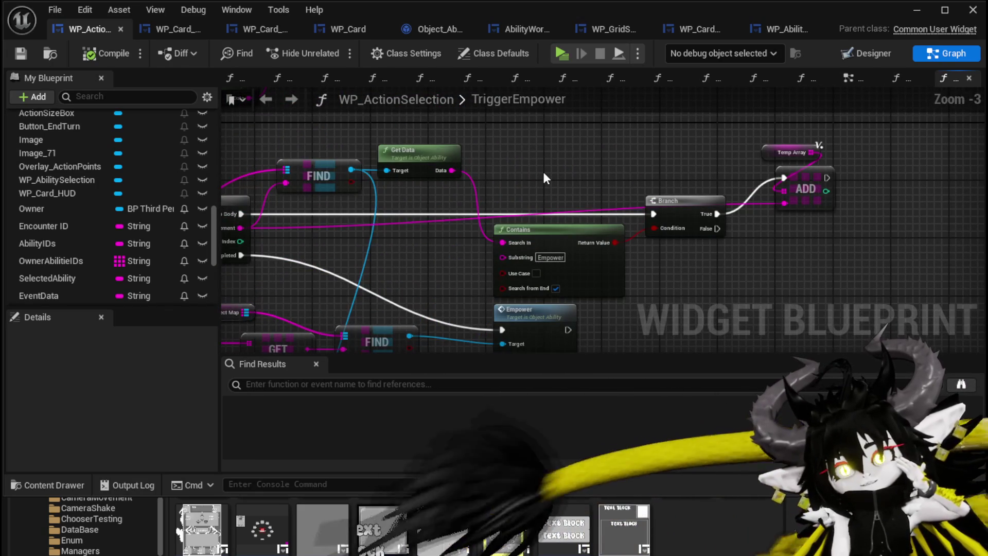
drag(407, 149, 443, 150)
click(579, 162)
drag(579, 161, 460, 166)
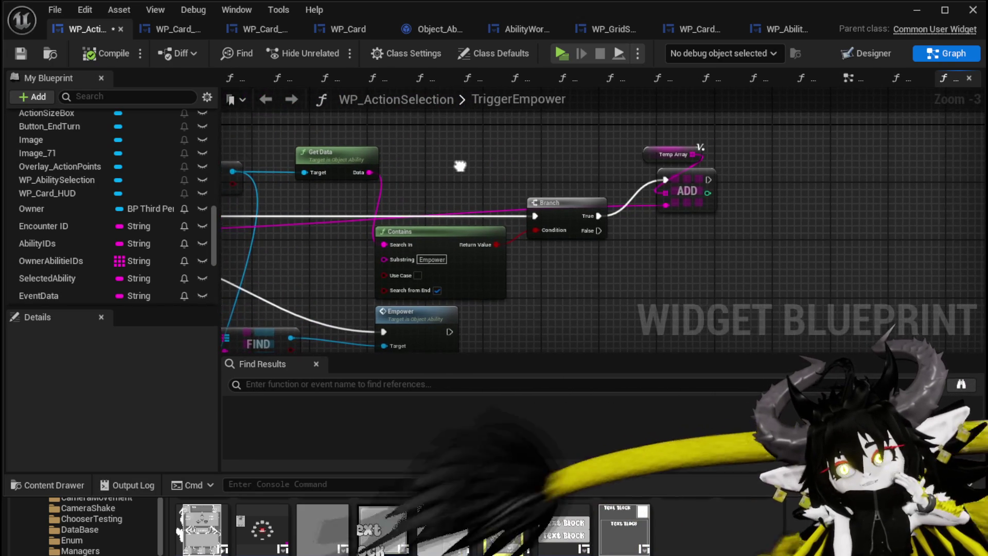
drag(450, 238, 449, 231)
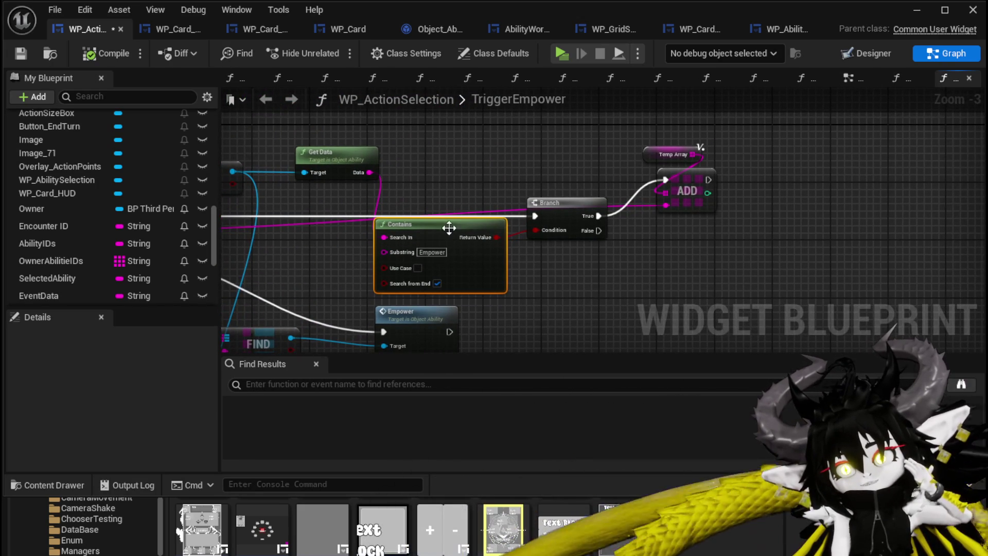
click(505, 152)
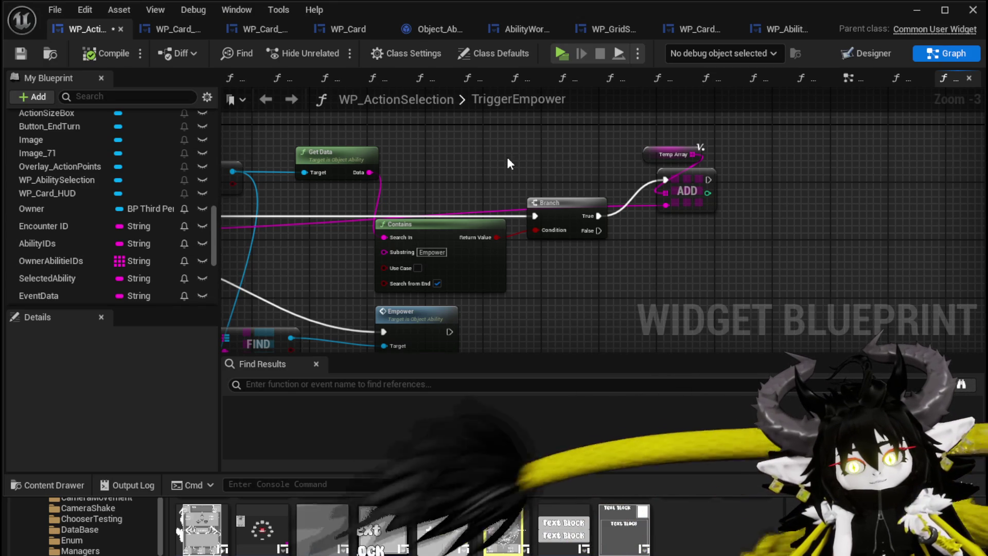
Reposition the WP Card HUD and Ability Object Map pair and shift the FIND node right
drag(515, 162, 764, 180)
drag(512, 184, 670, 160)
drag(366, 309, 339, 242)
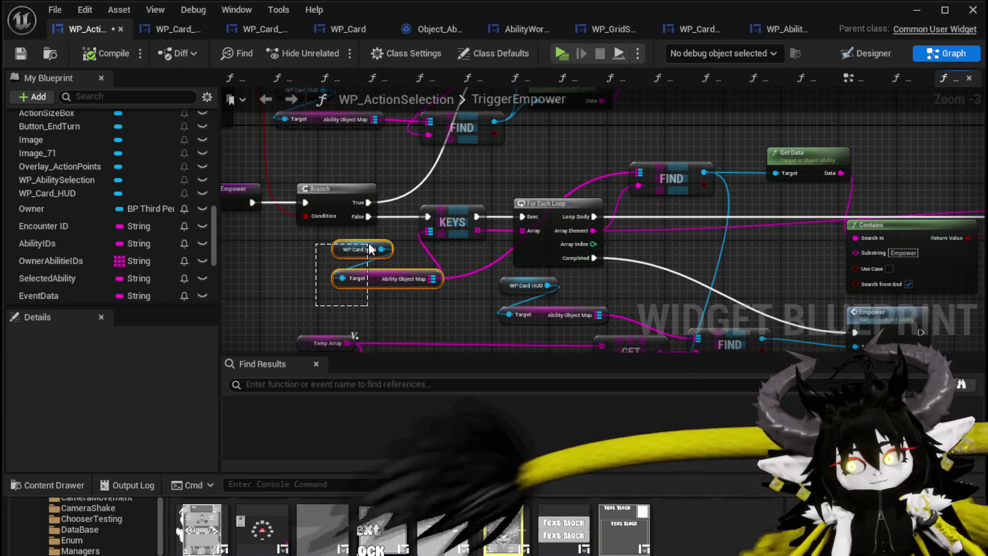
drag(391, 277, 505, 185)
drag(397, 178, 313, 267)
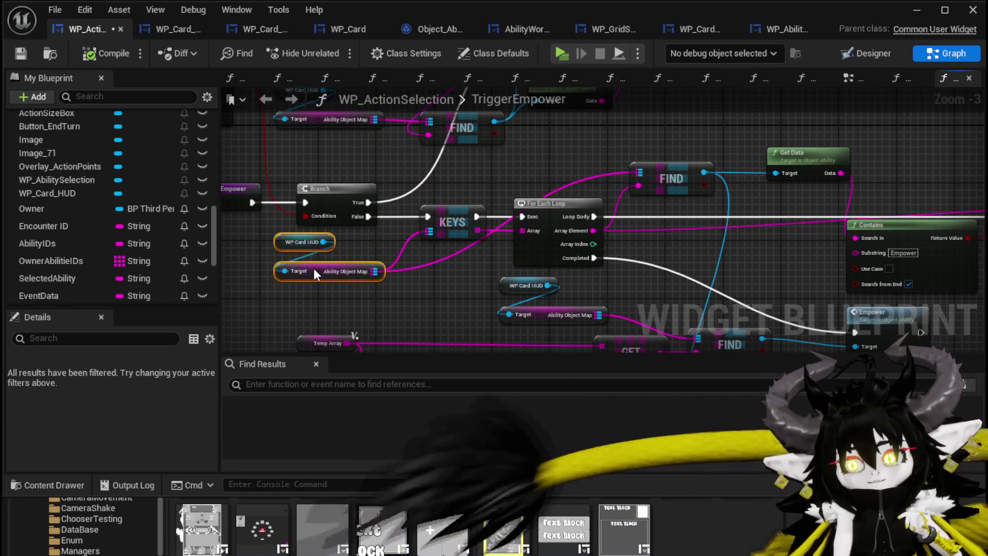
drag(434, 276, 347, 273)
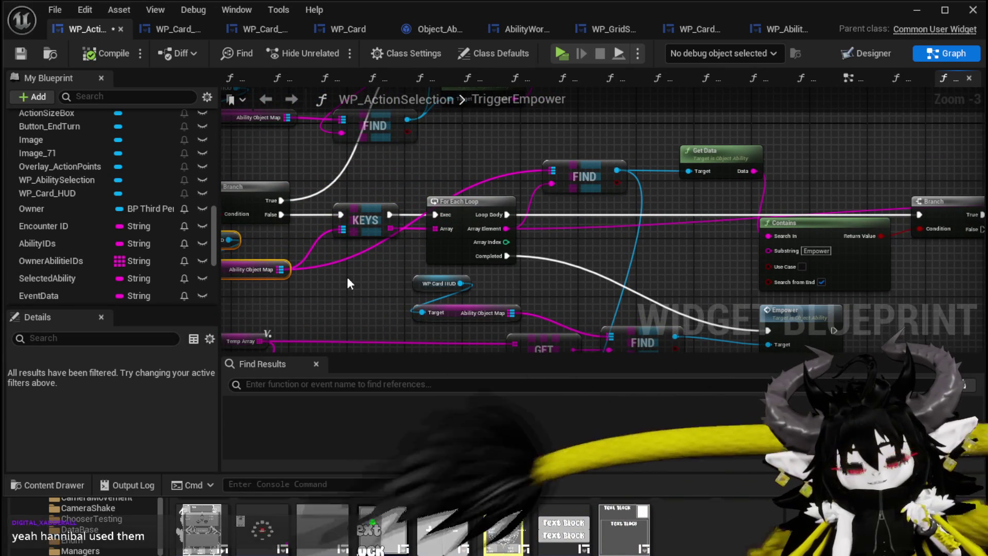
drag(654, 130, 554, 154)
drag(479, 187, 515, 188)
mouse_move(592, 144)
mouse_down()
mouse_move(462, 127)
mouse_move(690, 112)
mouse_up()
mouse_move(546, 244)
mouse_down()
mouse_move(463, 218)
mouse_move(436, 177)
mouse_move(511, 139)
mouse_move(436, 156)
mouse_move(446, 189)
mouse_move(419, 165)
mouse_move(595, 282)
mouse_move(561, 219)
mouse_up()
scroll(508, 220, down, 1)
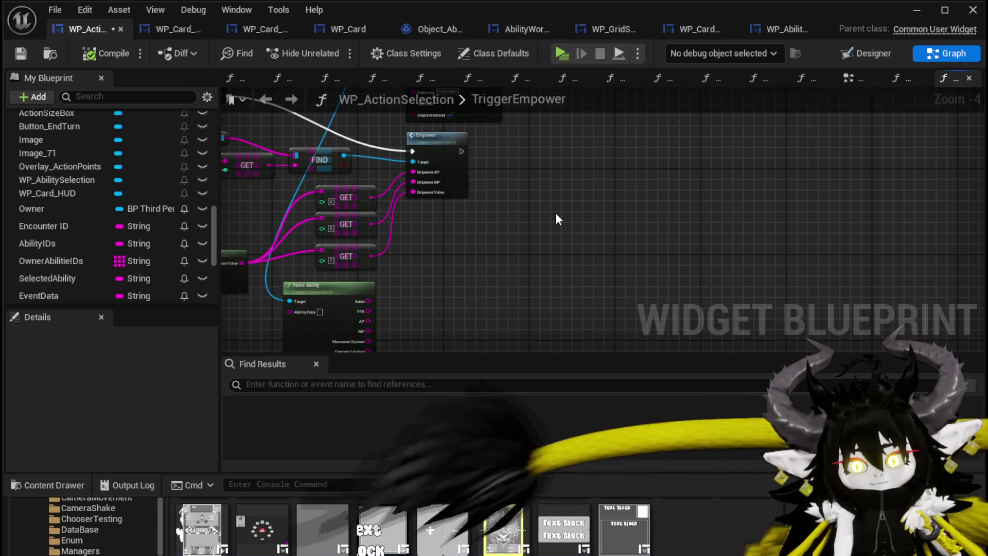
Place the WP Card HUD node above its Target node and save WP_ActionSelection
mouse_move(555, 212)
mouse_down()
mouse_move(569, 238)
mouse_move(602, 223)
mouse_up()
scroll(578, 226, down, 1)
scroll(506, 208, up, 3)
mouse_move(507, 210)
mouse_down()
mouse_move(540, 276)
mouse_move(667, 310)
mouse_up()
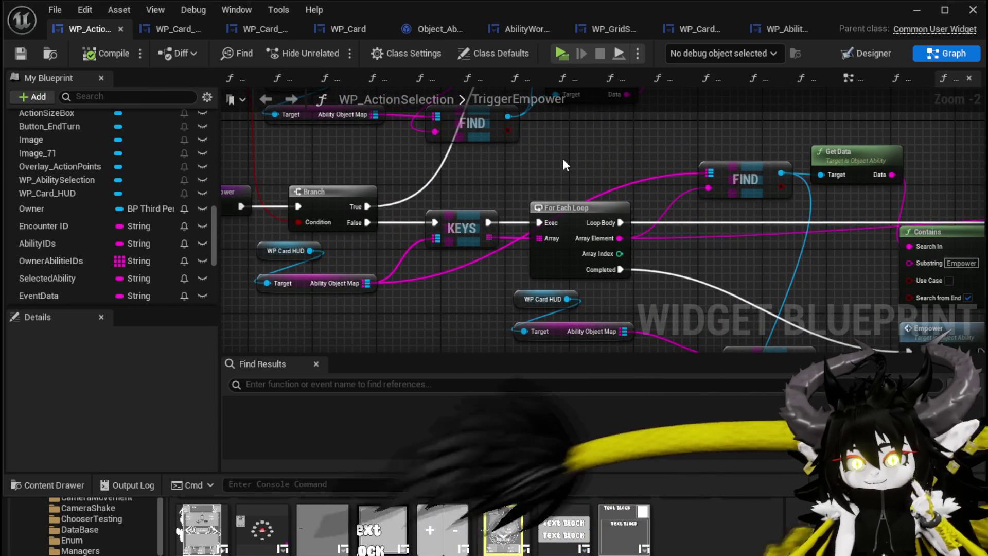
drag(556, 163, 382, 183)
mouse_move(529, 142)
mouse_down()
mouse_move(410, 157)
mouse_move(452, 148)
mouse_up()
drag(576, 161, 462, 152)
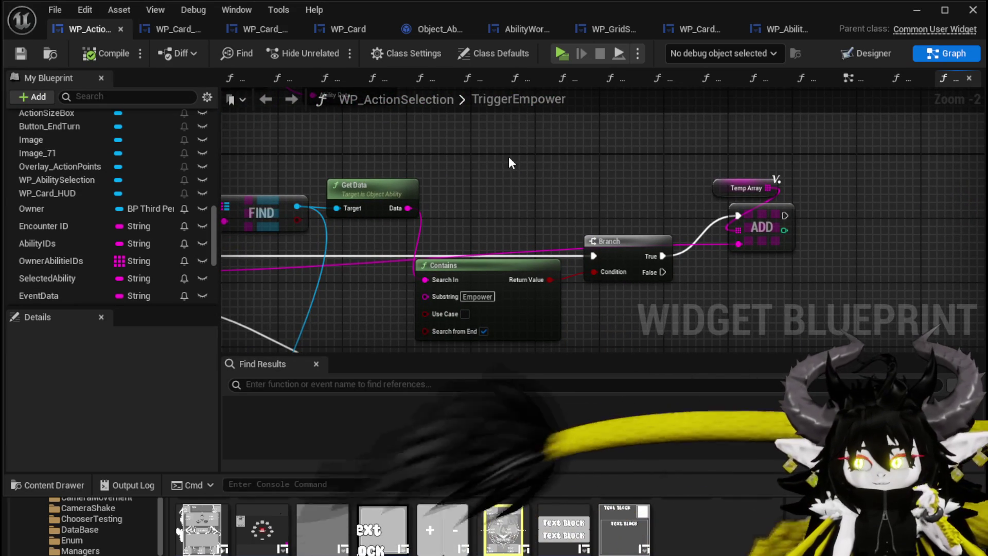
drag(508, 156, 834, 160)
mouse_move(226, 113)
mouse_down()
mouse_move(309, 126)
mouse_move(299, 191)
mouse_move(355, 220)
mouse_move(541, 229)
mouse_up()
mouse_move(420, 226)
mouse_down()
mouse_move(420, 193)
mouse_move(435, 269)
mouse_up()
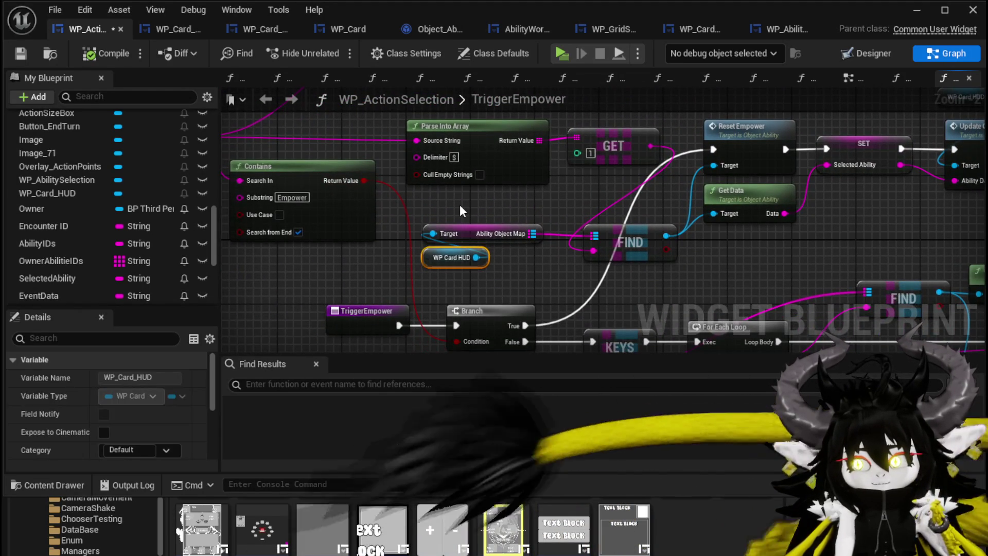
drag(459, 204, 459, 230)
mouse_move(444, 284)
mouse_down()
mouse_move(427, 232)
mouse_move(248, 208)
mouse_up()
click(431, 288)
scroll(437, 276, down, 2)
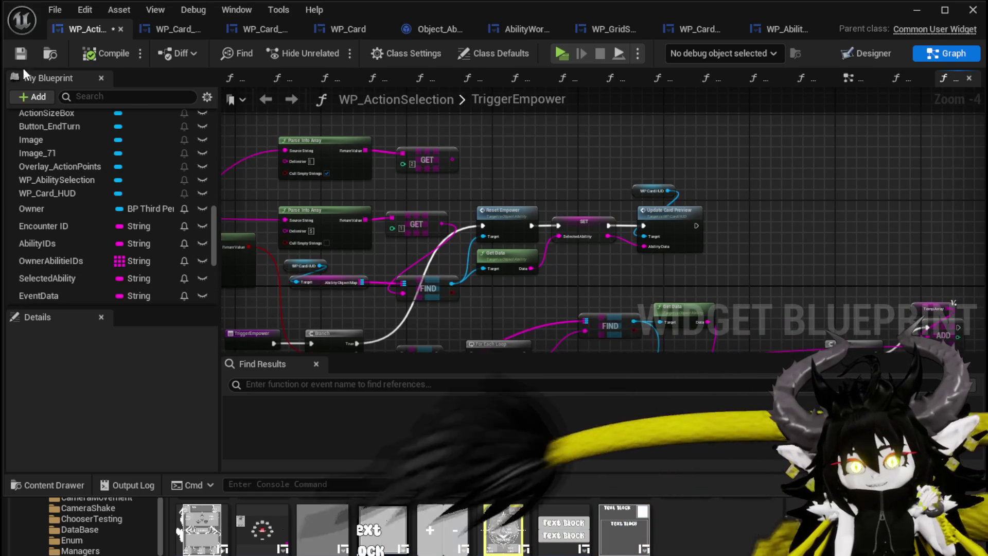
click(21, 53)
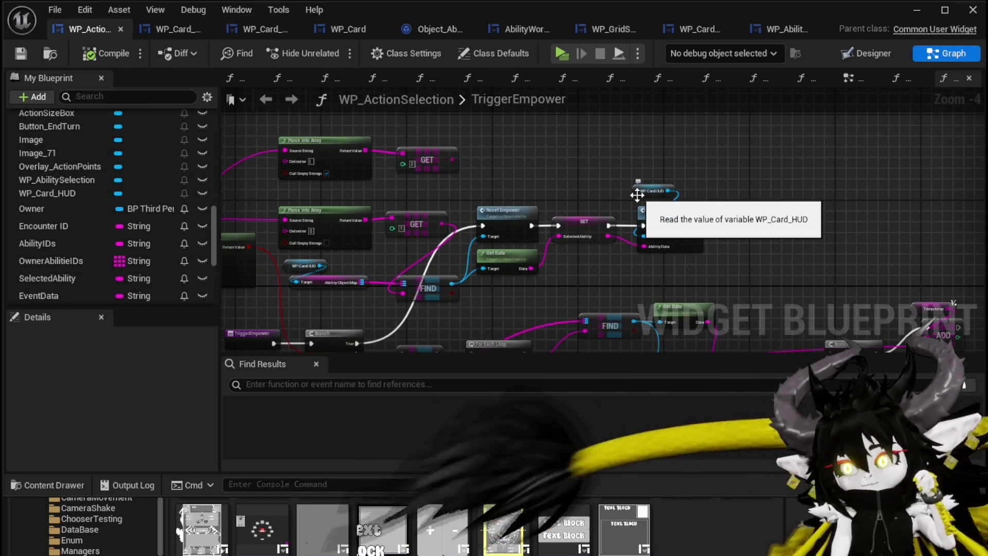
Save the final TriggerEmpower layout and bring up AbilityWorkBenchUI's SelectSpecial graph
mouse_move(768, 187)
mouse_down()
mouse_move(615, 188)
mouse_move(725, 140)
mouse_move(717, 107)
mouse_up()
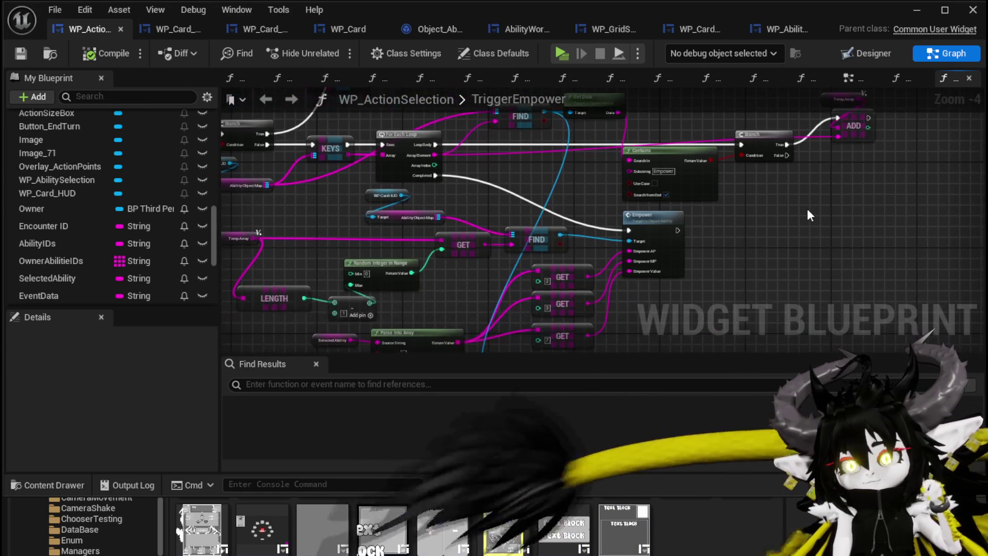
mouse_move(806, 215)
mouse_down()
mouse_move(821, 181)
mouse_move(705, 281)
mouse_move(740, 115)
mouse_move(710, 185)
mouse_up()
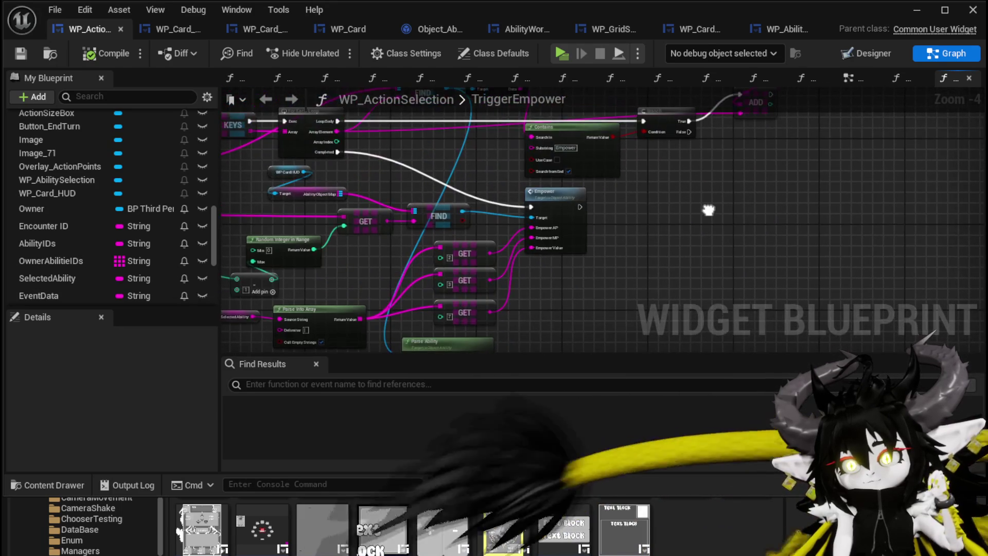
click(23, 52)
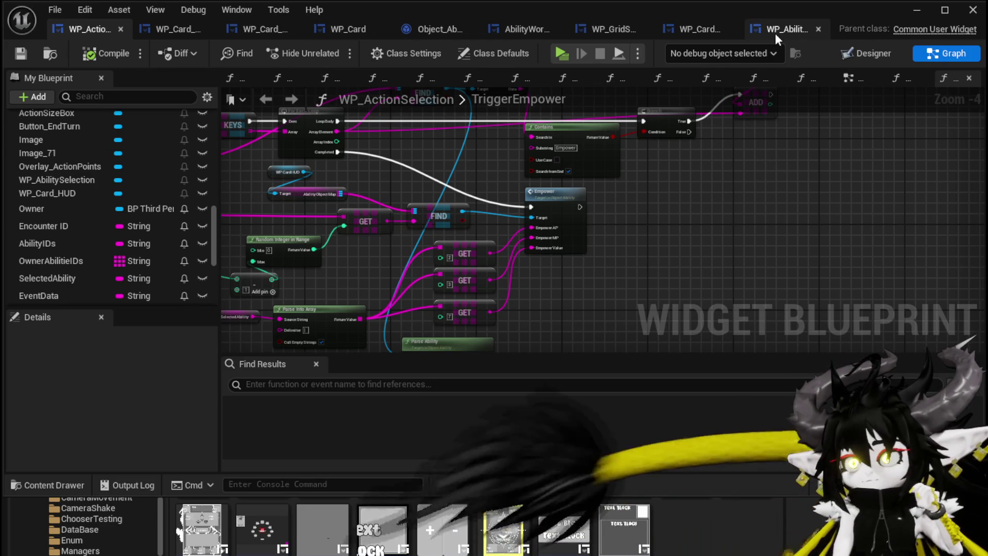
click(509, 29)
Look over the SelectSpecial graph and its entry node, briefly revisiting AppendSpecialEffect
mouse_move(512, 193)
mouse_down()
mouse_move(669, 247)
mouse_move(570, 265)
mouse_move(535, 252)
mouse_move(503, 270)
mouse_move(504, 293)
mouse_move(642, 207)
mouse_move(587, 295)
mouse_move(543, 244)
mouse_up()
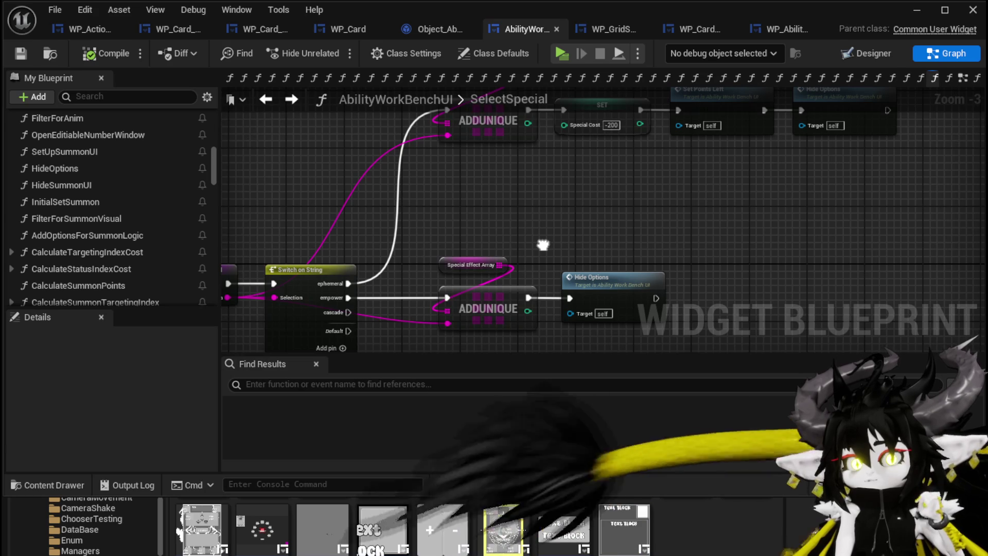
mouse_move(543, 245)
mouse_down()
mouse_move(608, 230)
mouse_move(590, 284)
mouse_move(592, 260)
mouse_up()
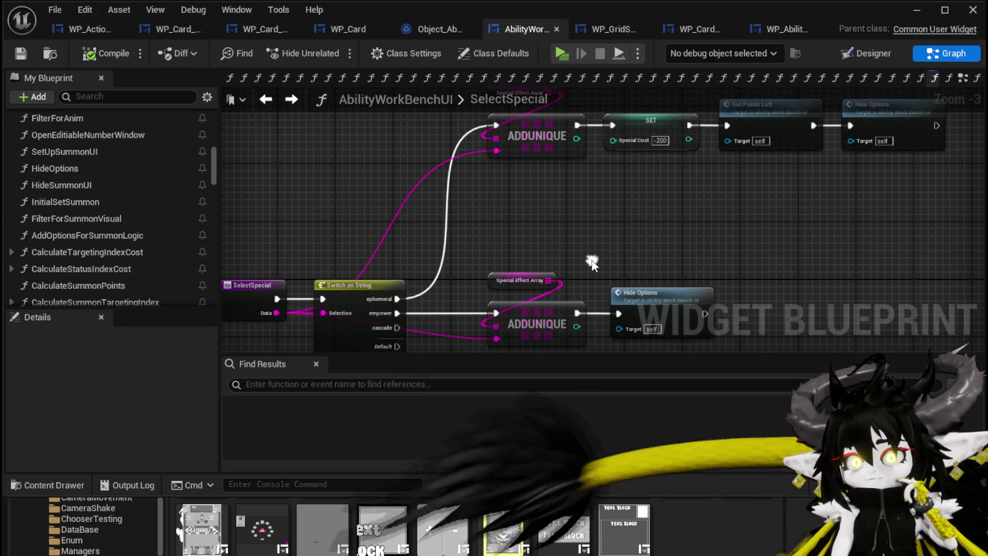
scroll(593, 258, down, 1)
scroll(595, 262, up, 1)
mouse_move(593, 259)
mouse_down()
mouse_move(583, 279)
mouse_move(580, 257)
mouse_move(597, 254)
mouse_move(322, 229)
mouse_up()
click(334, 264)
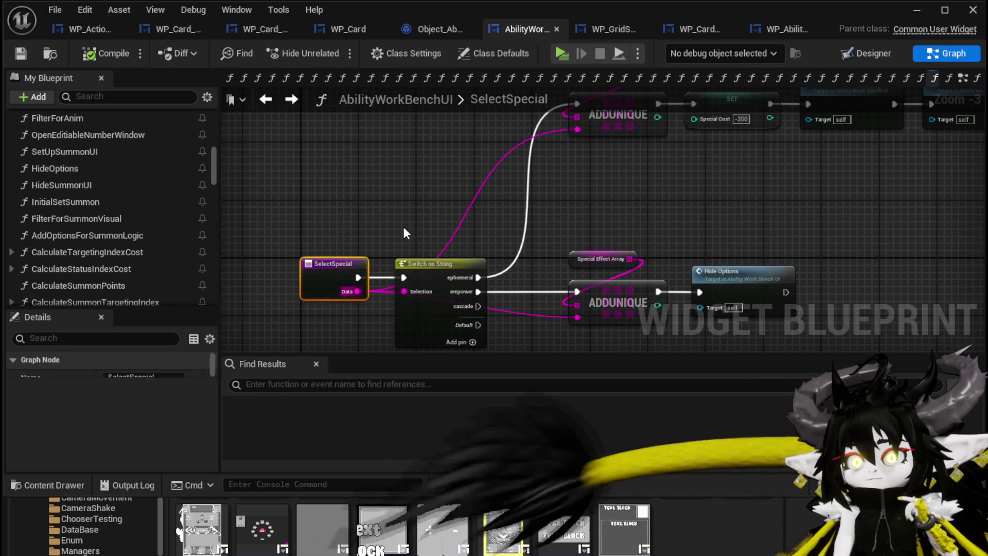
click(515, 196)
click(275, 102)
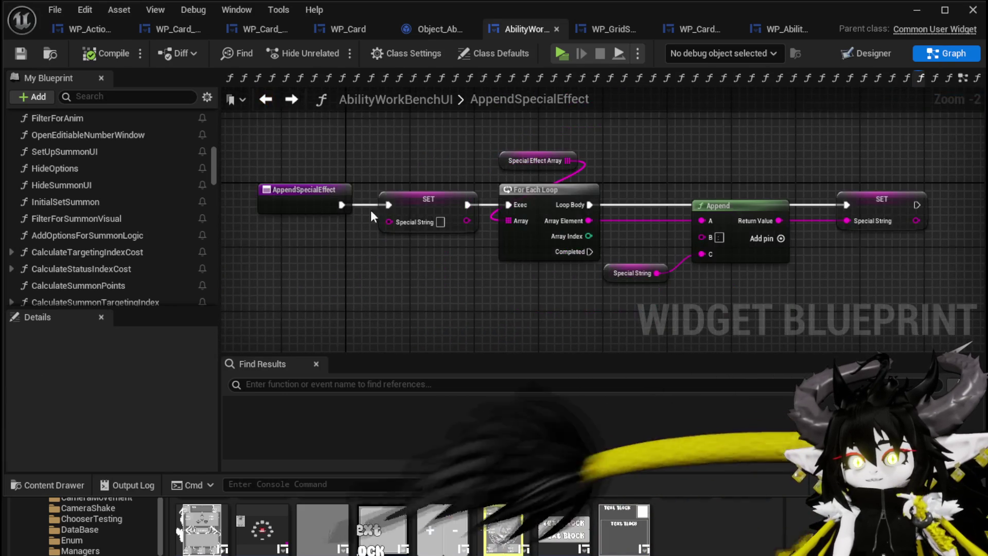
click(278, 99)
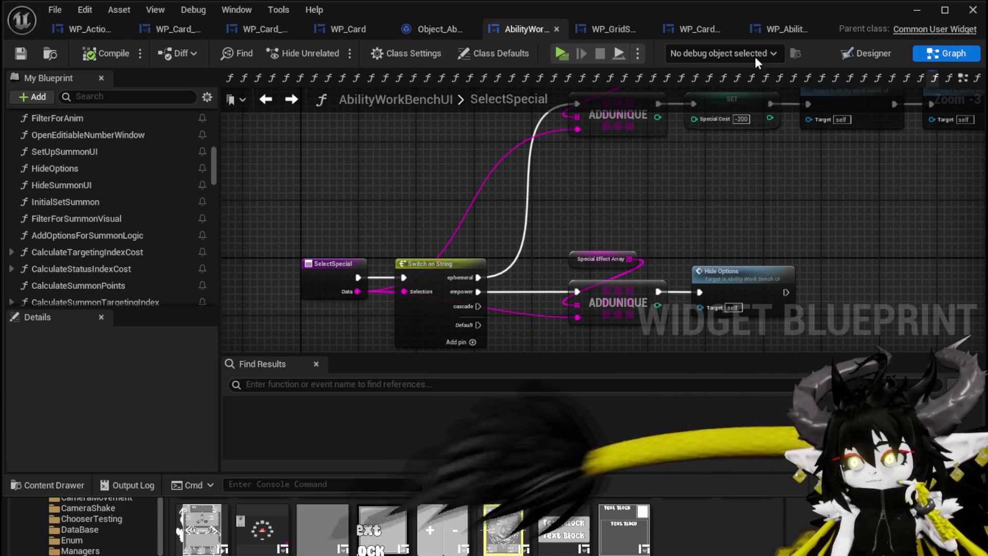
Open SetSummonHP, widen the graph area, and check the tab menus without closing anything
click(227, 78)
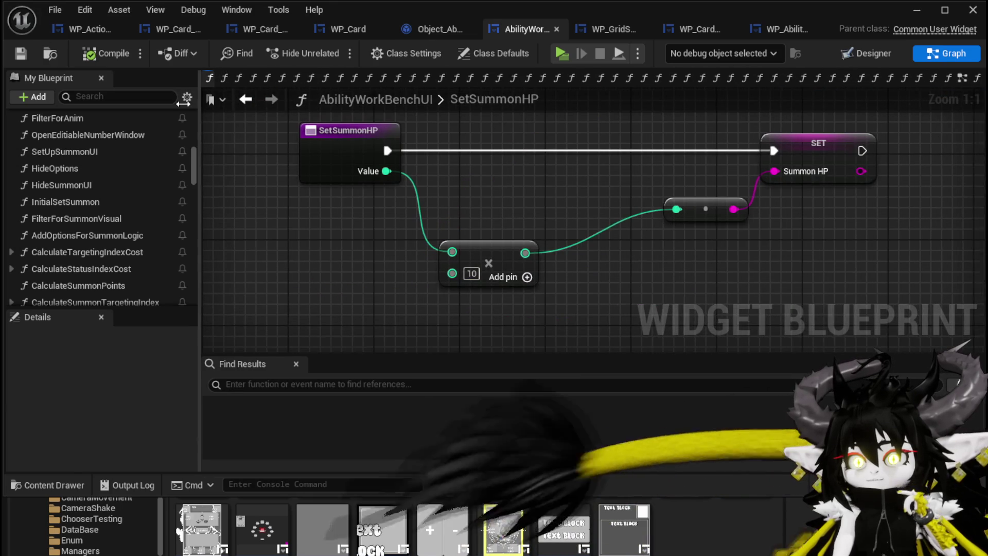
drag(219, 101, 82, 99)
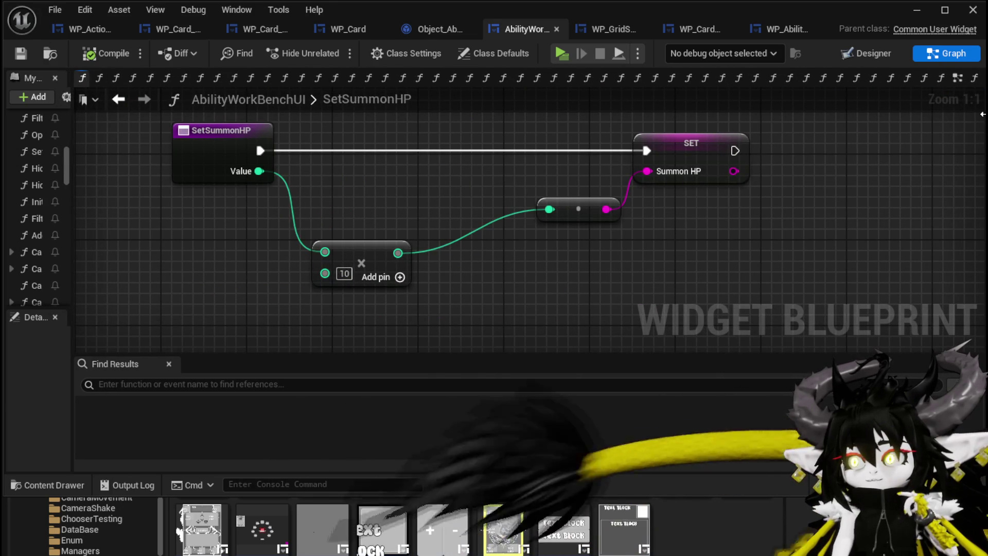
click(208, 77)
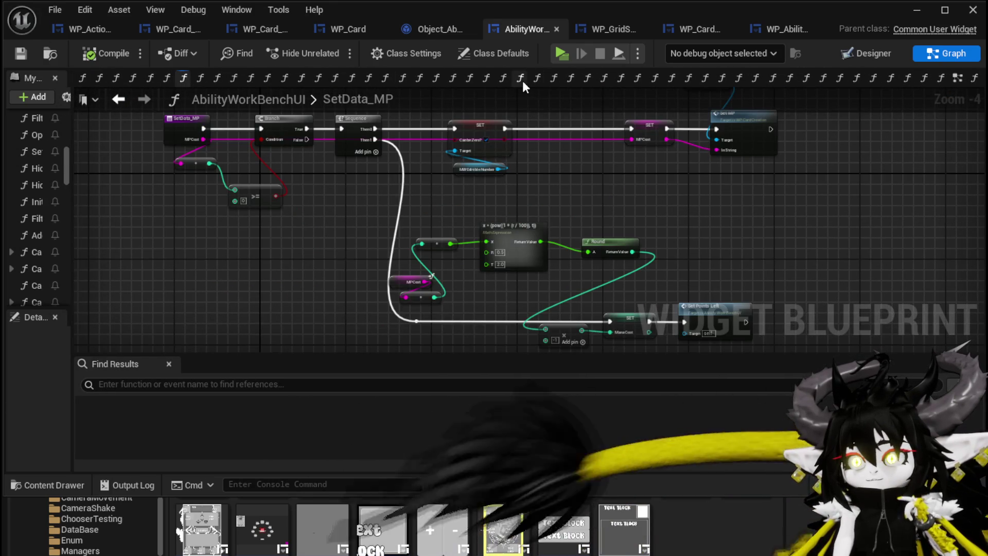
right_click(523, 81)
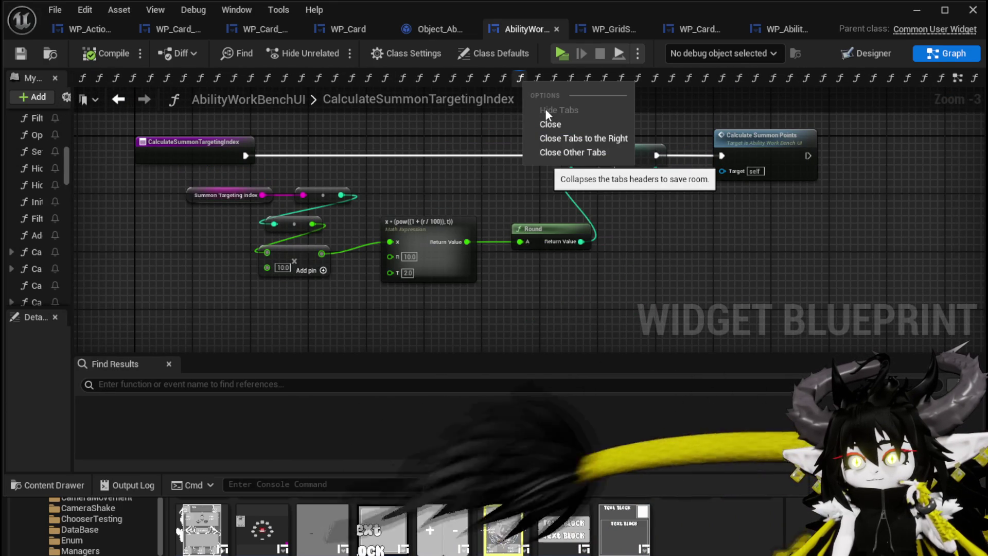
key(Escape)
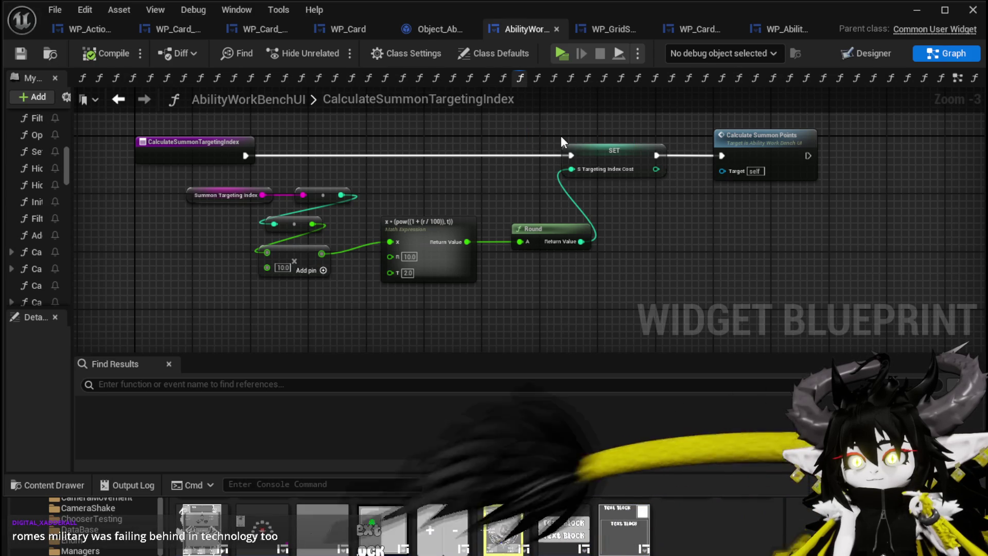
right_click(85, 78)
key(Escape)
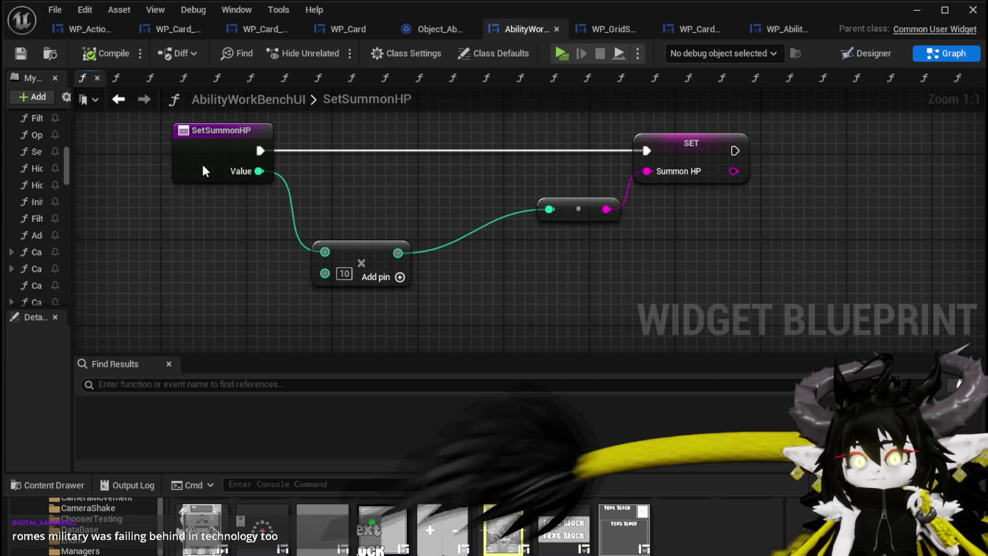
Widen the My Blueprint panel, open EventGraph, and save AbilityWorkBenchUI
drag(73, 171, 259, 180)
scroll(96, 180, up, 10)
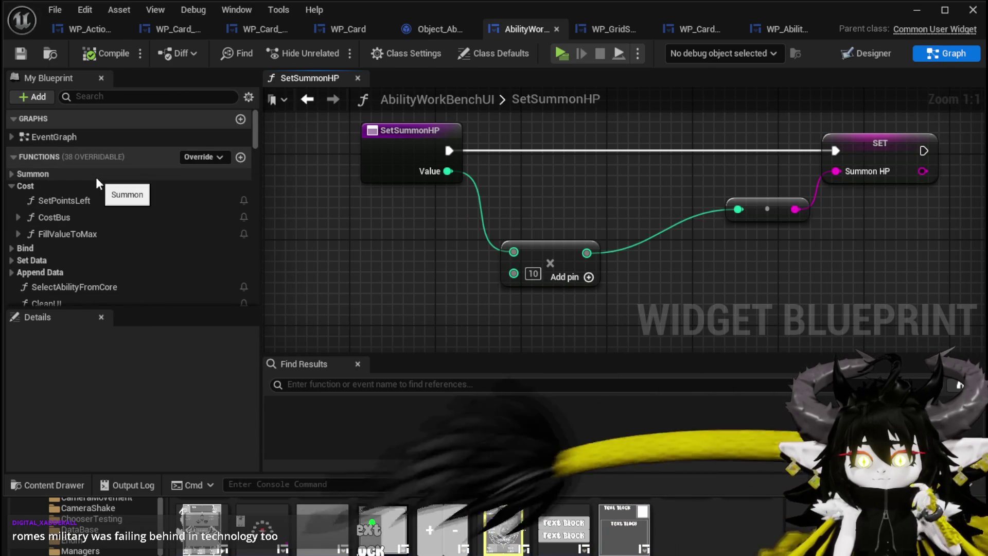
double_click(68, 136)
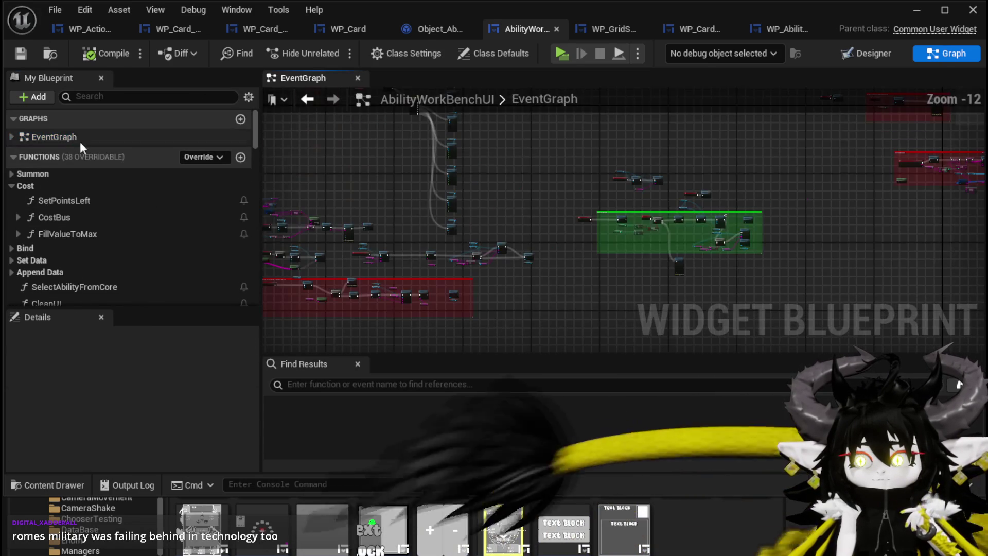
click(20, 53)
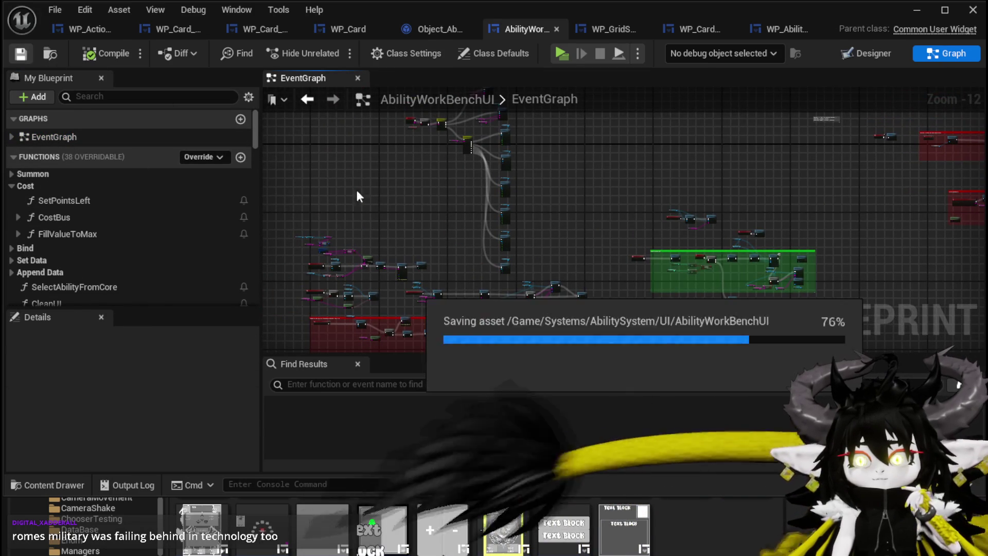
drag(411, 181, 307, 169)
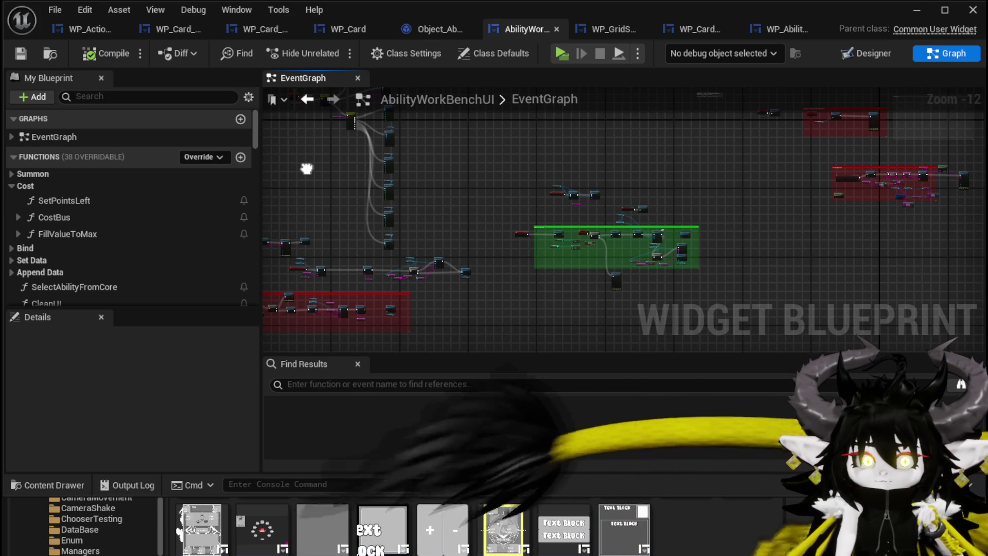
mouse_move(307, 169)
mouse_down()
mouse_move(381, 161)
mouse_move(341, 225)
mouse_move(318, 218)
mouse_move(413, 191)
mouse_up()
scroll(391, 195, up, 2)
scroll(375, 212, down, 2)
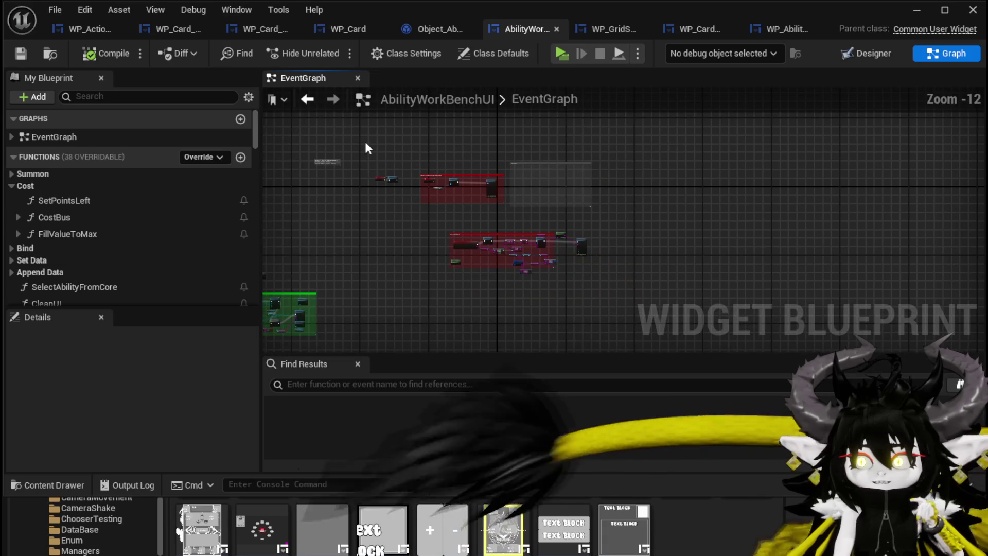
Move the red node groups up-left with the comment note beside them, then save
drag(367, 142, 587, 276)
mouse_move(408, 260)
mouse_down()
mouse_move(652, 281)
mouse_move(293, 211)
mouse_up()
scroll(427, 211, up, 1)
drag(427, 211, 530, 242)
scroll(532, 249, up, 2)
mouse_move(600, 236)
mouse_down()
mouse_move(110, 155)
mouse_move(553, 154)
mouse_up()
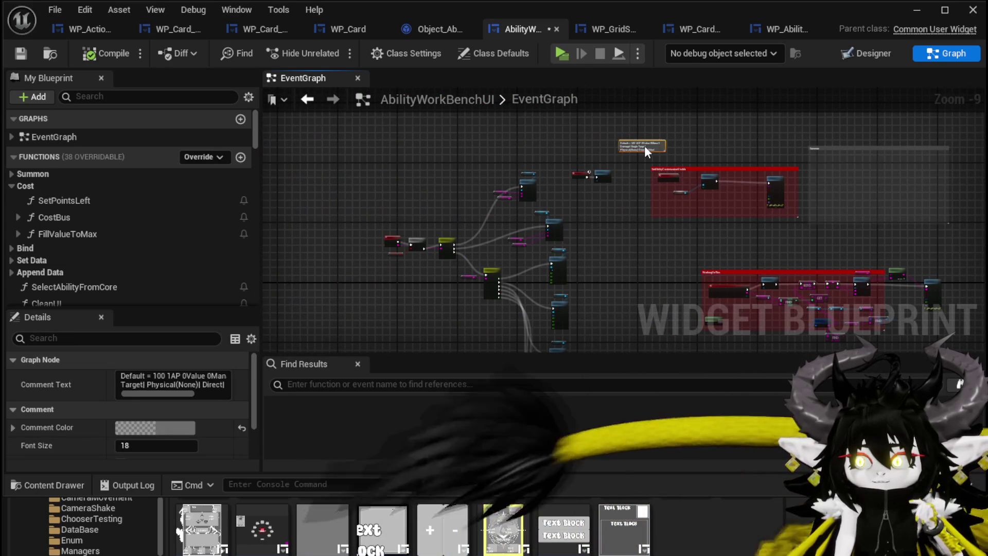
mouse_move(690, 151)
mouse_down()
mouse_move(535, 189)
mouse_move(412, 129)
mouse_move(458, 128)
mouse_move(443, 183)
mouse_move(305, 192)
mouse_move(345, 271)
mouse_up()
scroll(401, 208, up, 4)
key(ctrl+s)
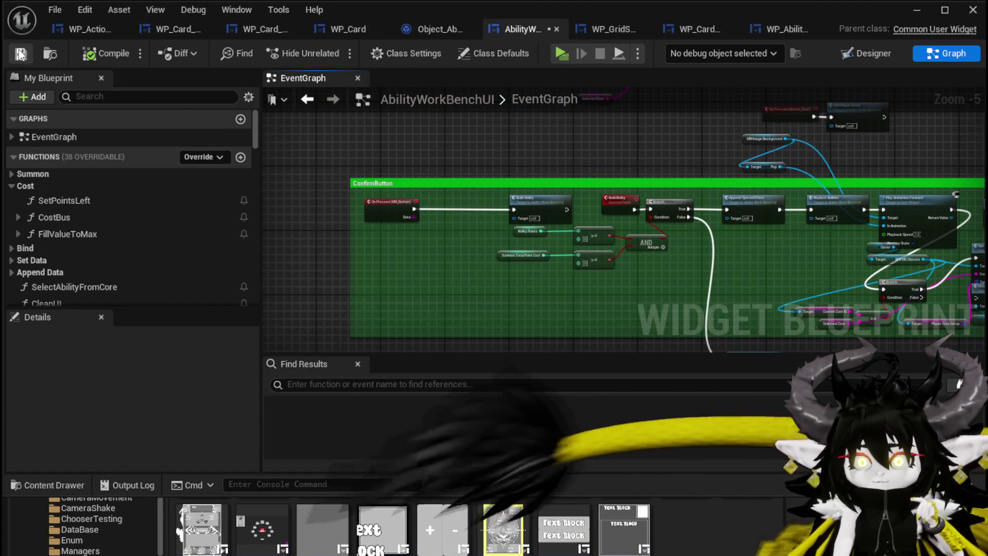
Delete the Build Ability call and line Ability Points up with Summon Total Point Cost
scroll(492, 284, up, 1)
drag(491, 284, 422, 286)
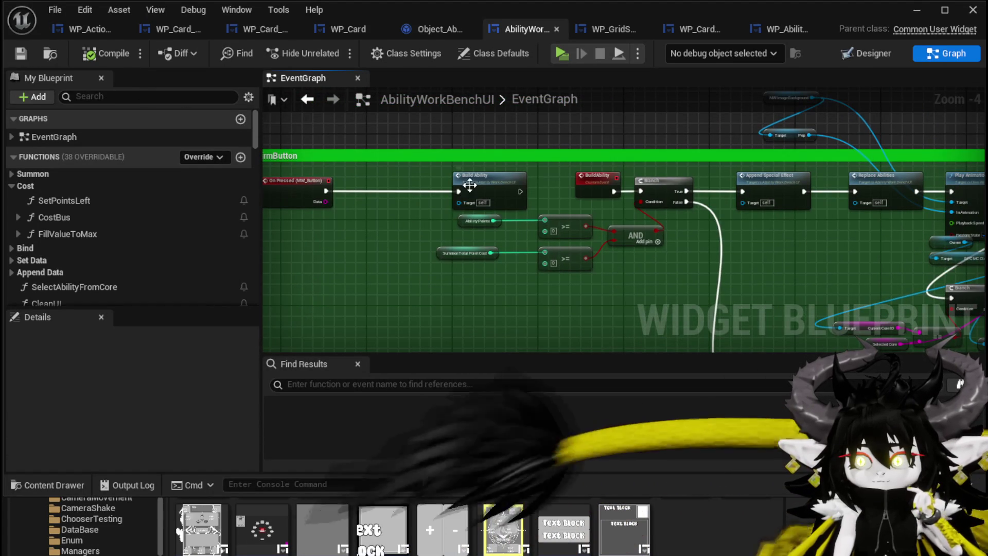
click(488, 179)
key(Delete)
drag(502, 315, 455, 286)
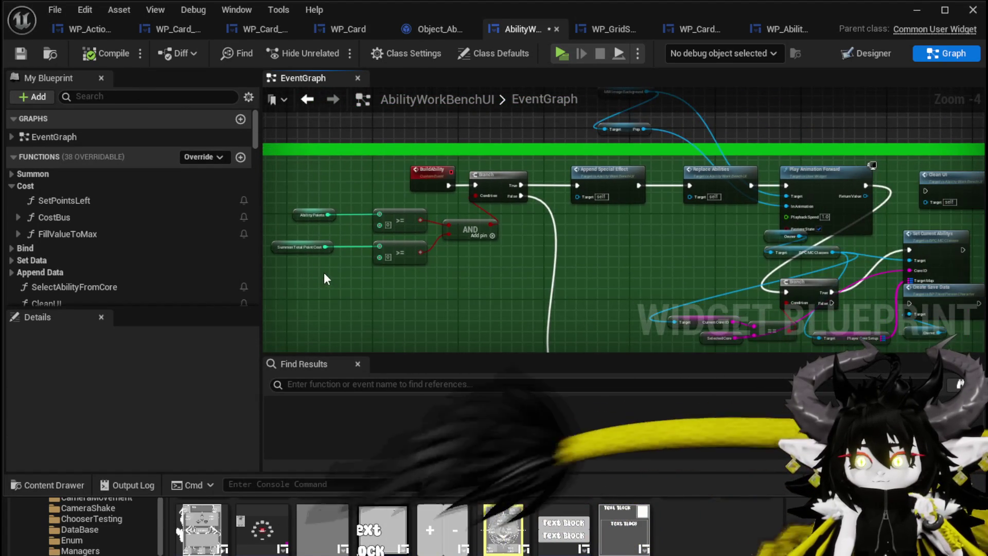
scroll(322, 271, up, 2)
drag(322, 271, 405, 281)
mouse_move(340, 246)
mouse_down()
mouse_move(383, 236)
mouse_move(360, 235)
mouse_up()
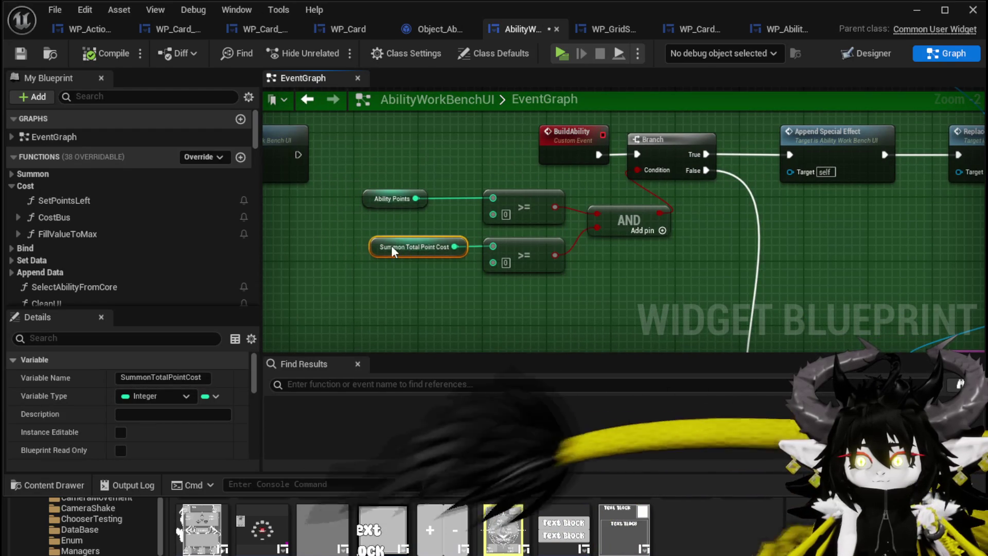
drag(379, 202, 413, 198)
mouse_move(692, 250)
mouse_down()
mouse_move(598, 257)
mouse_move(586, 230)
mouse_move(294, 245)
mouse_up()
Shift the Owner and BPC MC Classes nodes left and tidy around MW Image Background
mouse_move(454, 226)
mouse_down()
mouse_move(330, 261)
mouse_move(242, 266)
mouse_move(437, 260)
mouse_up()
drag(523, 220, 428, 227)
click(429, 245)
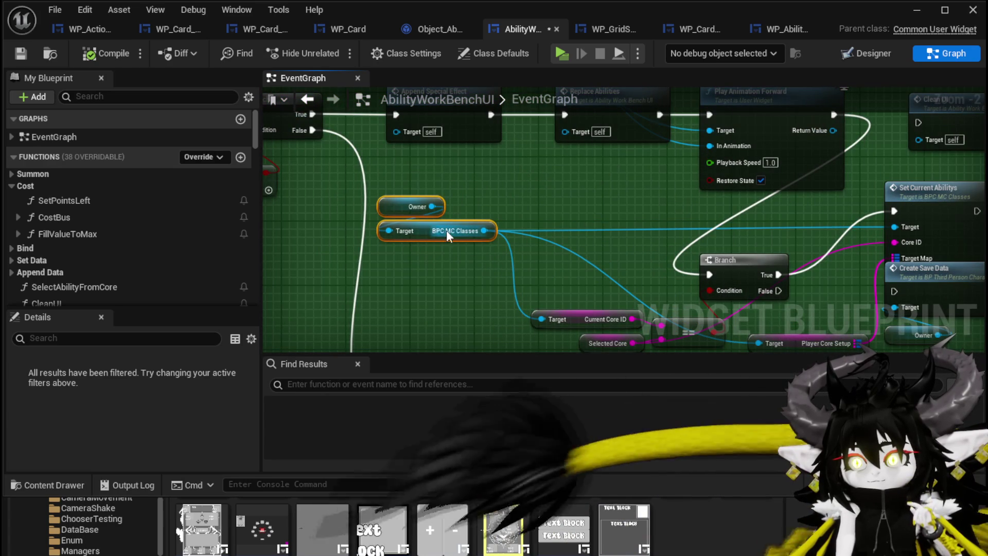
mouse_move(597, 187)
mouse_down()
mouse_move(443, 224)
mouse_move(597, 256)
mouse_move(581, 318)
mouse_move(615, 349)
mouse_up()
click(446, 151)
mouse_move(427, 165)
mouse_down()
mouse_move(480, 309)
mouse_move(546, 242)
mouse_move(410, 242)
mouse_move(568, 226)
mouse_move(582, 155)
mouse_move(472, 262)
mouse_move(489, 278)
mouse_move(360, 255)
mouse_move(422, 283)
mouse_up()
scroll(410, 242, down, 10)
scroll(473, 263, up, 5)
scroll(452, 293, up, 3)
scroll(359, 254, up, 3)
Add a Clear UI node for WP Grid Slot, wired On Pressed → Clear UI → Add Options to Grid
drag(510, 225, 558, 197)
text(Clear)
click(605, 261)
mouse_move(628, 237)
mouse_down()
mouse_move(741, 216)
mouse_move(759, 190)
mouse_move(535, 258)
mouse_move(548, 252)
mouse_up()
mouse_move(400, 257)
mouse_down()
mouse_move(400, 266)
mouse_move(503, 266)
mouse_up()
mouse_move(591, 266)
mouse_down()
mouse_move(641, 257)
mouse_move(652, 266)
mouse_up()
mouse_move(633, 204)
mouse_down()
mouse_move(543, 185)
mouse_move(456, 186)
mouse_up()
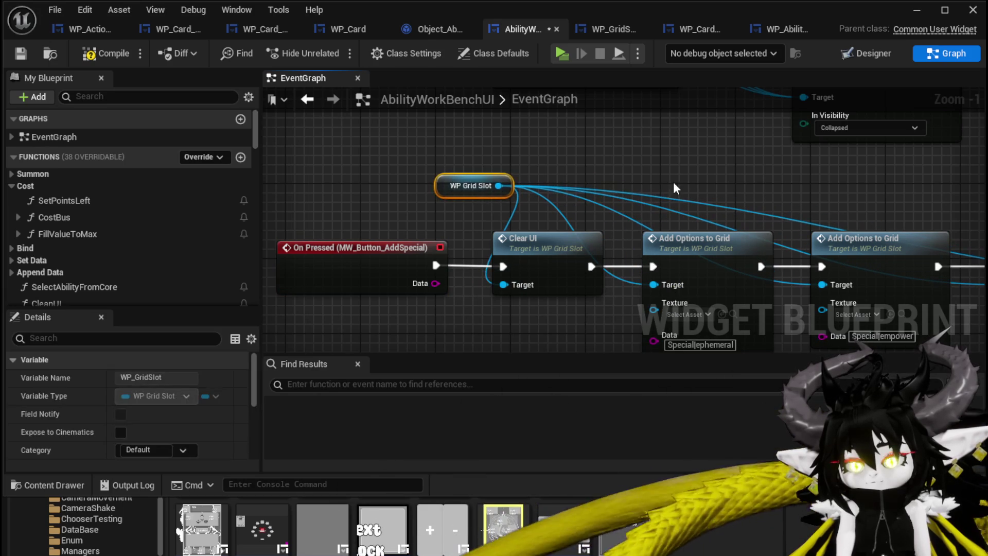
Compile AbilityWorkBenchUI with no errors, save it, and look over the On Clicked chain
click(103, 55)
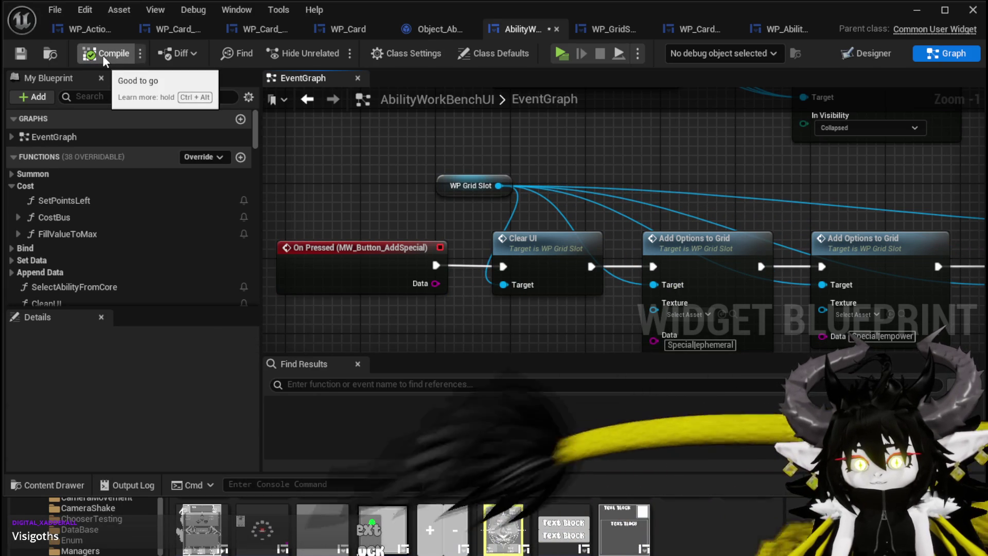
click(21, 53)
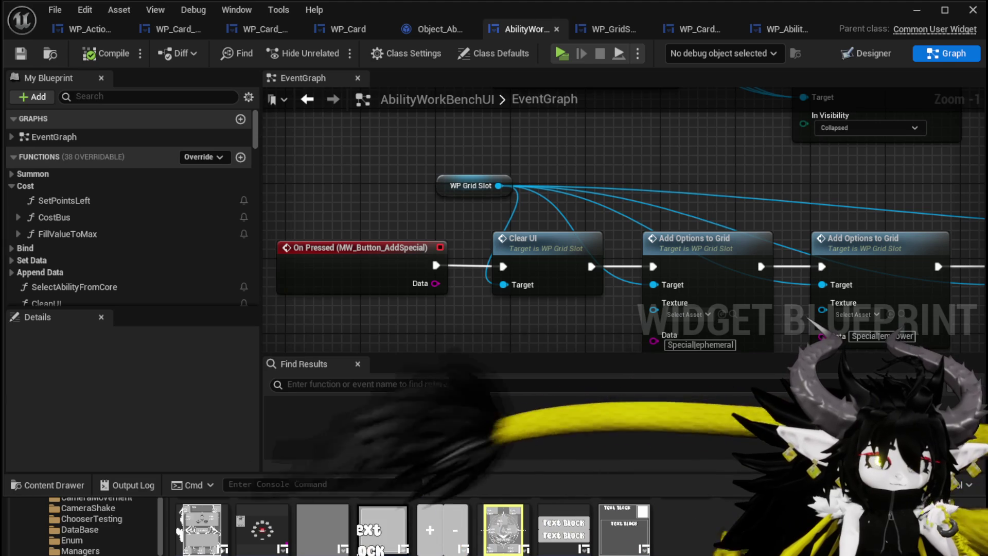
mouse_move(599, 141)
mouse_down()
mouse_move(415, 143)
mouse_move(463, 221)
mouse_move(440, 107)
mouse_up()
Shift Button Close and the two Set Visibility nodes left, and nudge the WP Grid Slot getter down-left
scroll(416, 143, down, 2)
scroll(482, 218, down, 1)
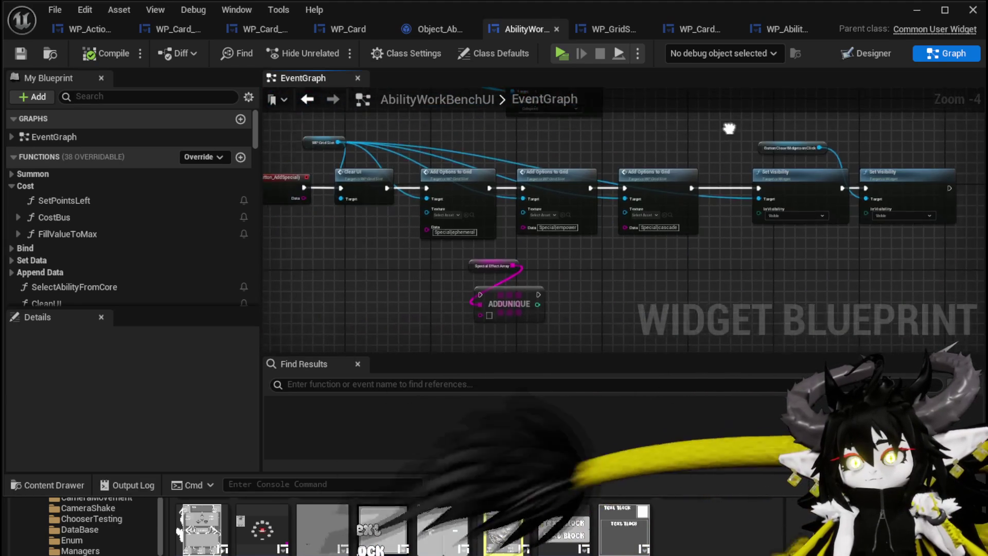
mouse_move(737, 134)
mouse_down()
mouse_move(949, 211)
mouse_move(912, 188)
mouse_up()
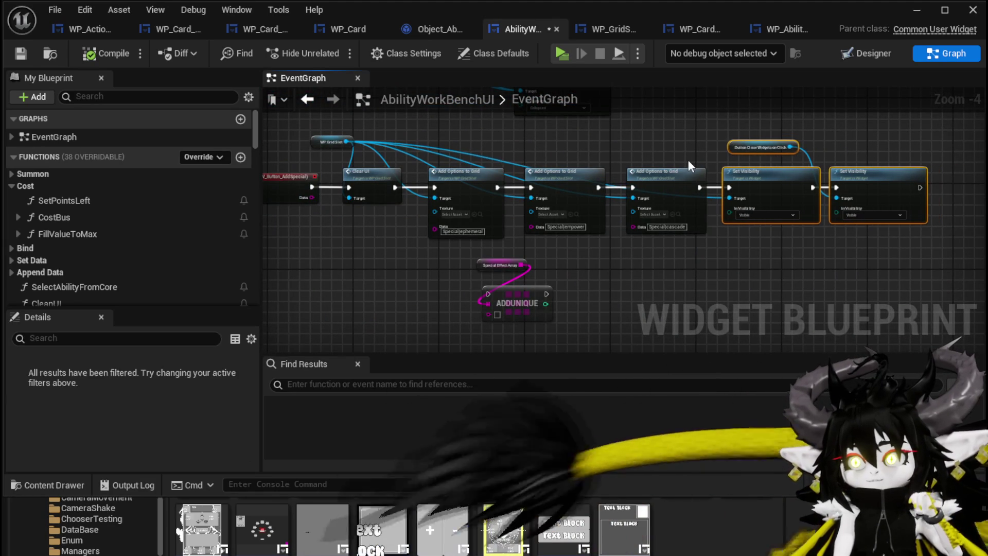
drag(452, 147, 526, 202)
drag(391, 200, 381, 205)
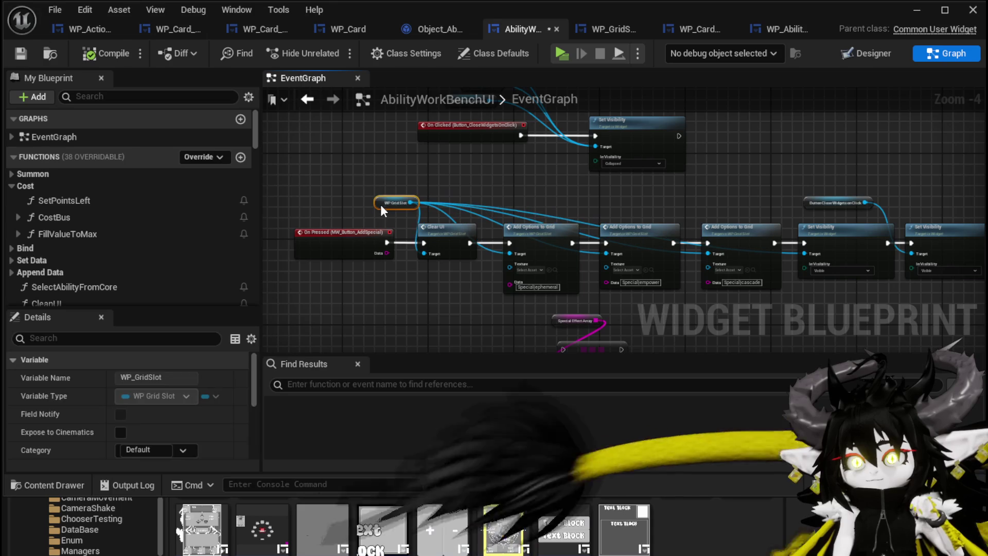
click(542, 184)
mouse_move(541, 184)
mouse_down()
mouse_move(514, 194)
mouse_move(468, 238)
mouse_up()
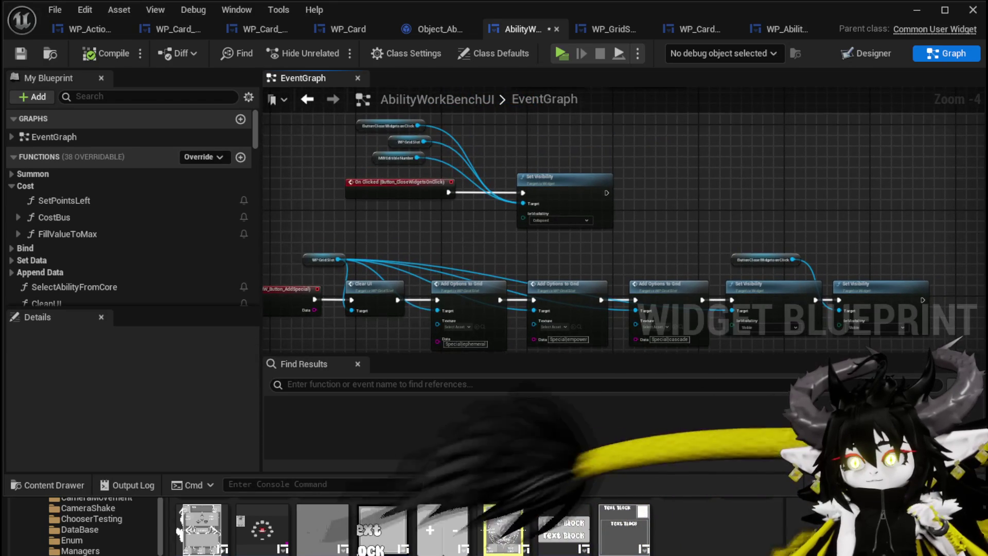
Save AbilityWorkBenchUI and re-center on the Add Options and Set Visibility rows
key(ctrl+shift+s)
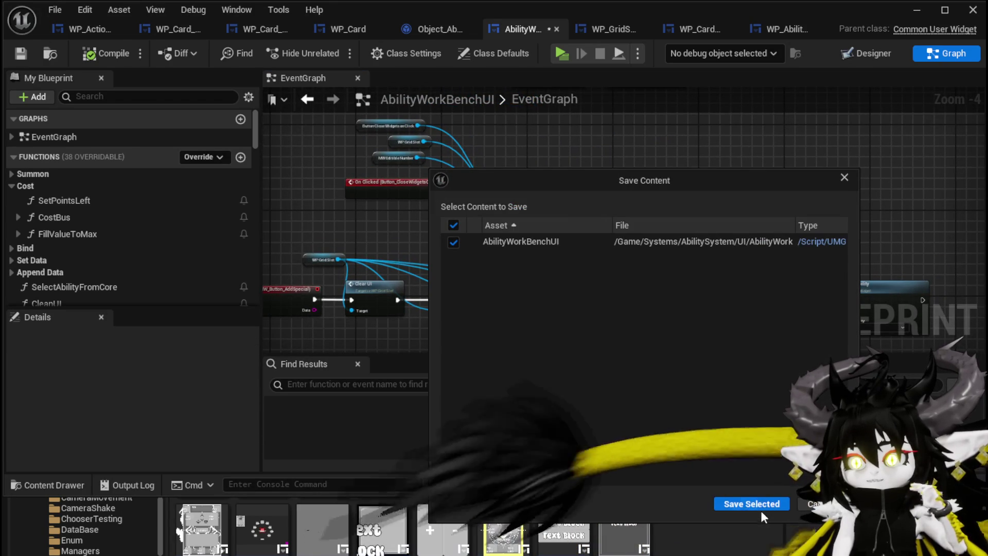
click(756, 505)
drag(654, 264, 604, 269)
scroll(604, 269, up, 2)
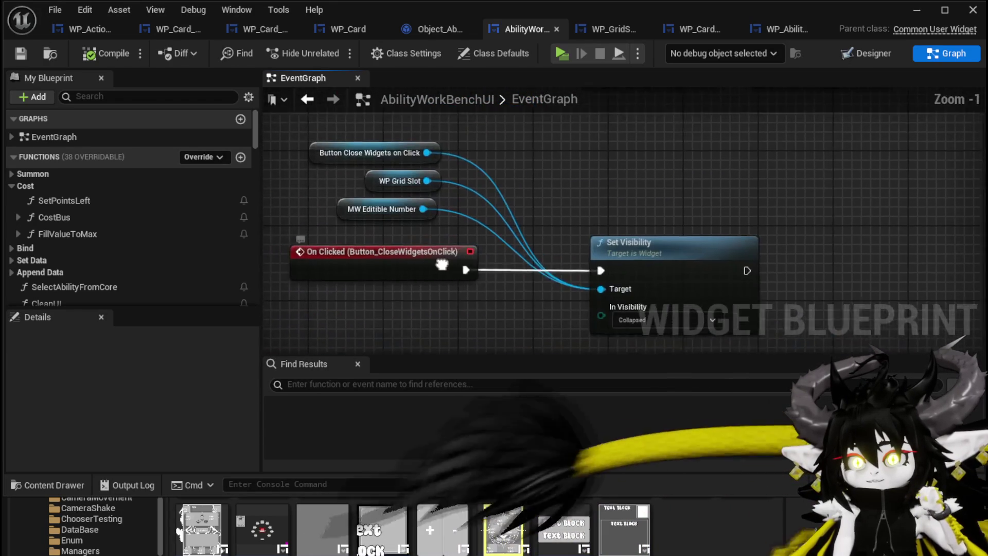
drag(704, 184, 579, 267)
scroll(612, 238, down, 1)
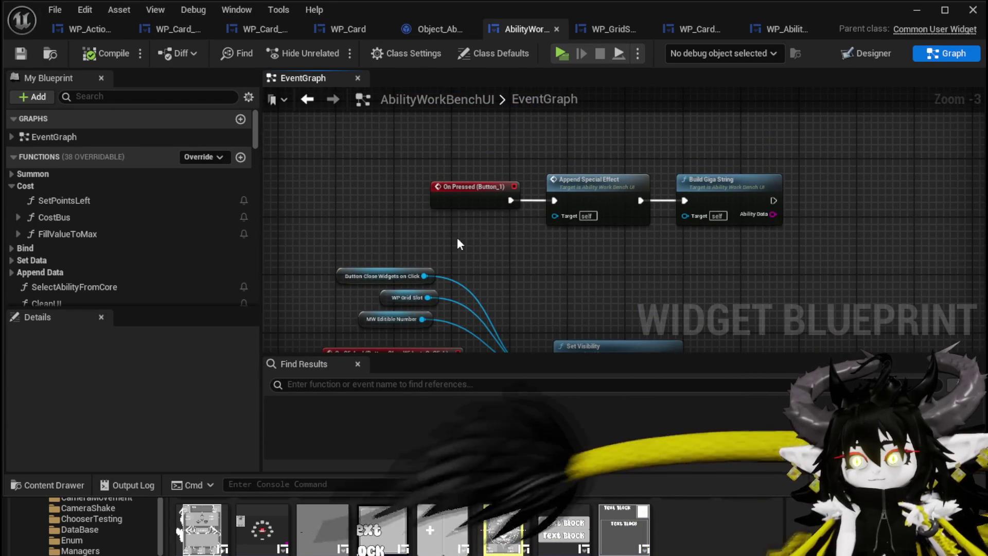
scroll(555, 248, up, 1)
scroll(566, 209, down, 2)
drag(592, 242, 483, 169)
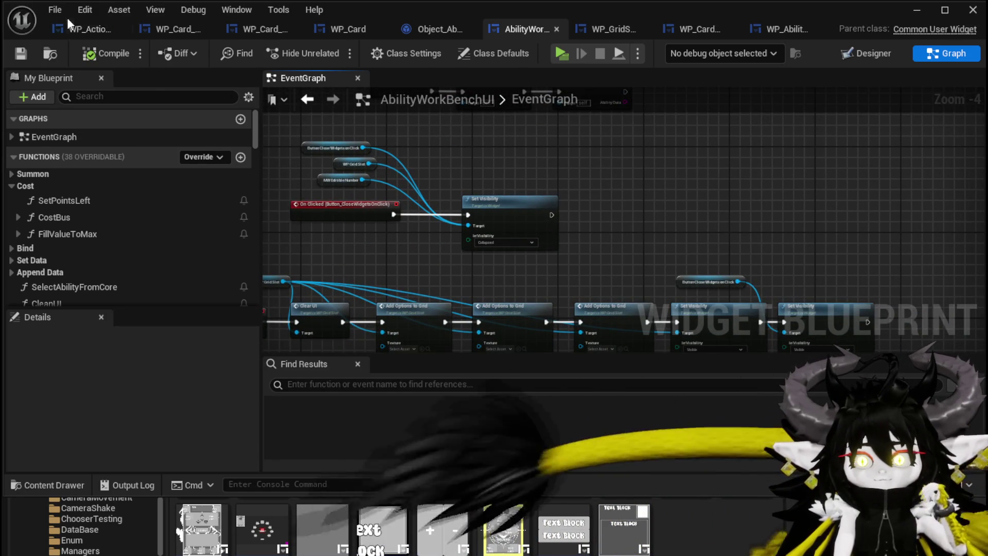
Review WP_ActionSelection's TriggerEmpower nodes (Parse Into Array, KEYS, For Each Loop, FIND, Contains) and save it
click(88, 29)
scroll(620, 203, up, 1)
drag(616, 198, 653, 290)
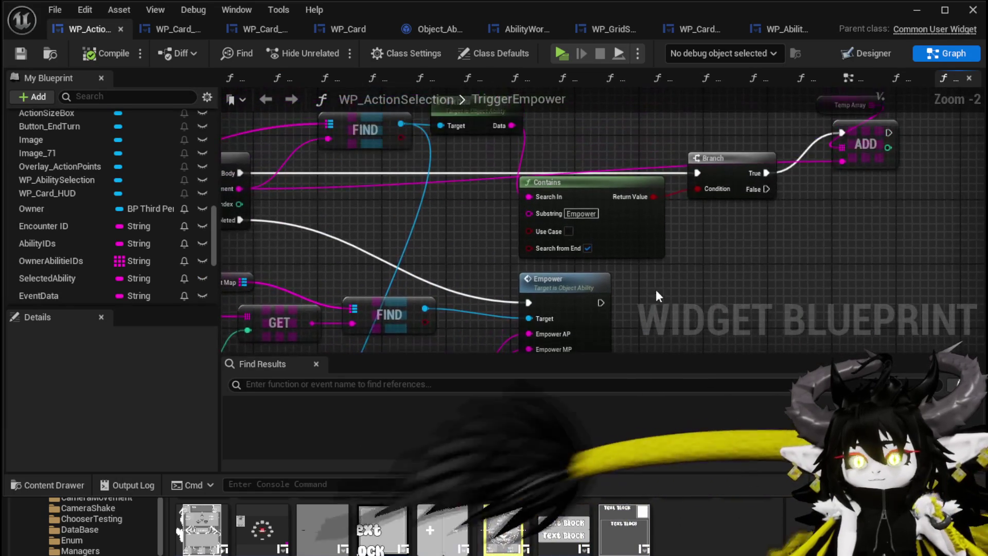
scroll(715, 256, up, 1)
drag(788, 246, 651, 254)
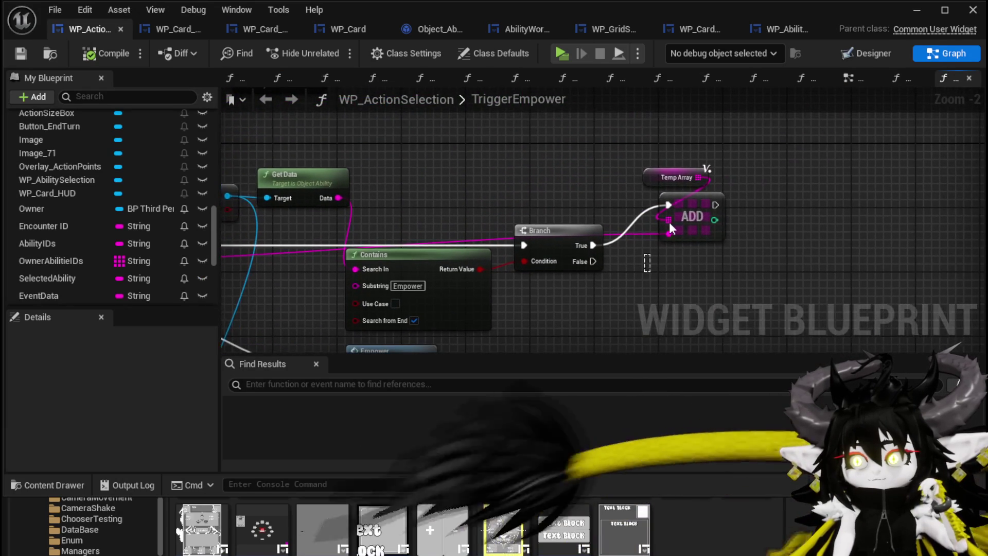
mouse_move(463, 183)
mouse_down()
mouse_move(610, 158)
mouse_move(906, 156)
mouse_up()
mouse_move(563, 149)
mouse_down()
mouse_move(776, 159)
mouse_move(782, 247)
mouse_move(930, 269)
mouse_up()
scroll(776, 159, down, 1)
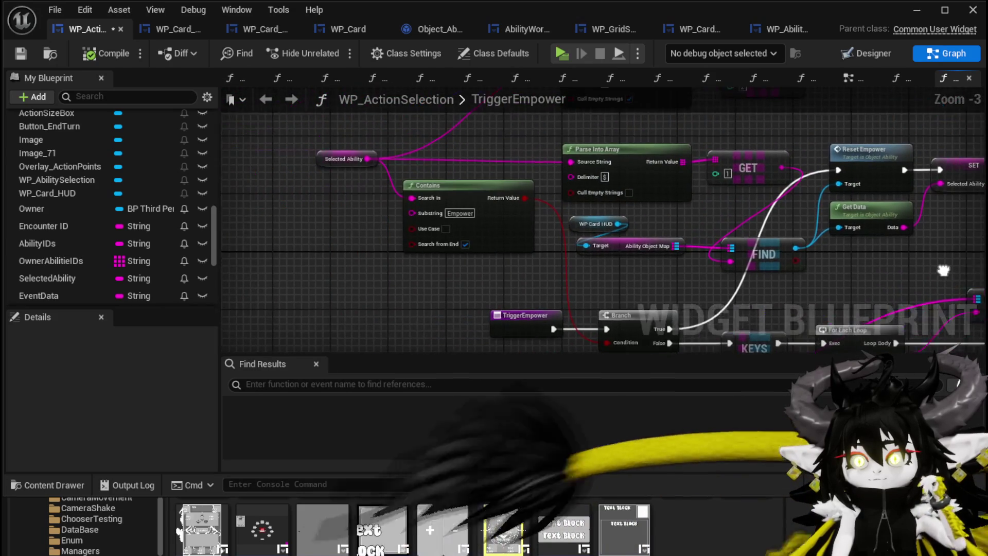
mouse_move(665, 282)
mouse_down()
mouse_move(514, 206)
mouse_move(232, 172)
mouse_up()
click(19, 52)
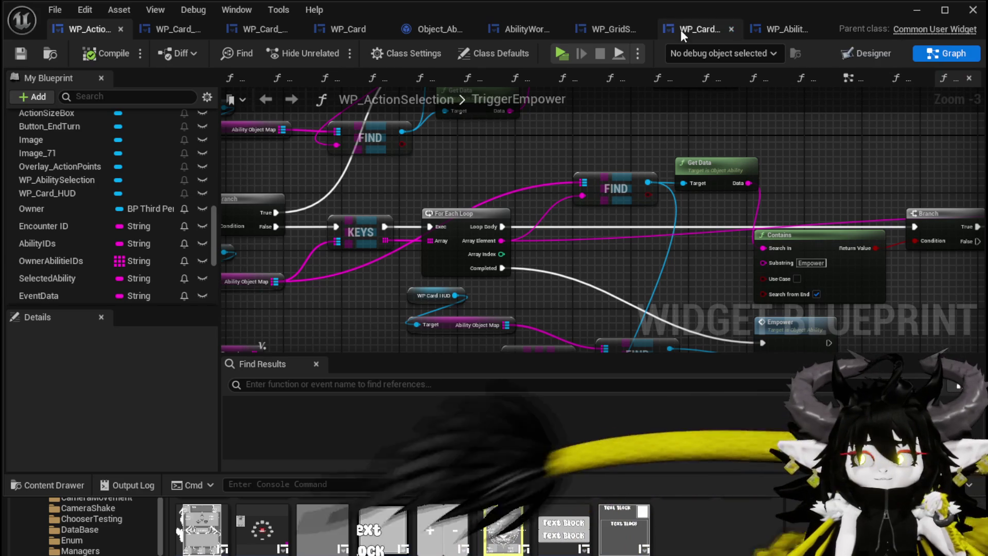
Return to AbilityWorkBenchUI's Add Options to Grid nodes by way of WP_GridSlot
click(602, 31)
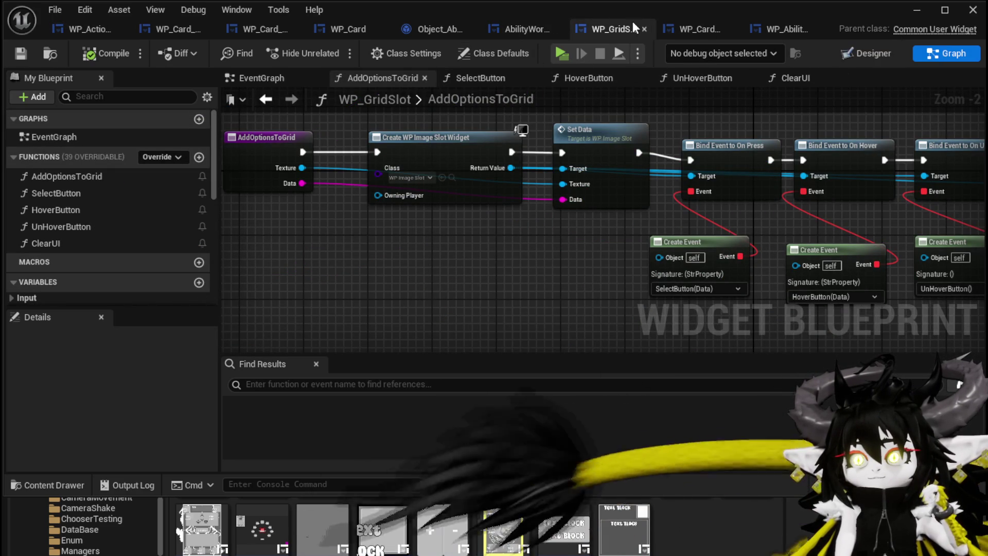
click(525, 29)
scroll(441, 282, up, 3)
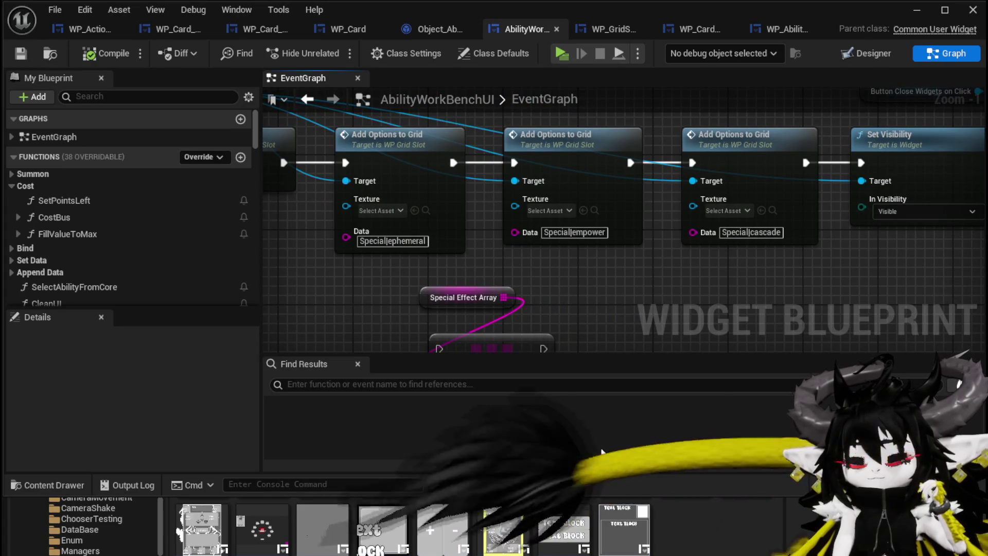
Enlarge the Content Drawer, open the EquipmentSystem folder and scroll to T_AttackUp and the MG_ textures
drag(690, 495, 690, 420)
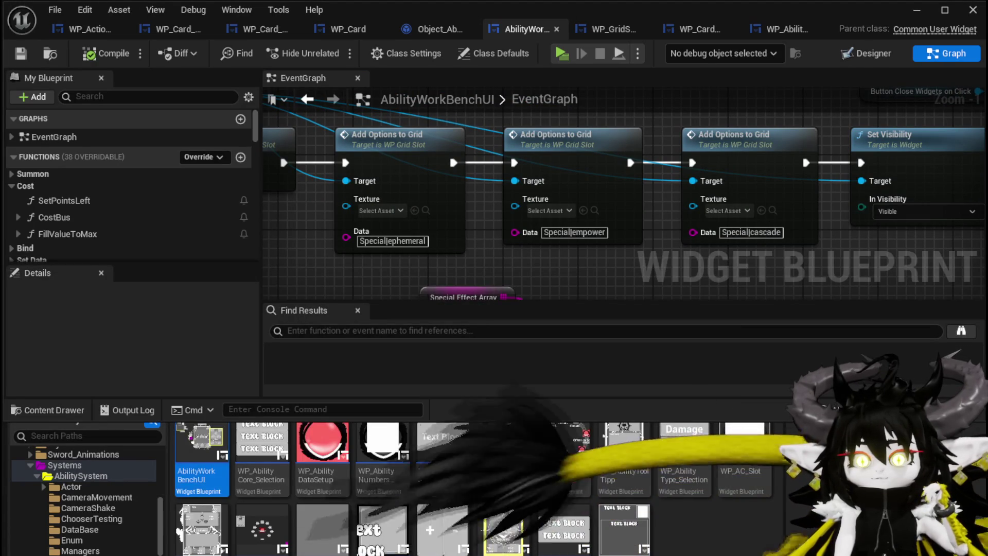
scroll(350, 489, down, 5)
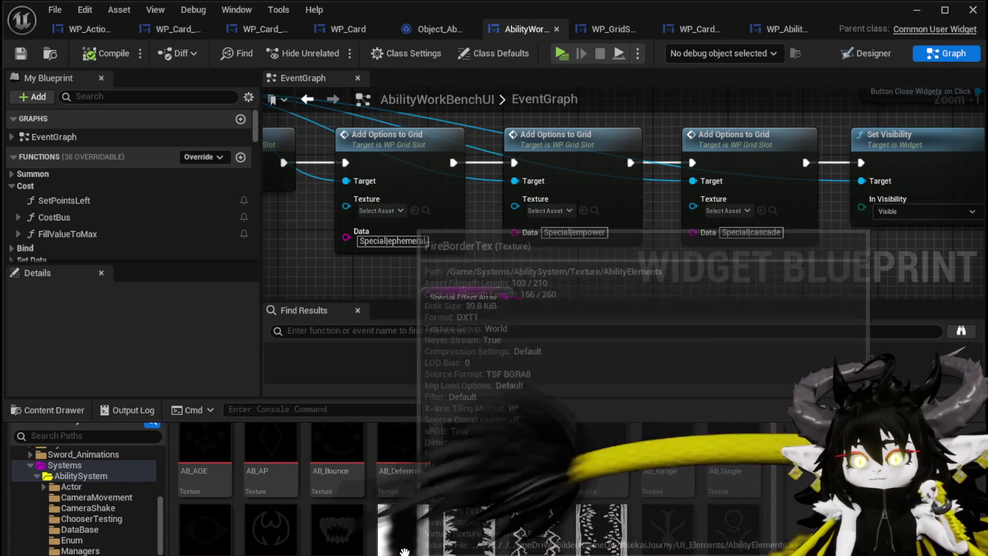
scroll(152, 533, down, 8)
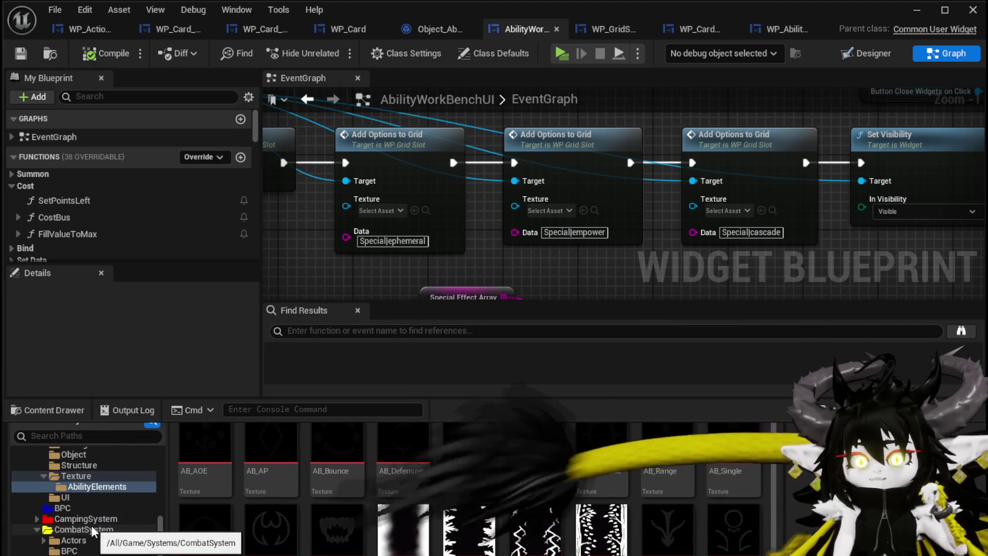
scroll(89, 522, up, 5)
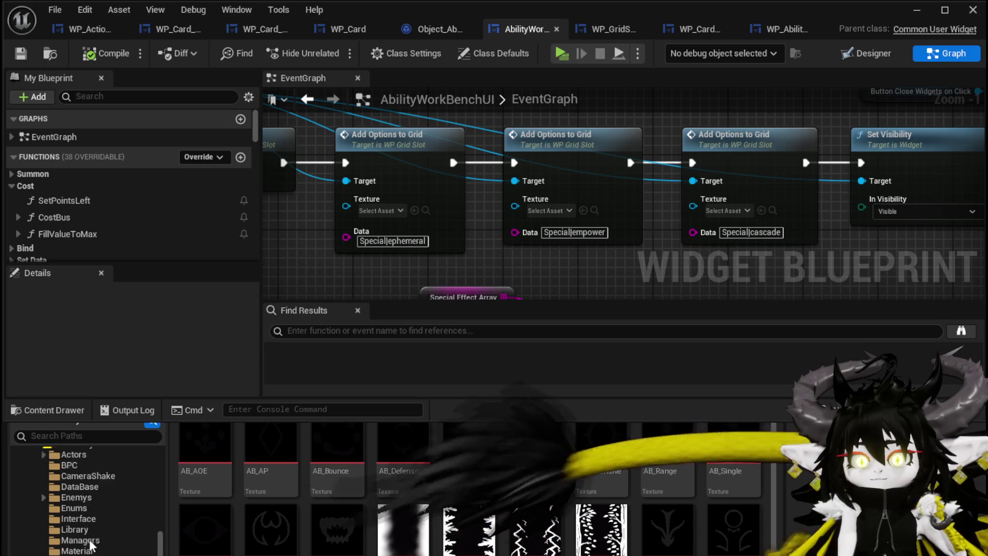
scroll(91, 535, up, 5)
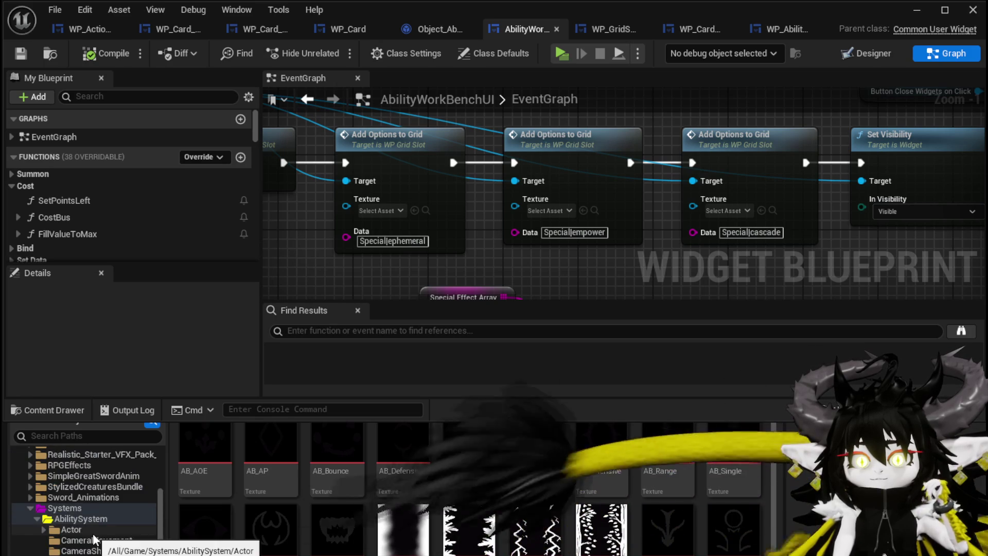
scroll(93, 533, down, 10)
scroll(93, 532, down, 4)
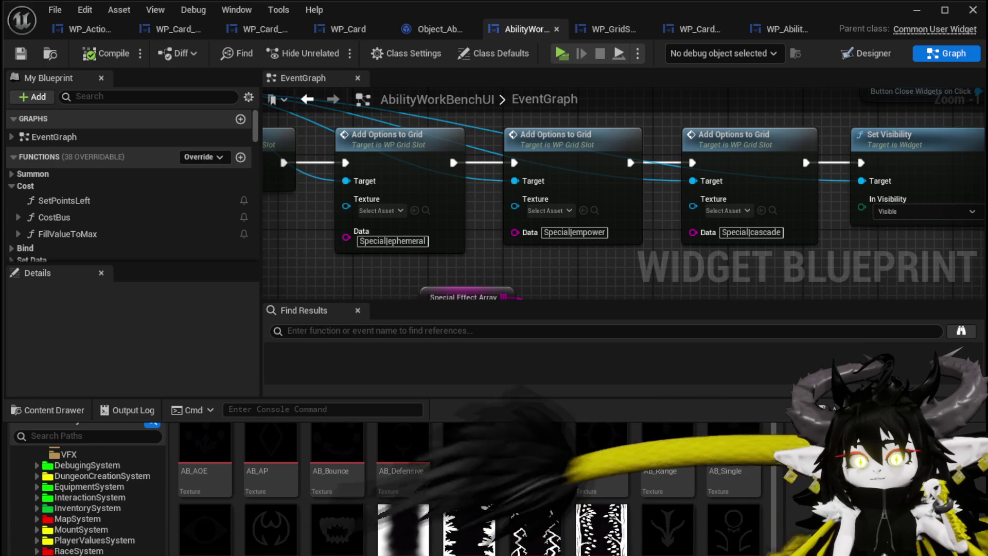
scroll(85, 540, down, 3)
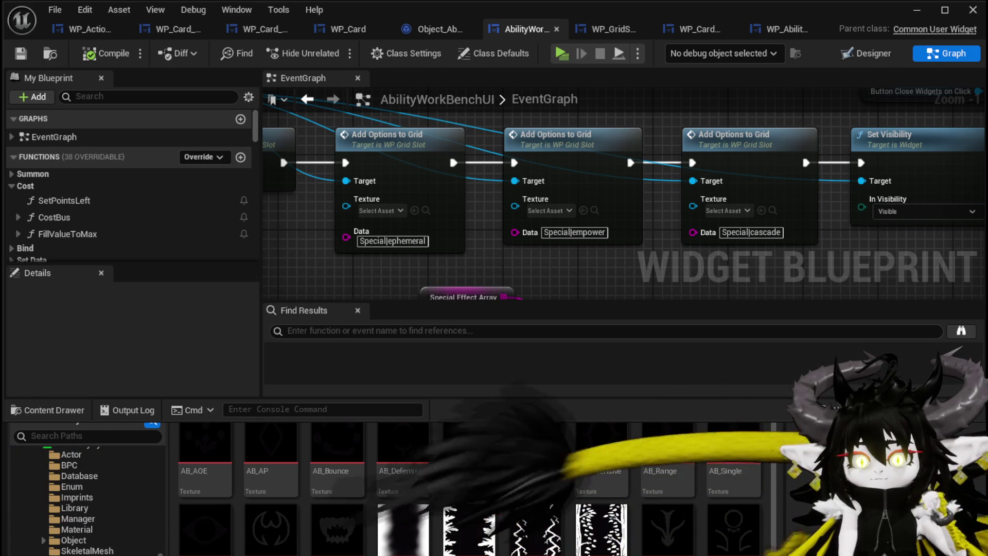
scroll(85, 540, down, 3)
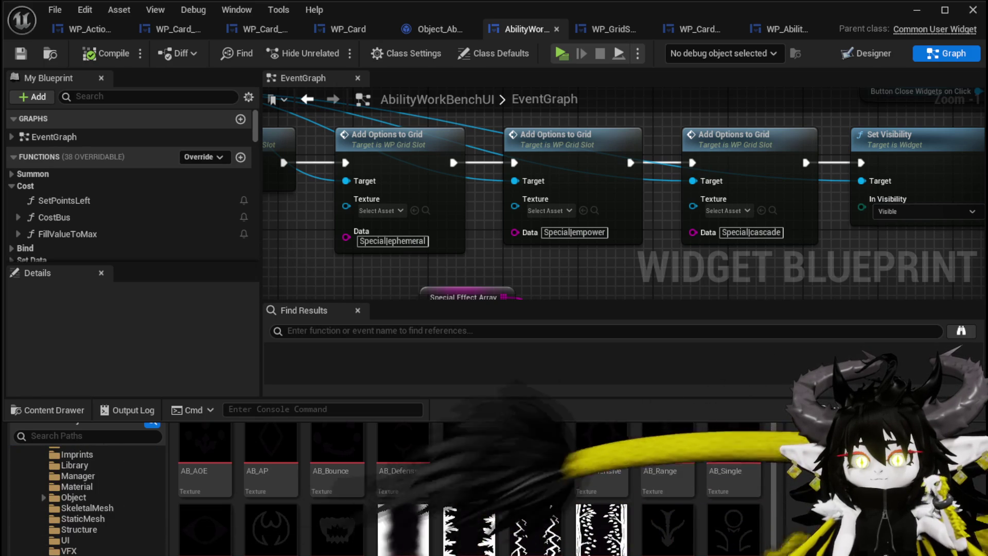
scroll(85, 494, up, 5)
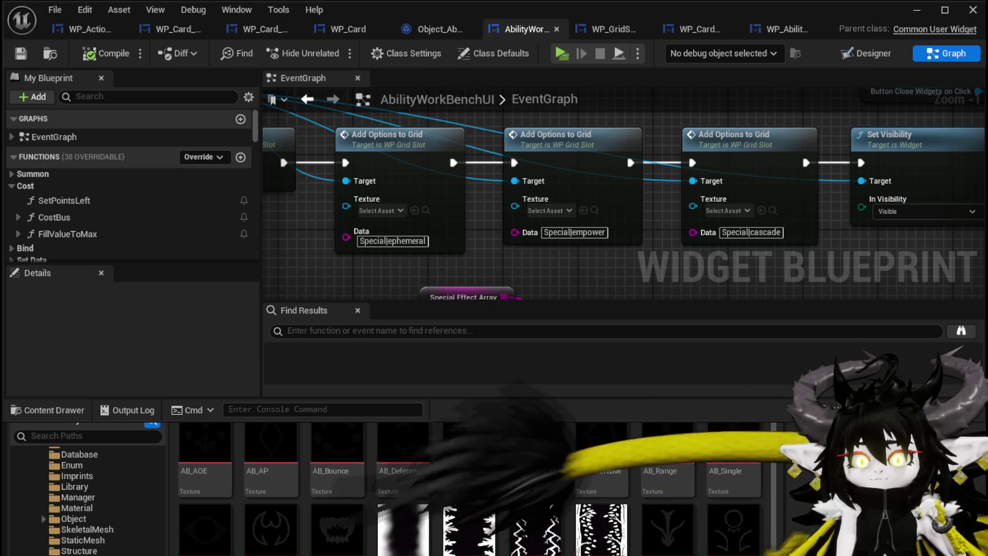
scroll(85, 494, up, 3)
click(89, 508)
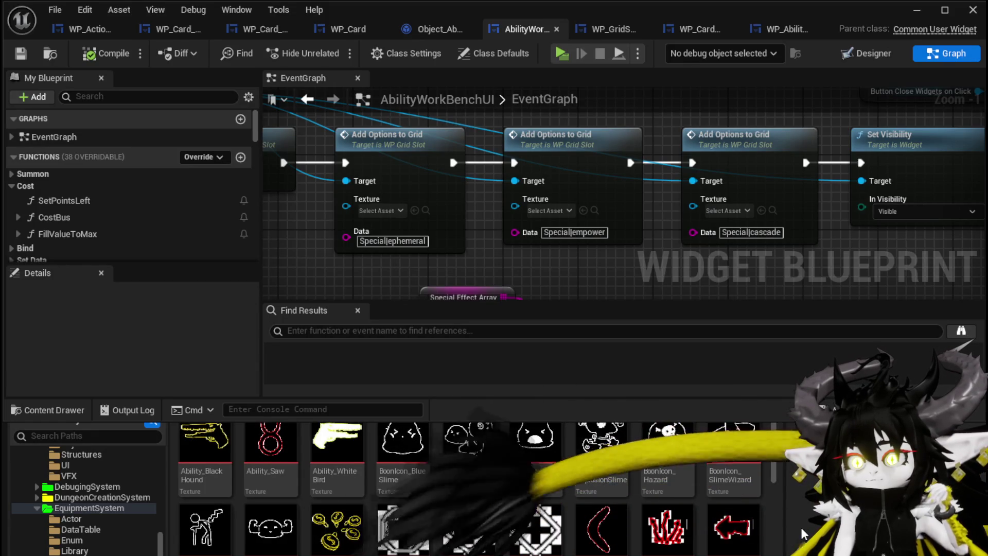
scroll(600, 486, down, 3)
scroll(600, 486, down, 5)
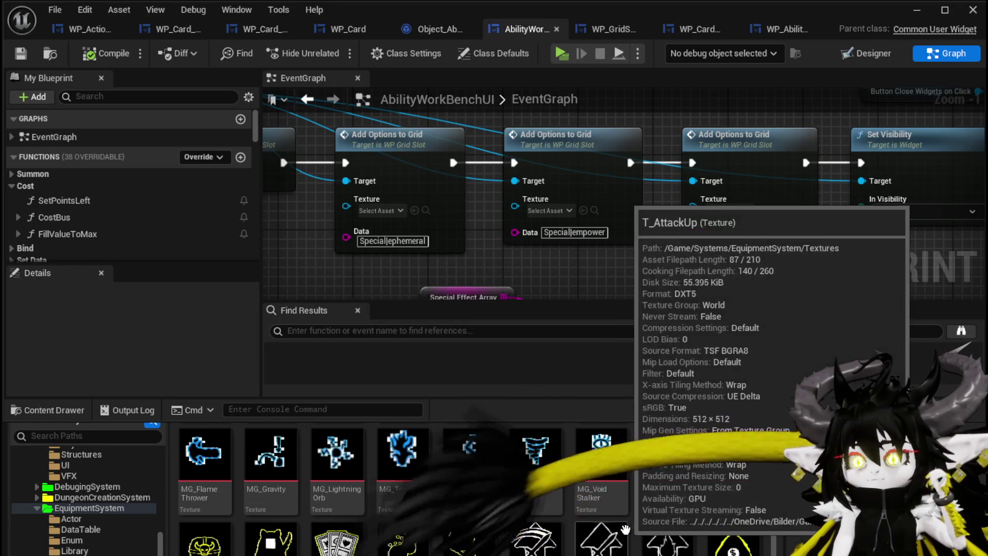
Give the empower, ephemeral and cascade options the T_AttackUp, T_PickupRange and T_ElementalBuildUp textures
mouse_move(535, 538)
mouse_down()
mouse_move(638, 427)
mouse_move(541, 208)
mouse_up()
drag(734, 453, 391, 211)
scroll(643, 464, down, 3)
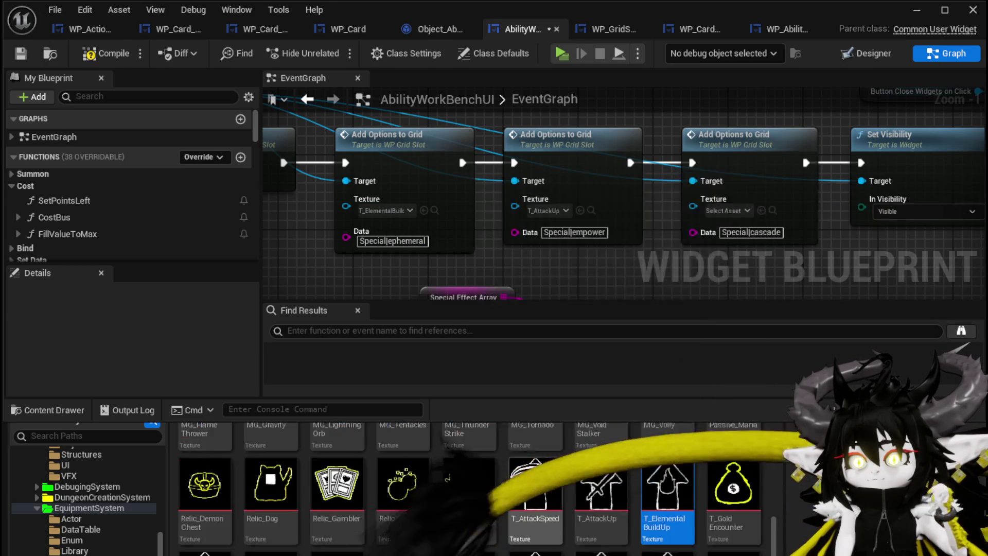
scroll(668, 509, down, 2)
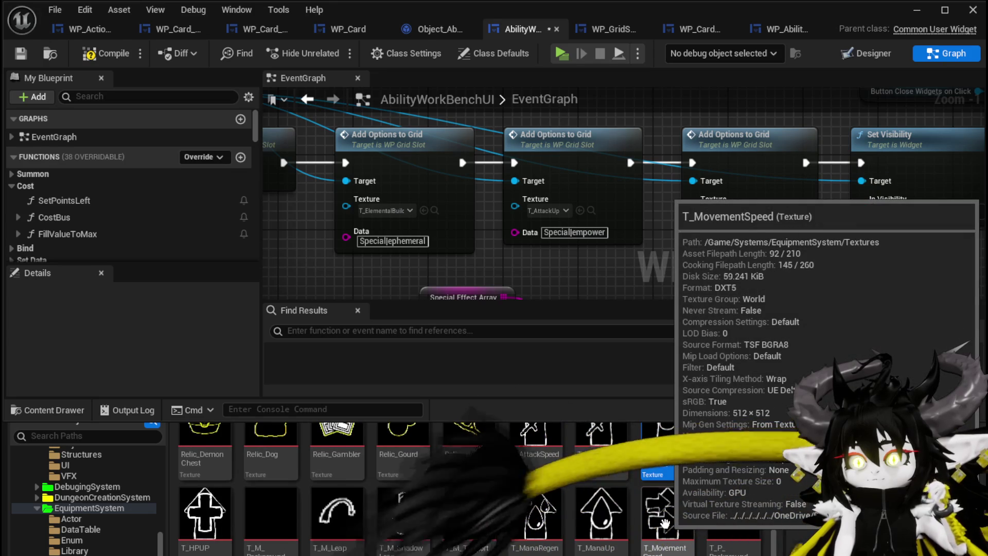
drag(600, 509, 383, 208)
scroll(668, 463, up, 1)
mouse_move(667, 461)
mouse_down()
mouse_move(766, 319)
mouse_move(756, 256)
mouse_move(702, 212)
mouse_up()
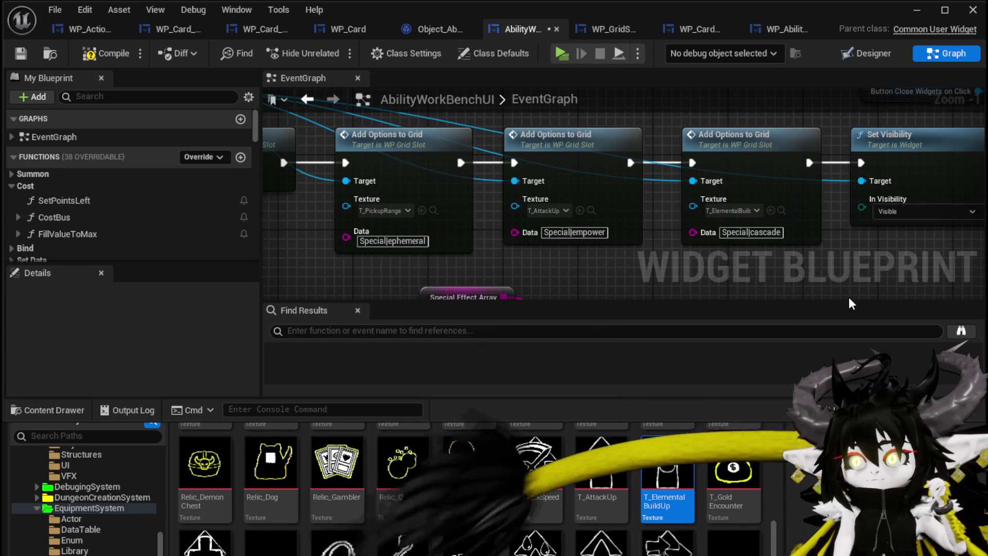
Compile and save AbilityWorkBenchUI with all changed packages
click(114, 53)
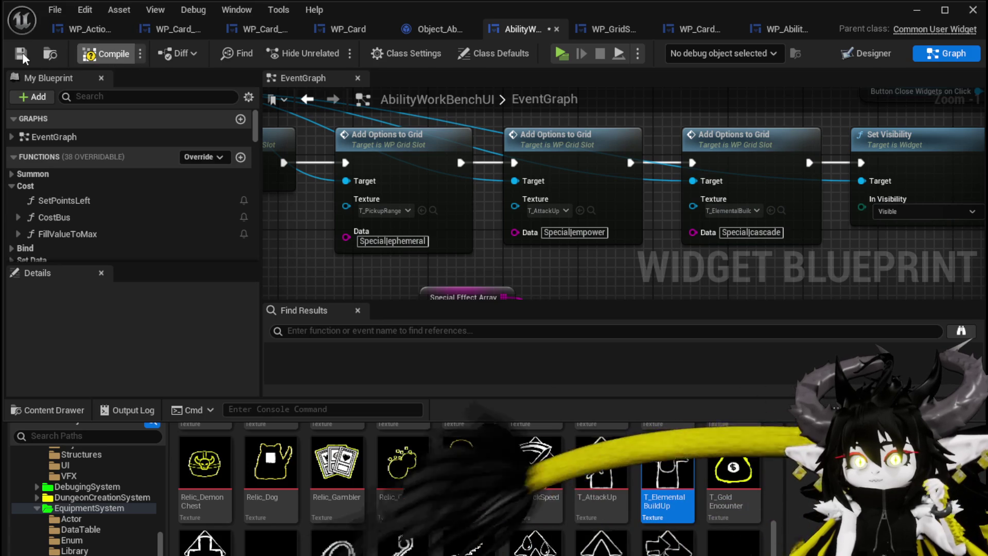
click(21, 53)
mouse_move(776, 273)
mouse_down()
mouse_move(786, 278)
mouse_move(705, 273)
mouse_move(778, 283)
mouse_up()
key(ctrl+s)
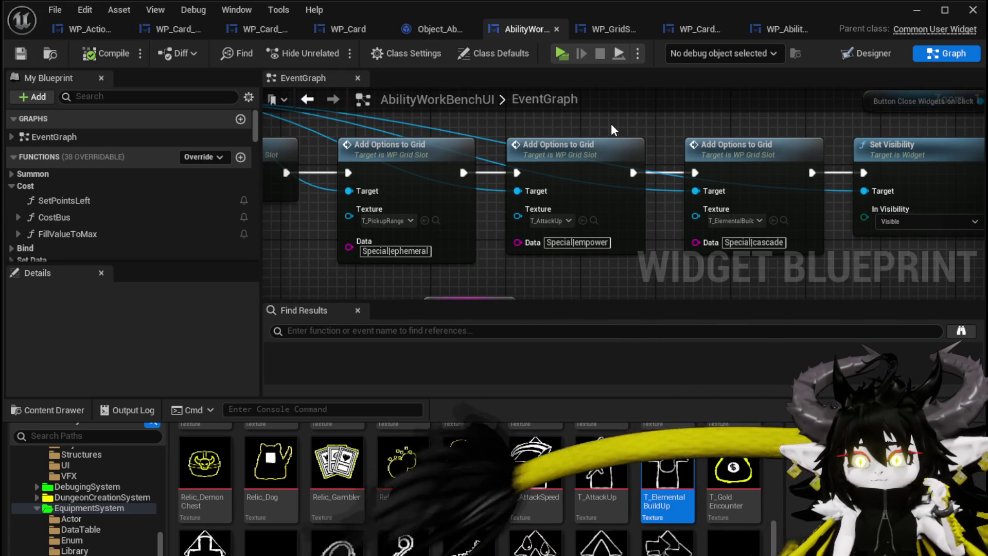
click(798, 200)
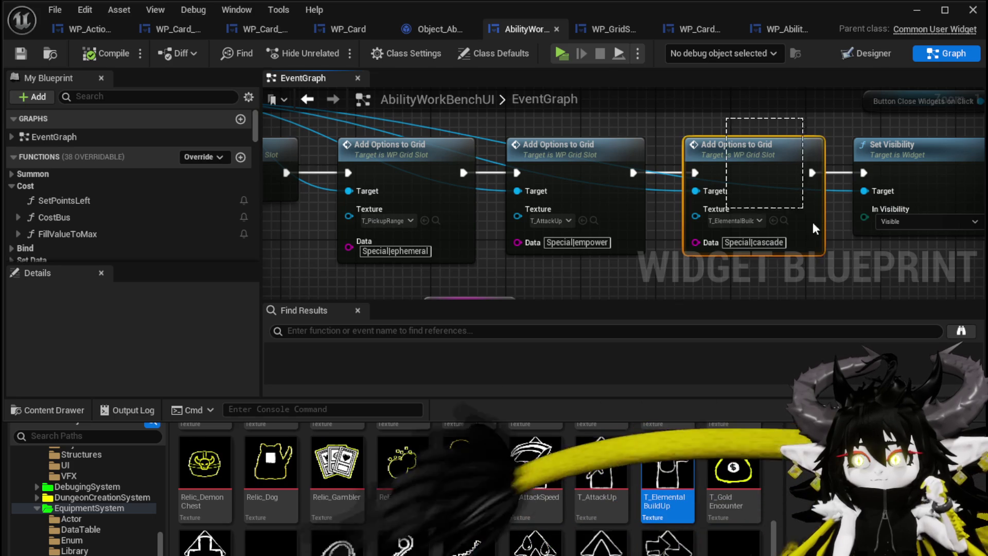
click(835, 248)
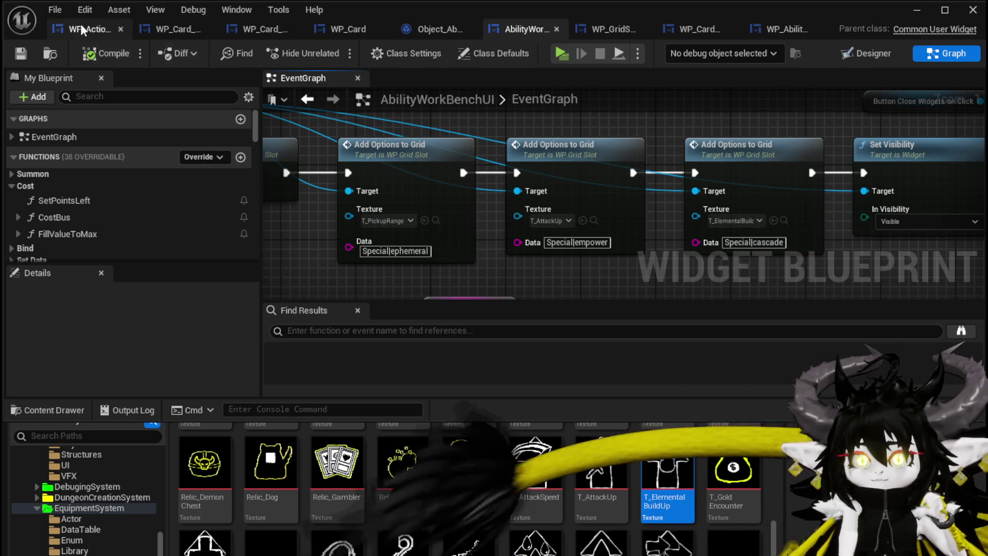
click(23, 51)
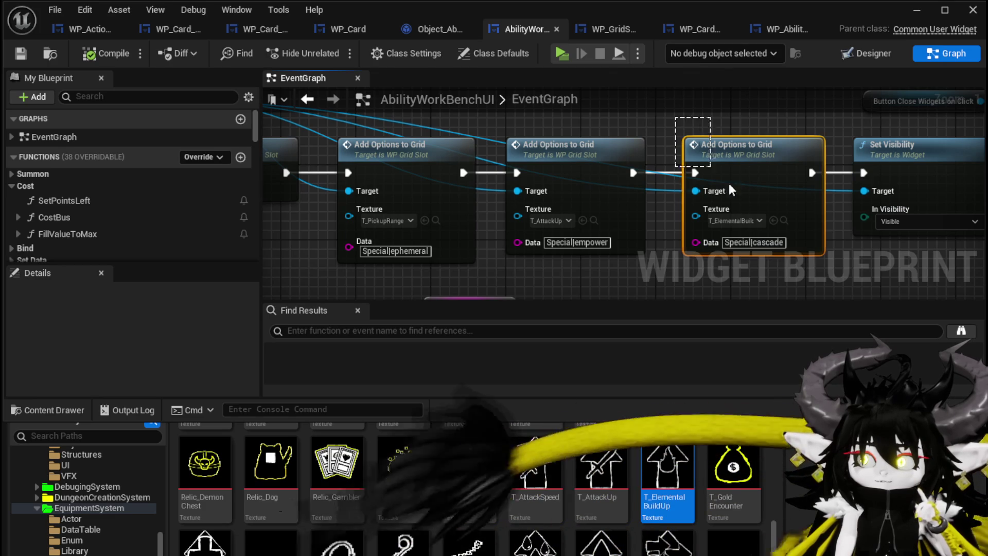
Select the cascade Add Options to Grid node to check it, then clear the selection
drag(833, 261, 833, 260)
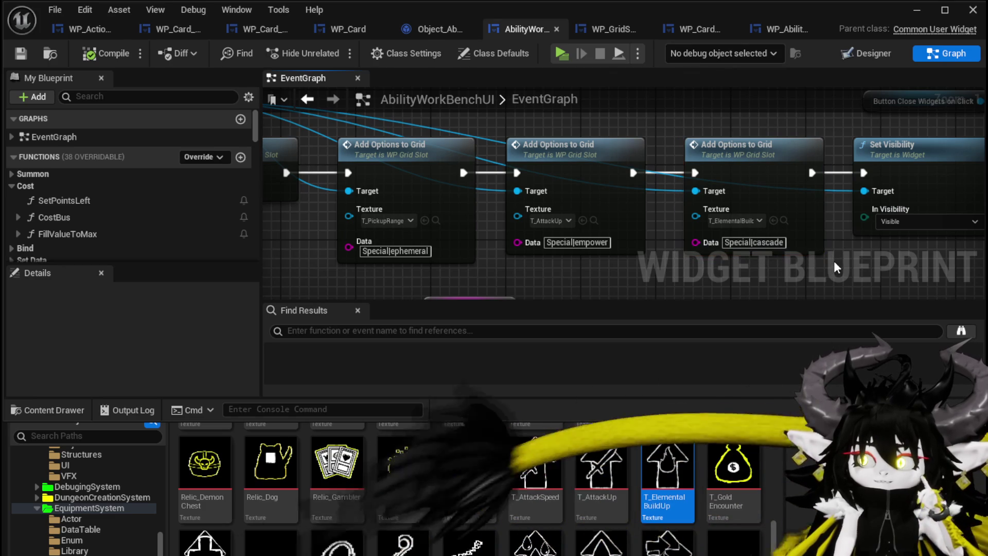
drag(674, 128, 780, 233)
drag(833, 259, 838, 263)
click(666, 131)
click(573, 125)
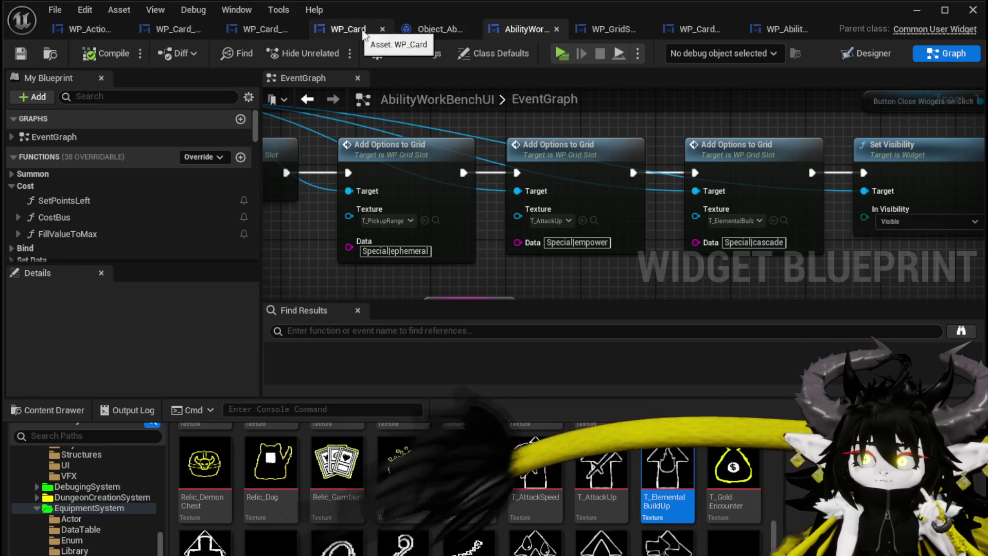
Glance at Object_Ability's Empower function, then zoom out over WP_ActionSelection's whole TriggerEmpower graph
click(455, 30)
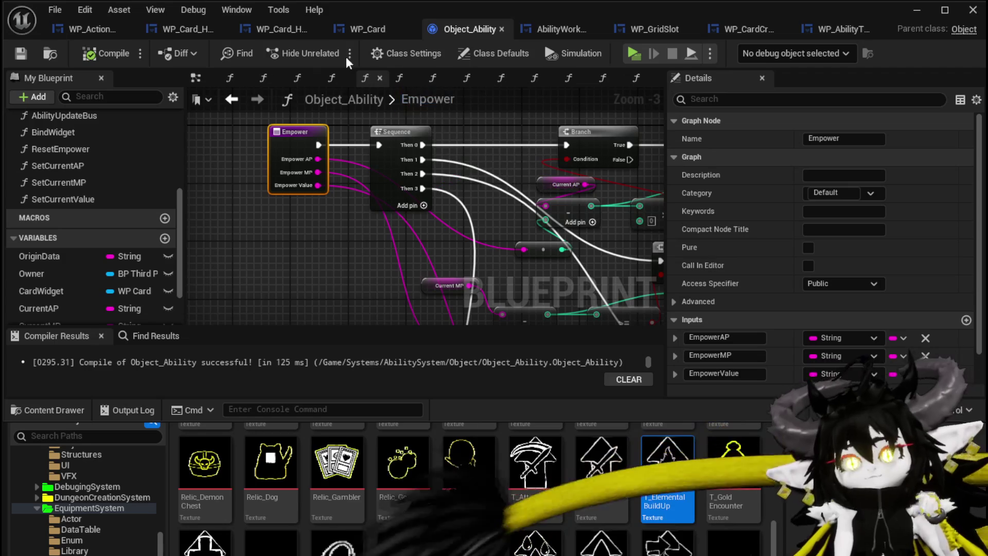
click(74, 30)
scroll(517, 167, down, 3)
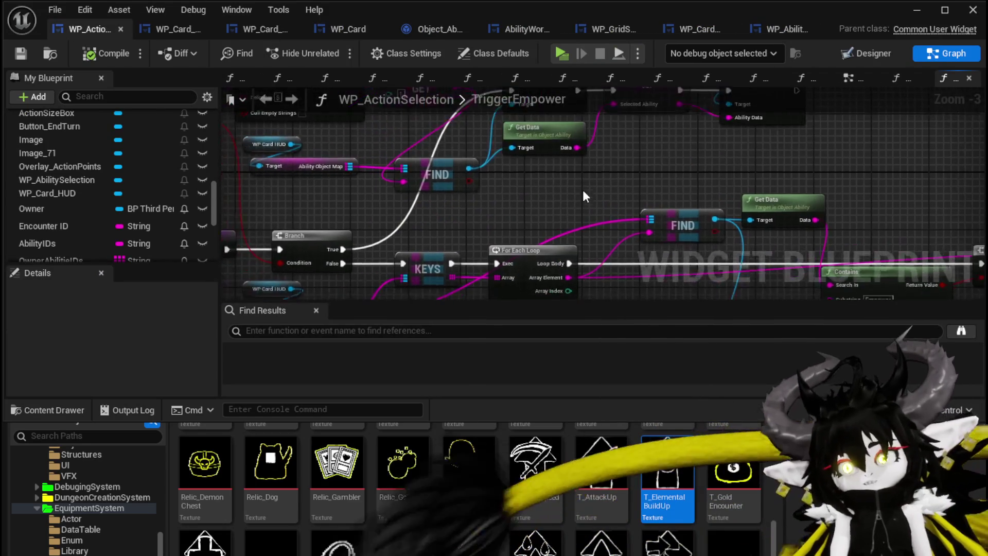
mouse_move(326, 276)
mouse_down()
mouse_move(453, 214)
mouse_move(788, 112)
mouse_up()
click(791, 121)
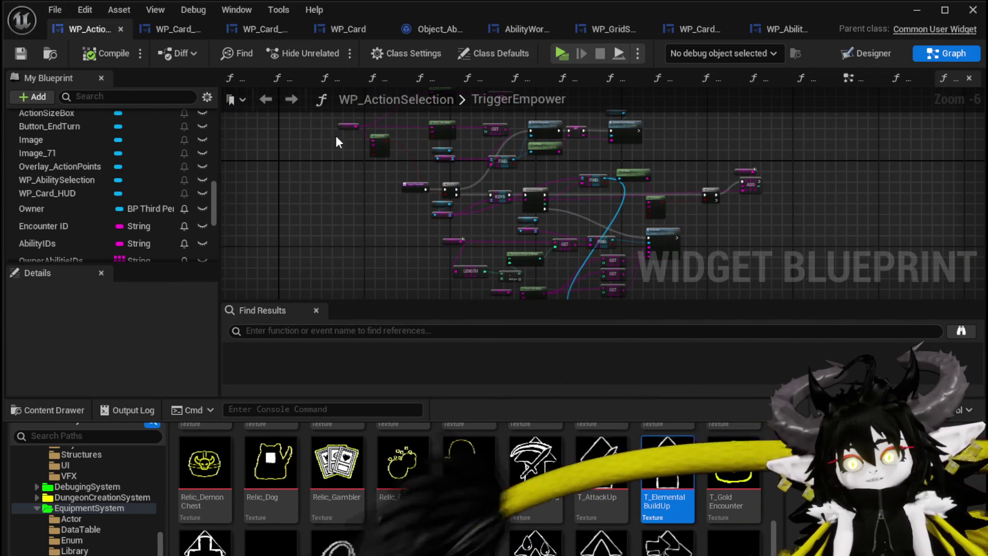
scroll(170, 127, up, 10)
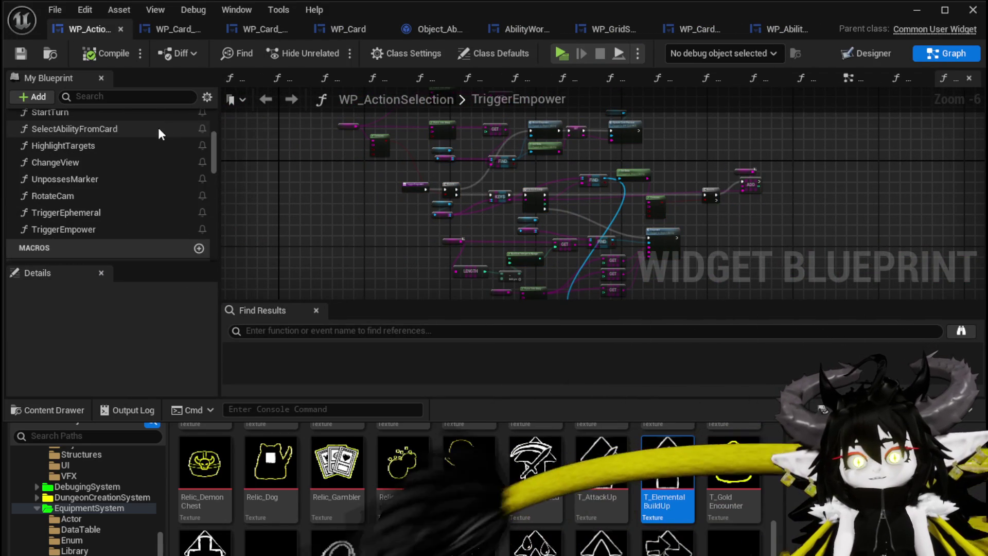
scroll(155, 135, up, 2)
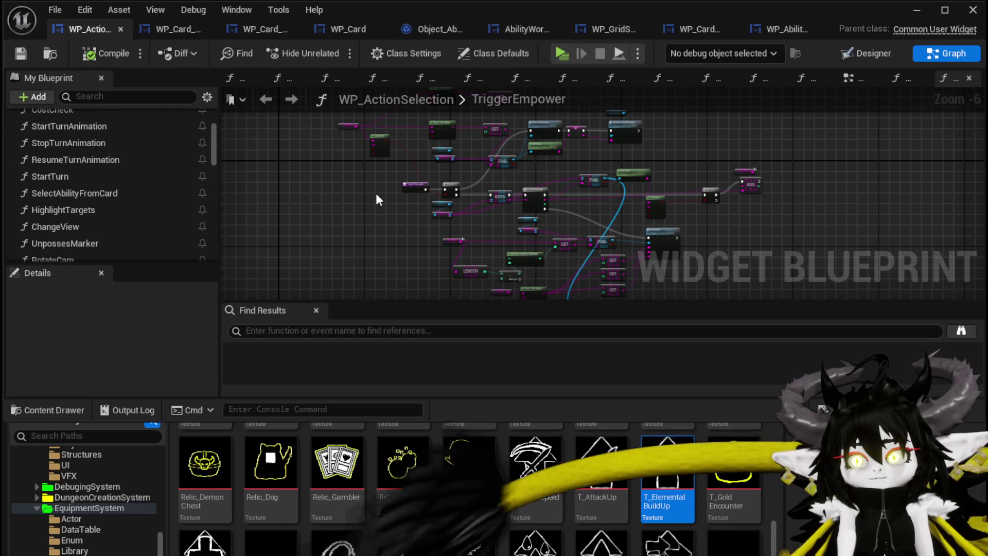
scroll(78, 153, up, 3)
scroll(96, 153, down, 5)
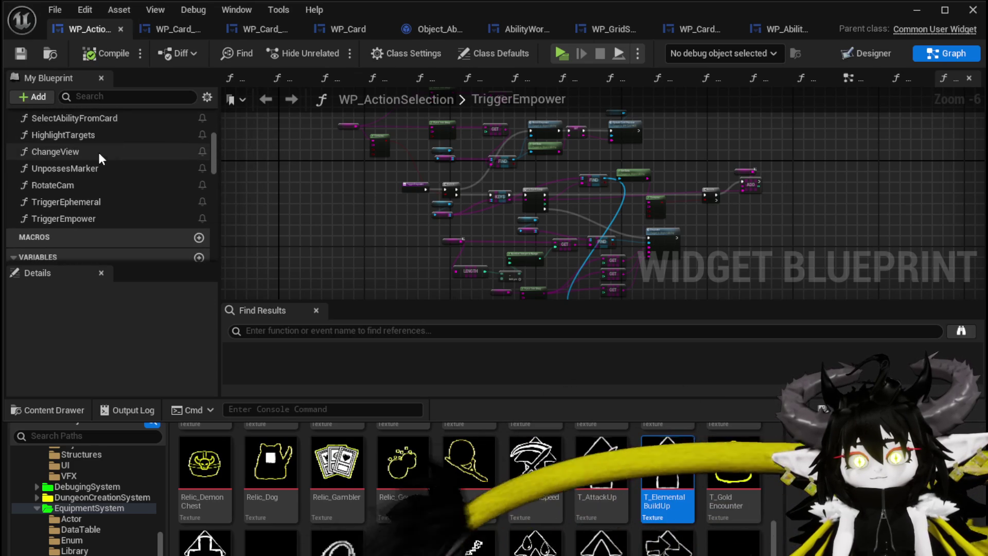
scroll(140, 170, up, 5)
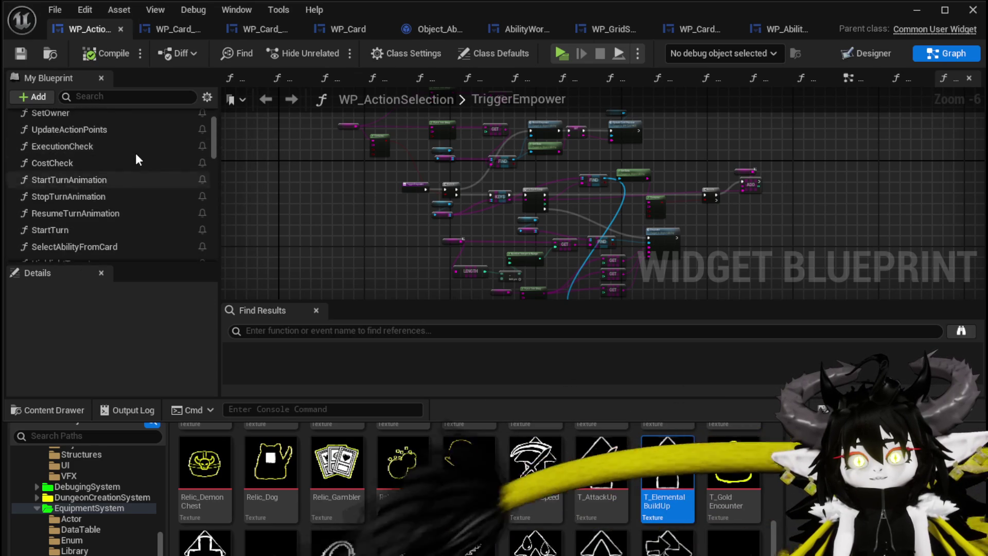
Add a TriggerCascade function to WP_ActionSelection, compile and save, then minimize the Blueprint Editor
click(198, 157)
text(TriggerC)
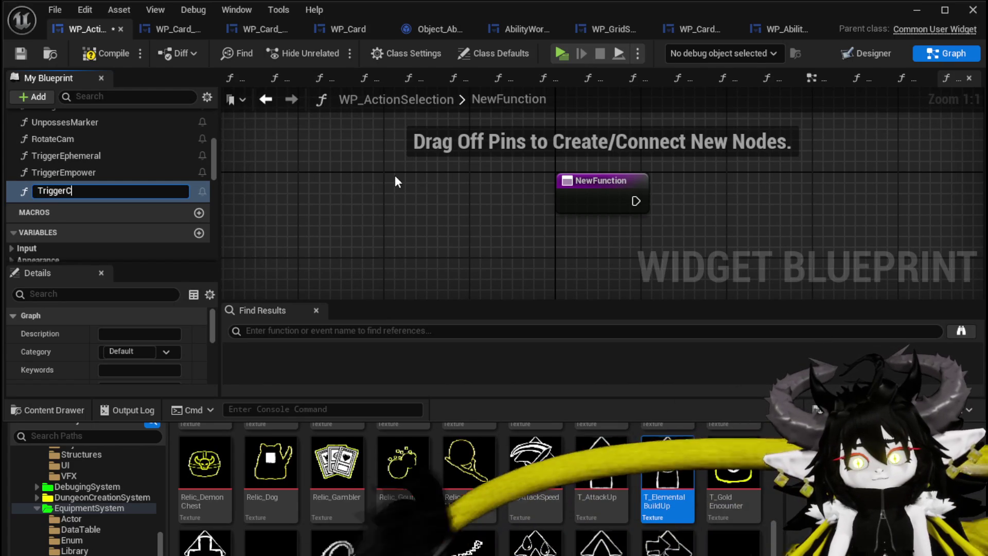
text(ascade)
key(Return)
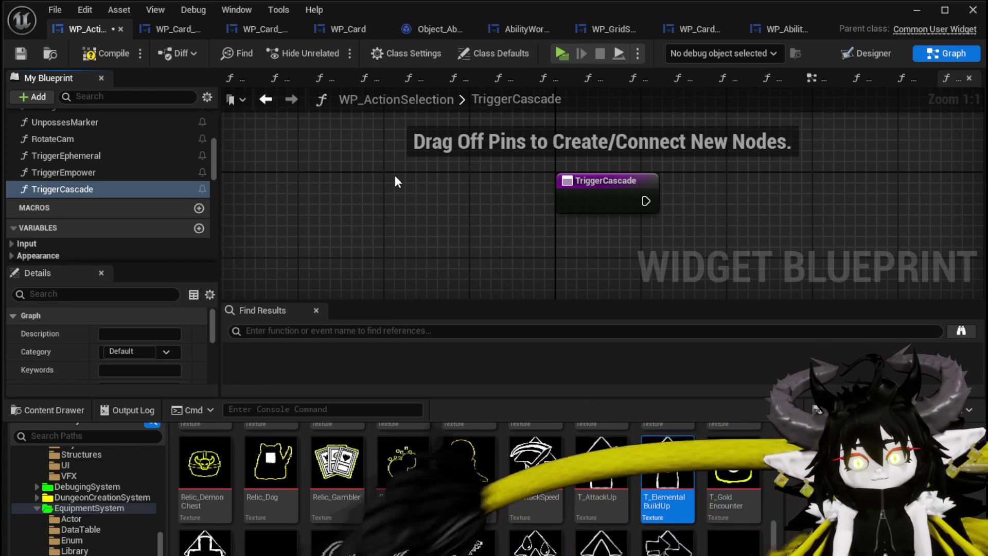
click(22, 51)
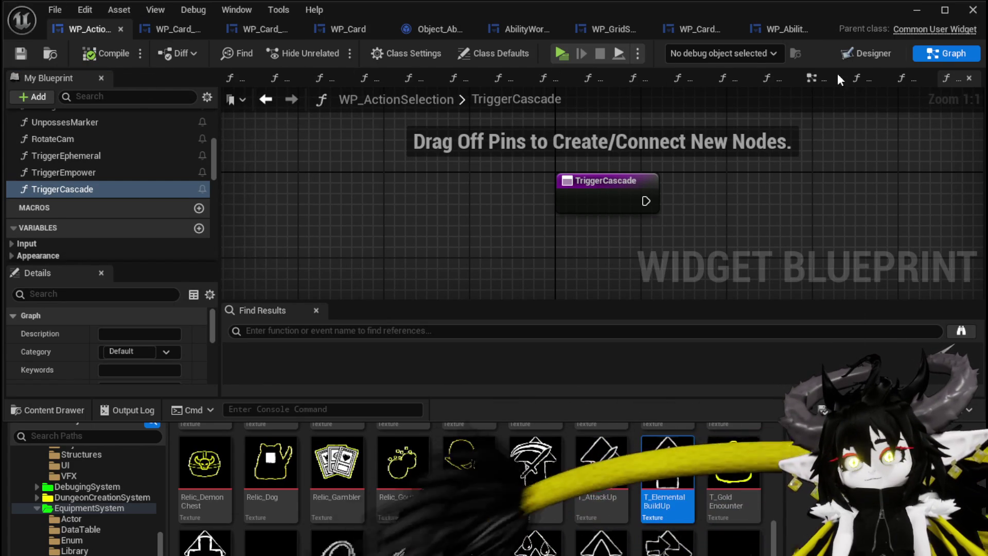
click(926, 11)
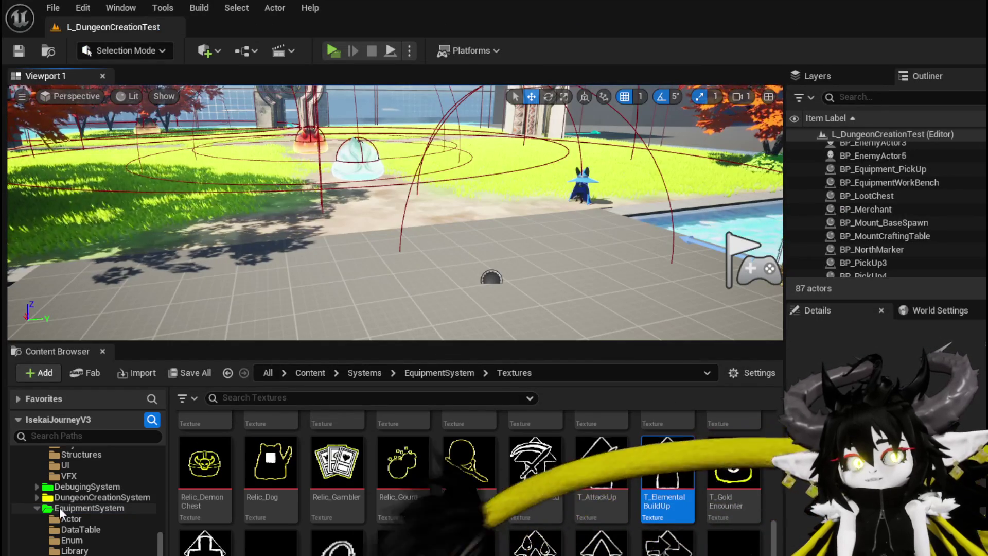
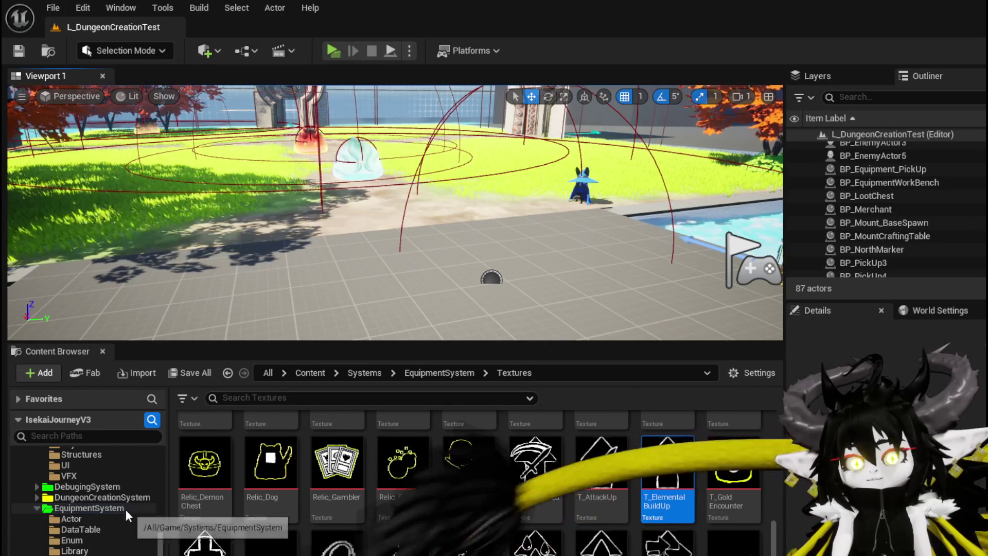
In the Content Browser, go from CombatSystem Actors to the CombatSystem Object folder
scroll(87, 483, up, 8)
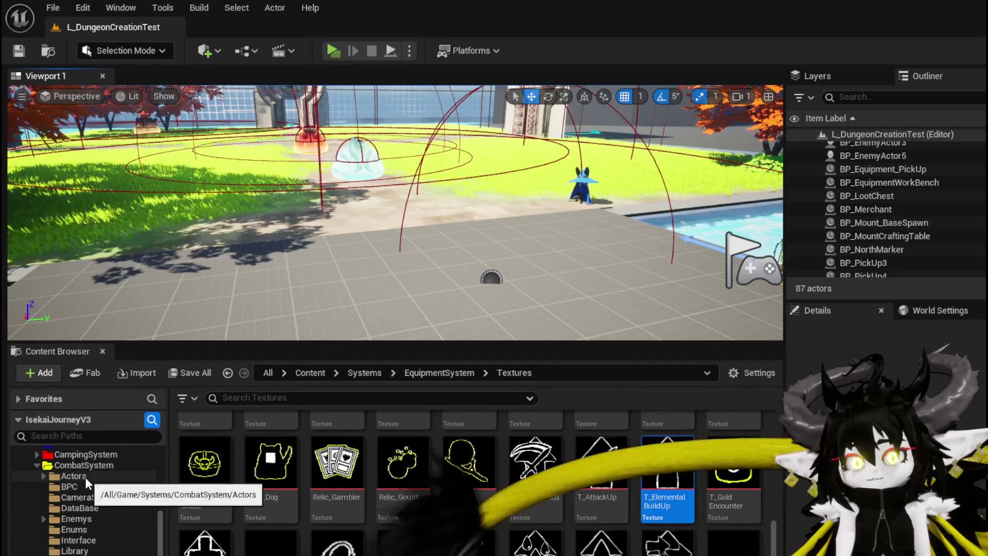
click(85, 477)
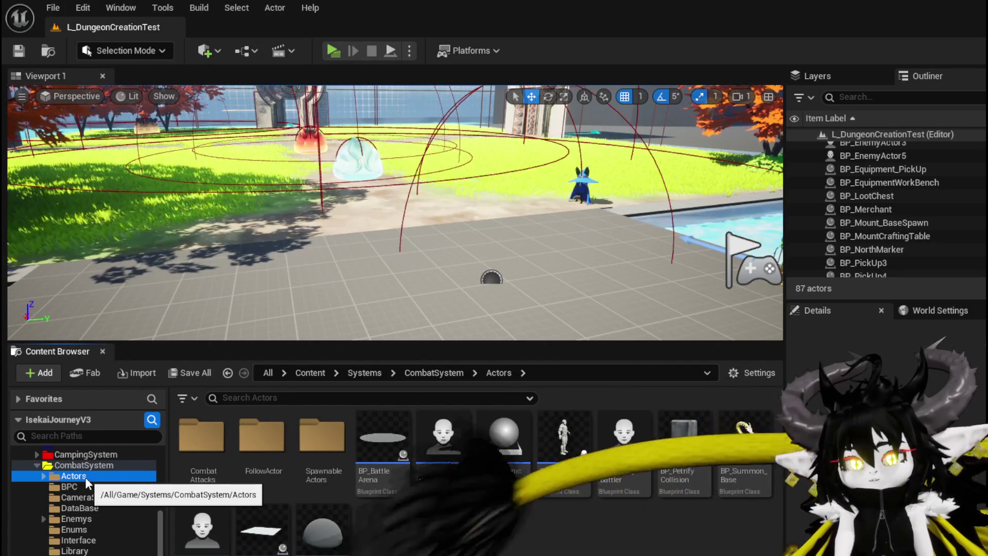
click(85, 466)
scroll(85, 479, up, 3)
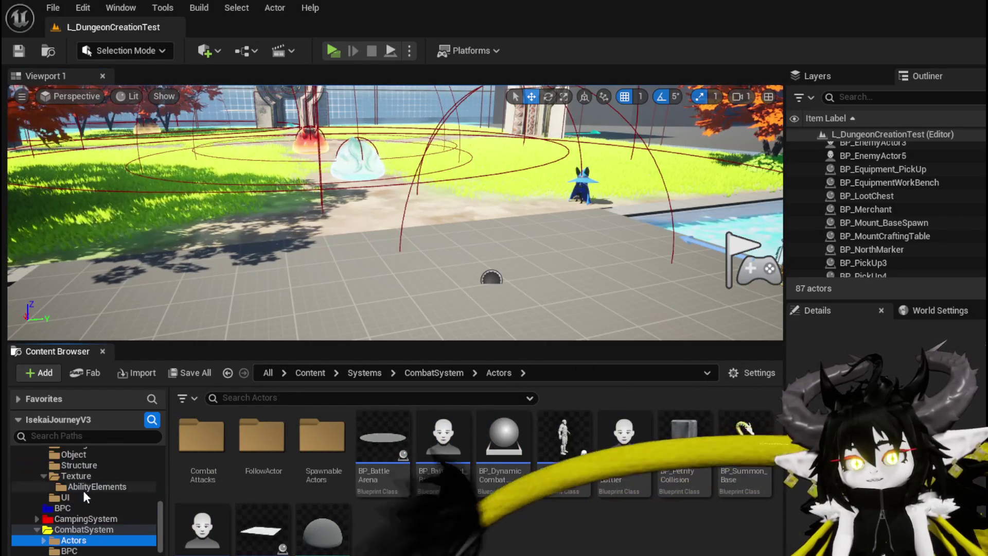
scroll(88, 501, up, 3)
scroll(88, 500, down, 3)
scroll(88, 500, down, 3)
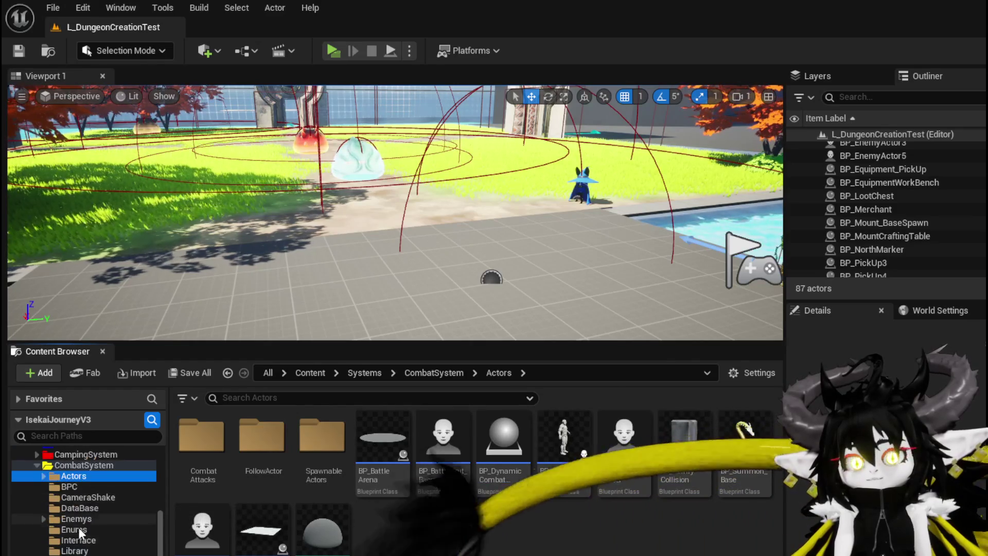
key(alt+Left)
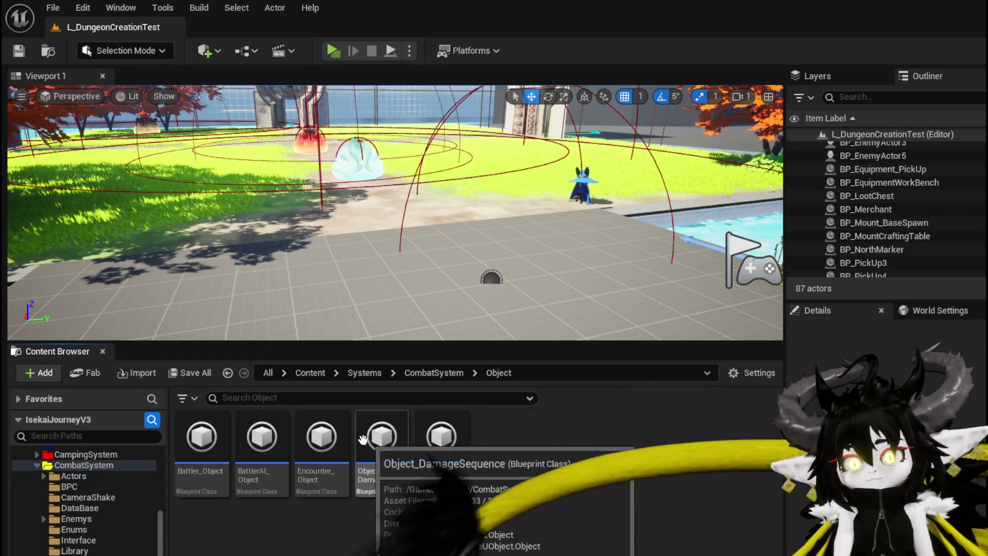
double_click(321, 440)
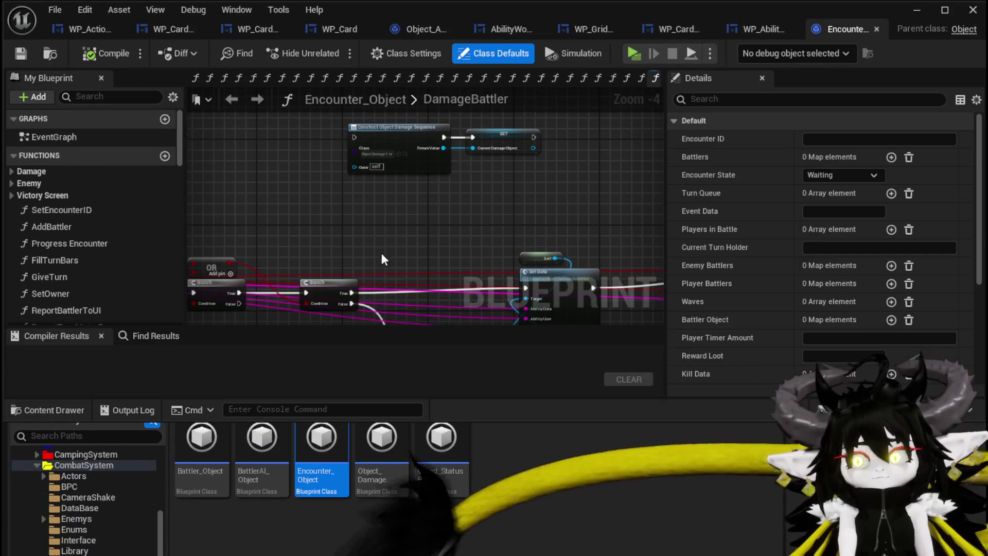
scroll(396, 230, down, 3)
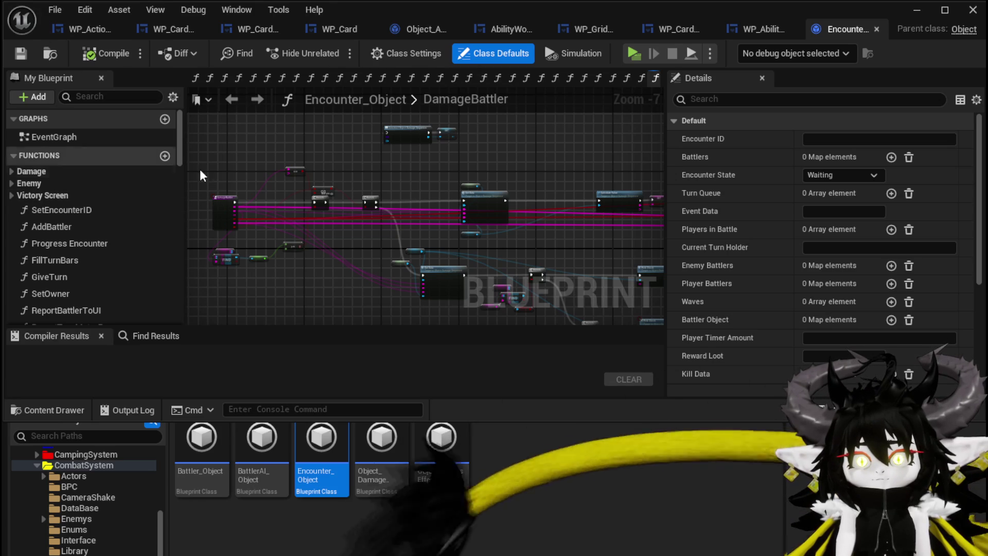
scroll(363, 192, up, 3)
scroll(465, 170, up, 2)
scroll(502, 171, down, 3)
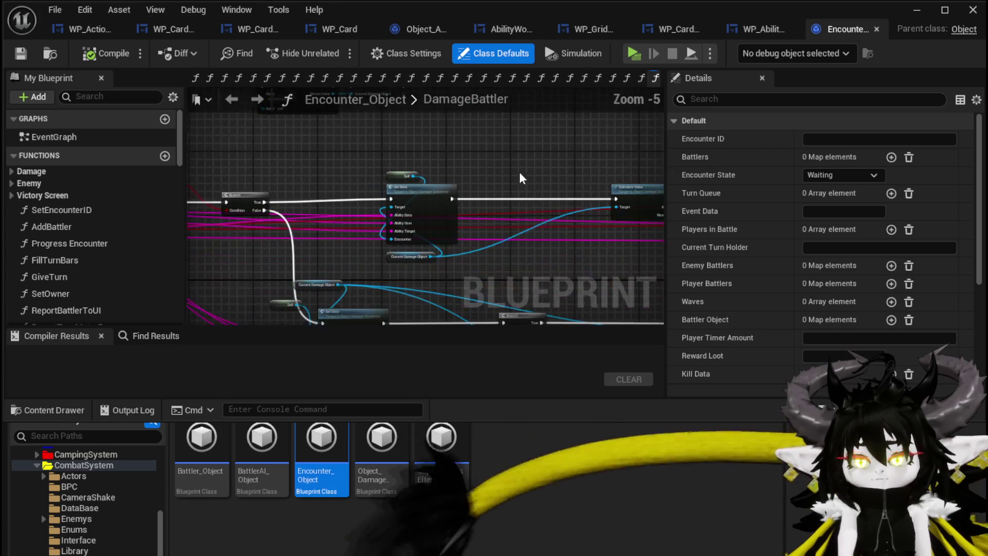
scroll(122, 181, down, 5)
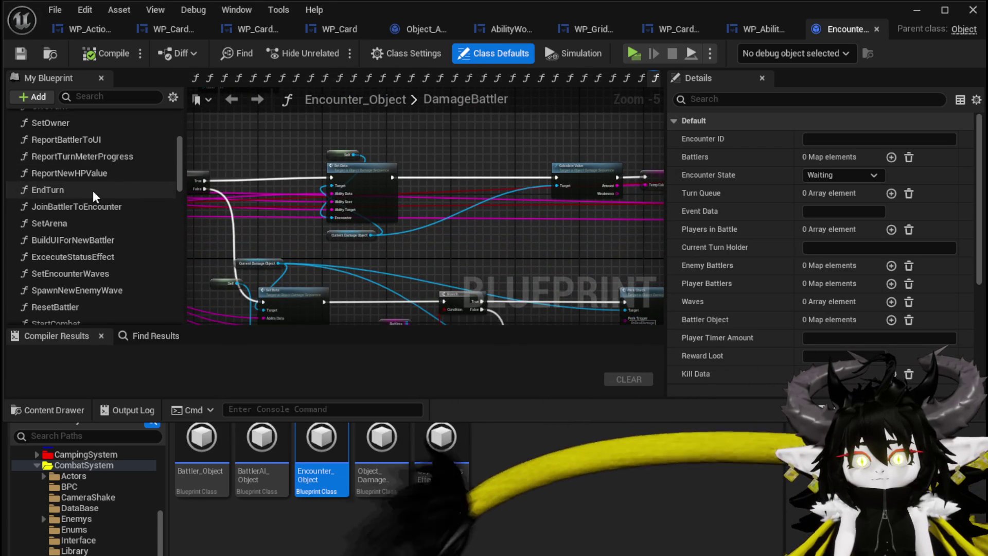
double_click(119, 190)
scroll(556, 212, up, 3)
drag(555, 211, 258, 182)
scroll(260, 181, up, 3)
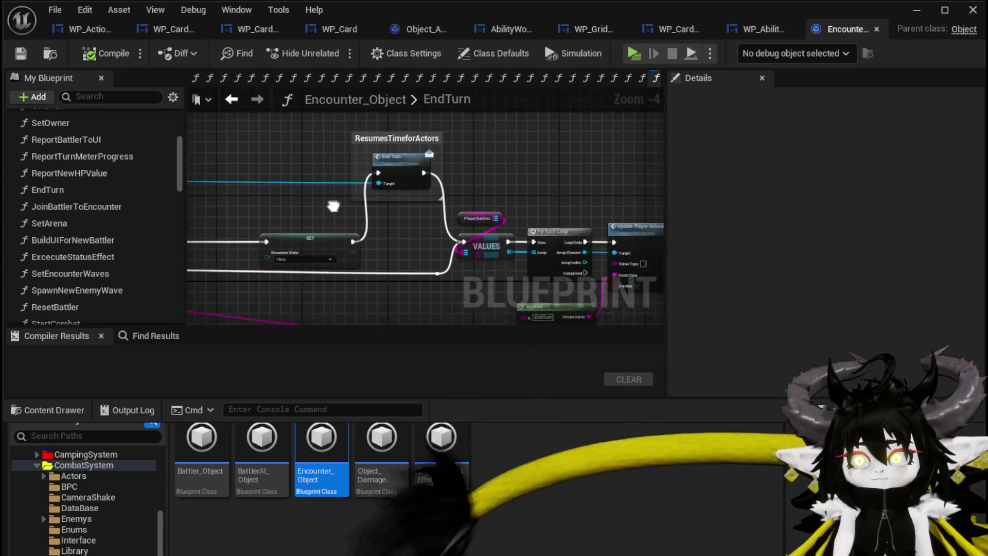
mouse_move(389, 221)
mouse_down()
mouse_move(278, 211)
mouse_move(287, 176)
mouse_move(157, 119)
mouse_move(389, 141)
mouse_move(258, 183)
mouse_move(467, 205)
mouse_move(251, 183)
mouse_move(570, 215)
mouse_up()
scroll(273, 208, down, 1)
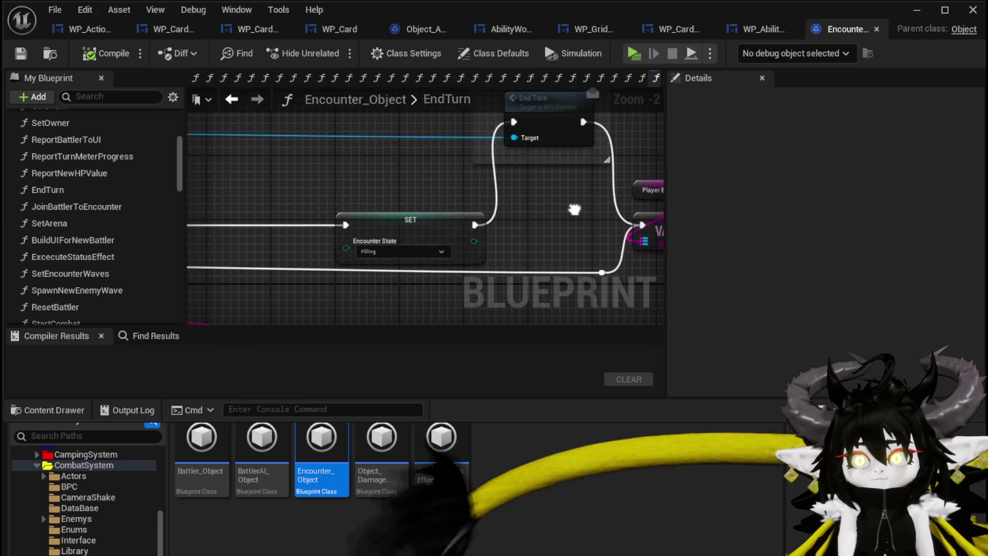
mouse_move(409, 175)
mouse_down()
mouse_move(399, 226)
mouse_move(603, 128)
mouse_up()
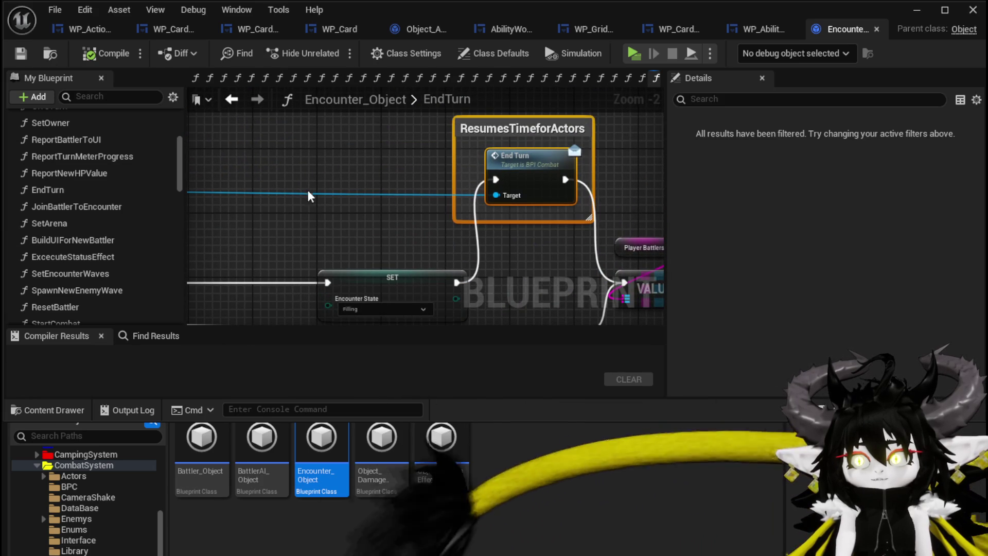
click(308, 196)
click(916, 10)
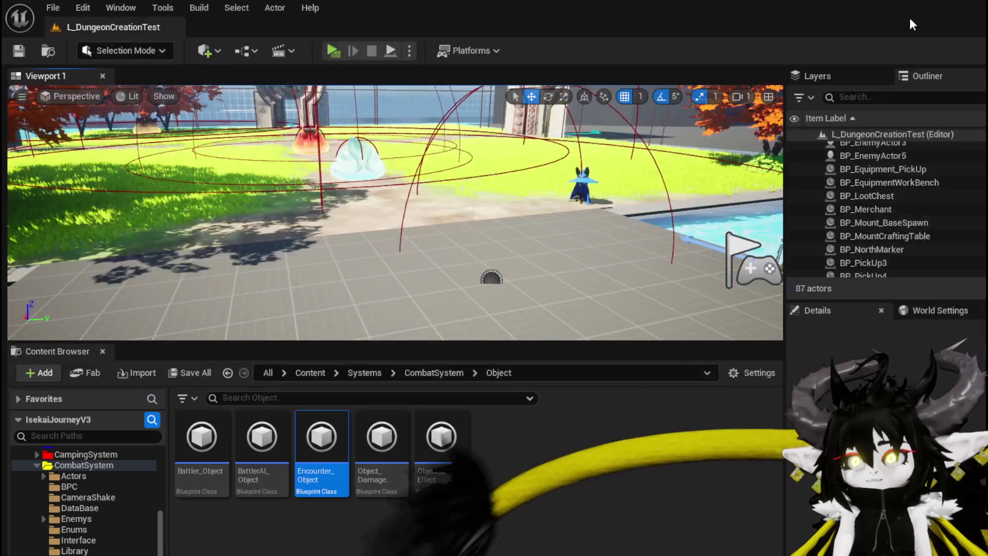
Open the BP_ThirdPersonCharacter blueprint from the ThirdPerson Blueprints folder
scroll(115, 517, down, 10)
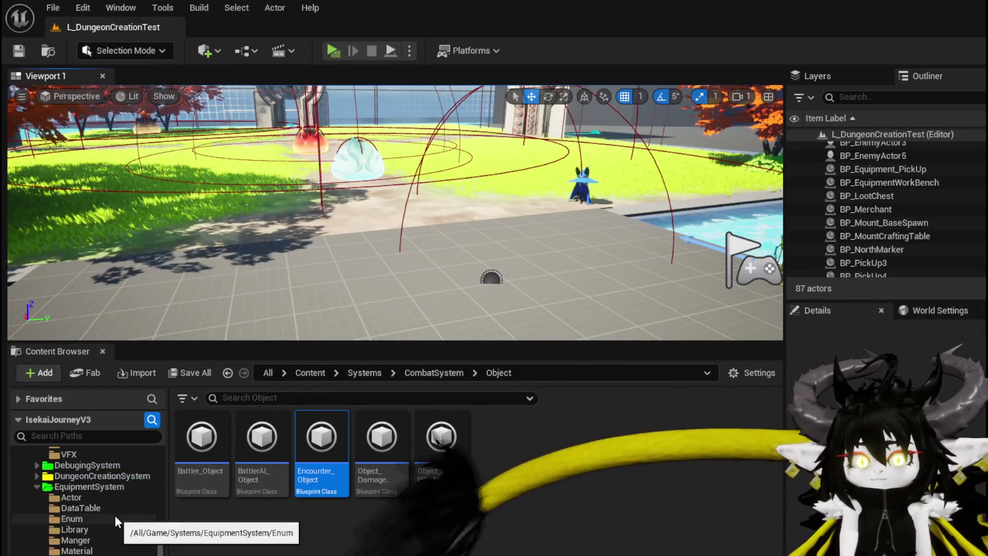
scroll(116, 514, down, 3)
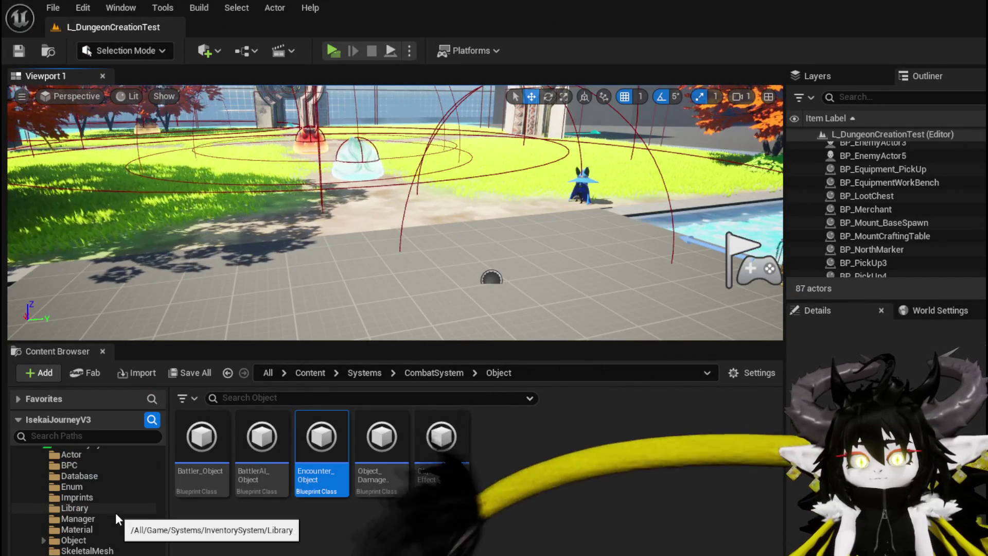
scroll(113, 530, down, 5)
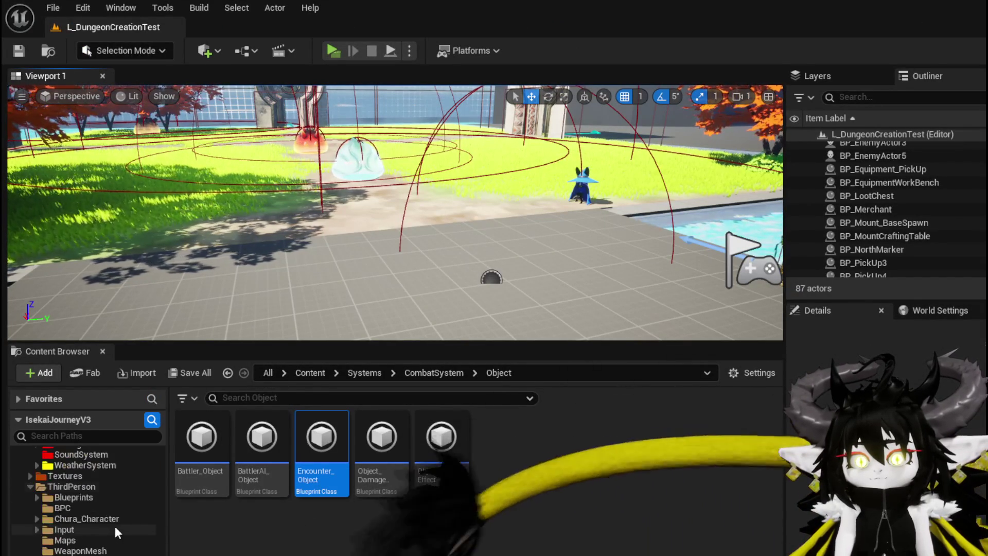
click(77, 496)
double_click(382, 440)
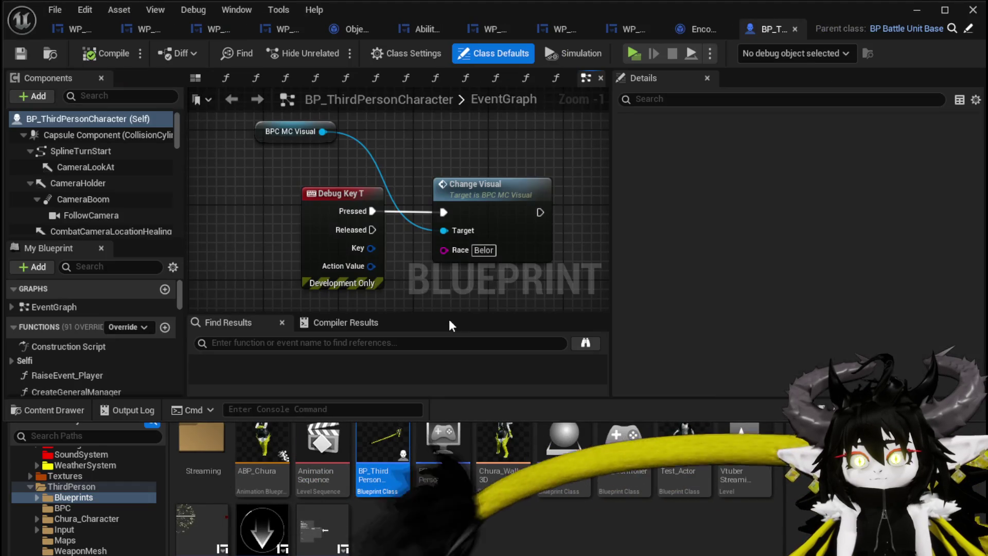
Search the blueprint for 'EndTurn' and jump to the Server_EndTurnCheck node
click(260, 344)
text(EndTurn)
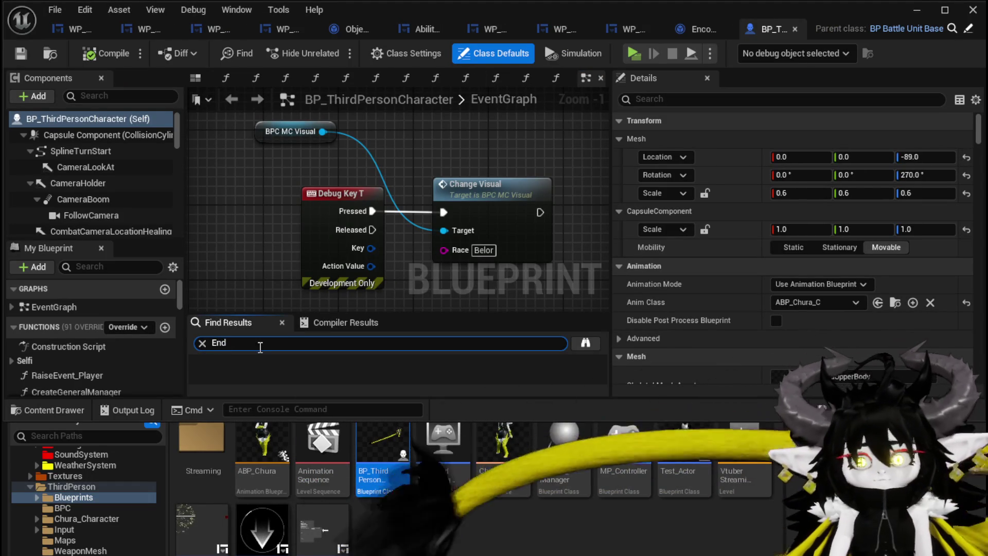
key(Return)
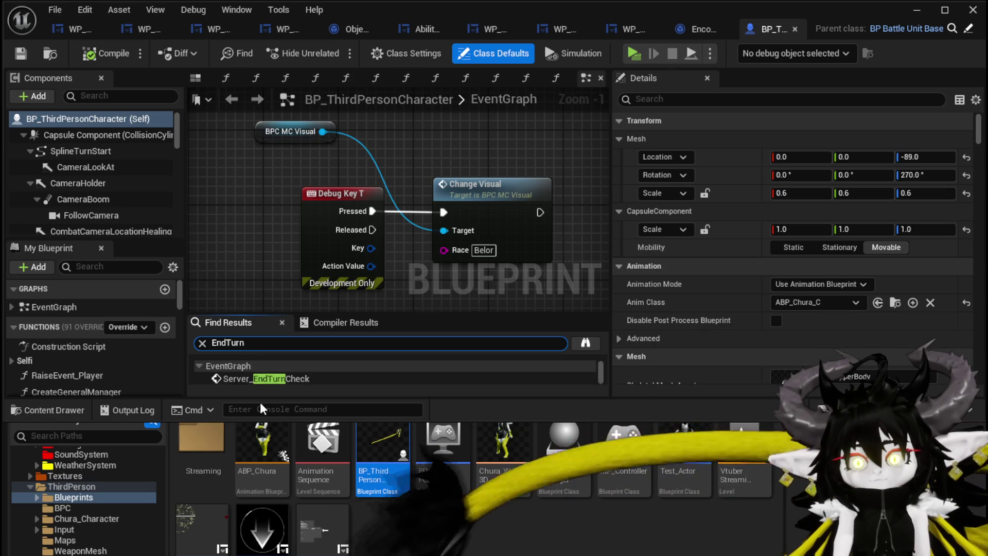
click(275, 378)
scroll(326, 242, down, 5)
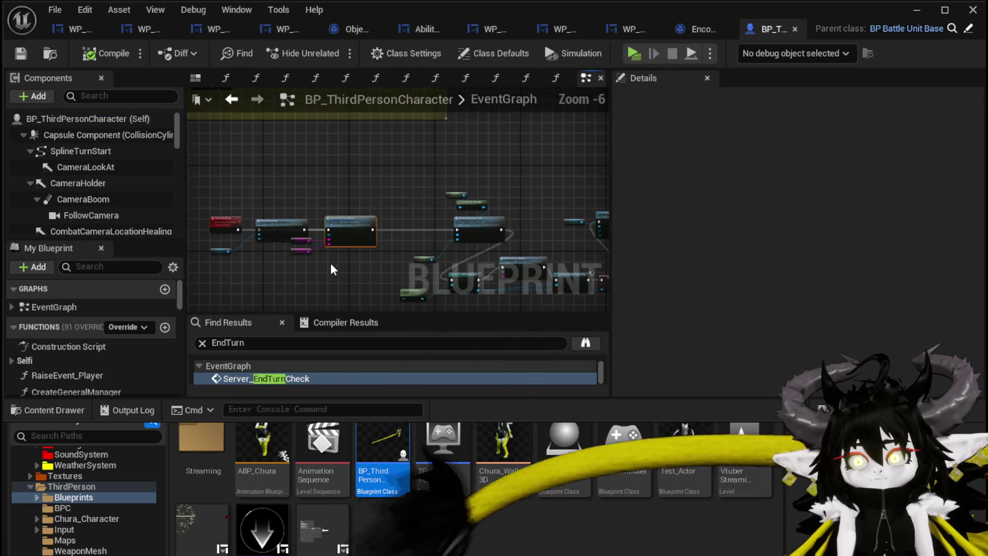
scroll(348, 265, up, 4)
Raise the Wing Animation node, save BP_ThirdPersonCharacter, and locate parent class BP_BattleUnit_Base
mouse_move(294, 279)
mouse_down()
mouse_move(351, 286)
mouse_move(261, 270)
mouse_up()
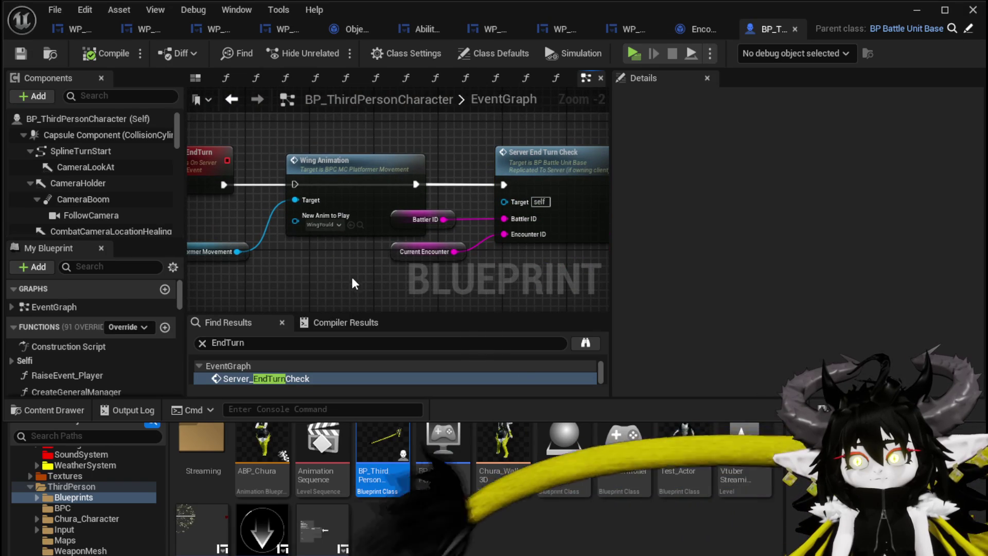
drag(344, 171, 346, 116)
scroll(212, 242, down, 3)
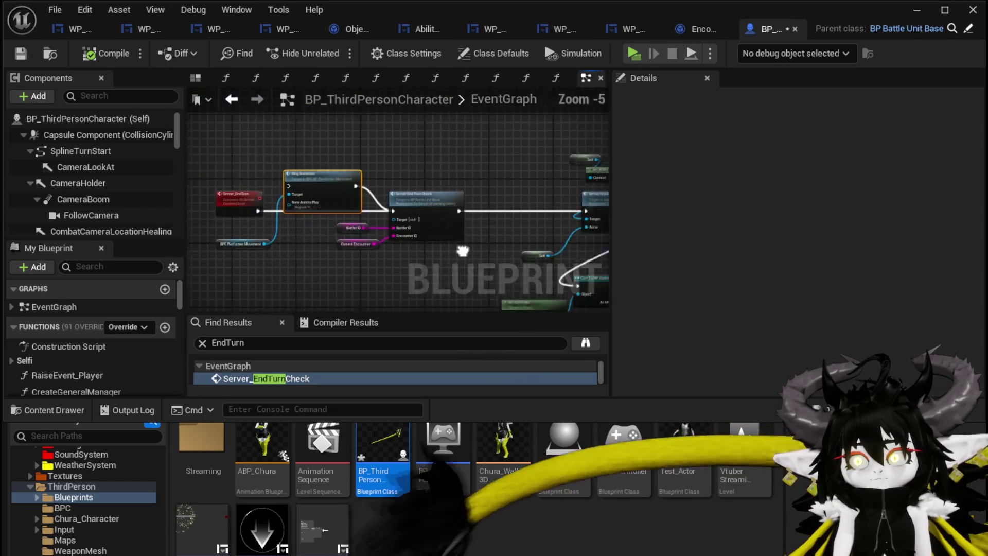
scroll(438, 227, up, 3)
scroll(438, 227, down, 2)
drag(438, 226, 232, 206)
drag(289, 253, 267, 255)
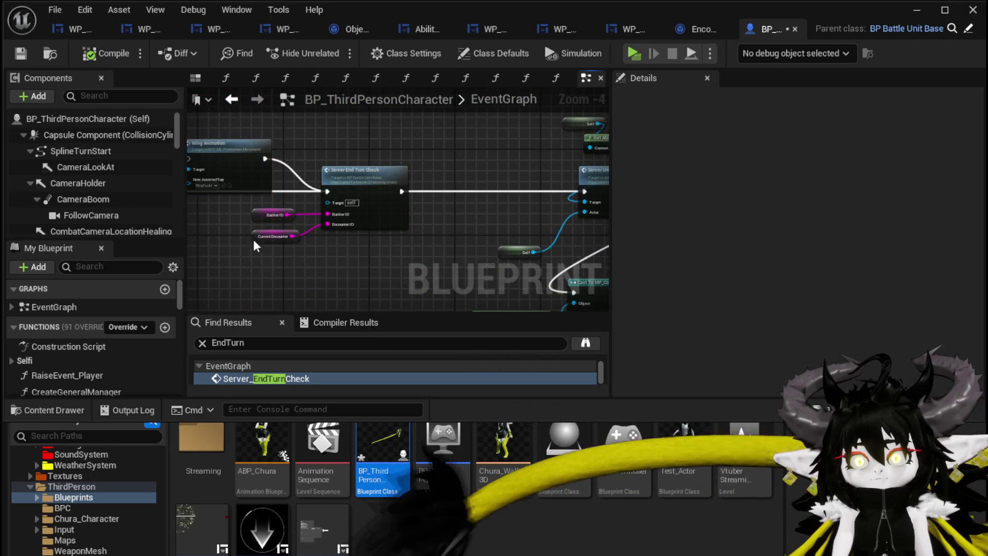
scroll(246, 236, up, 1)
click(21, 53)
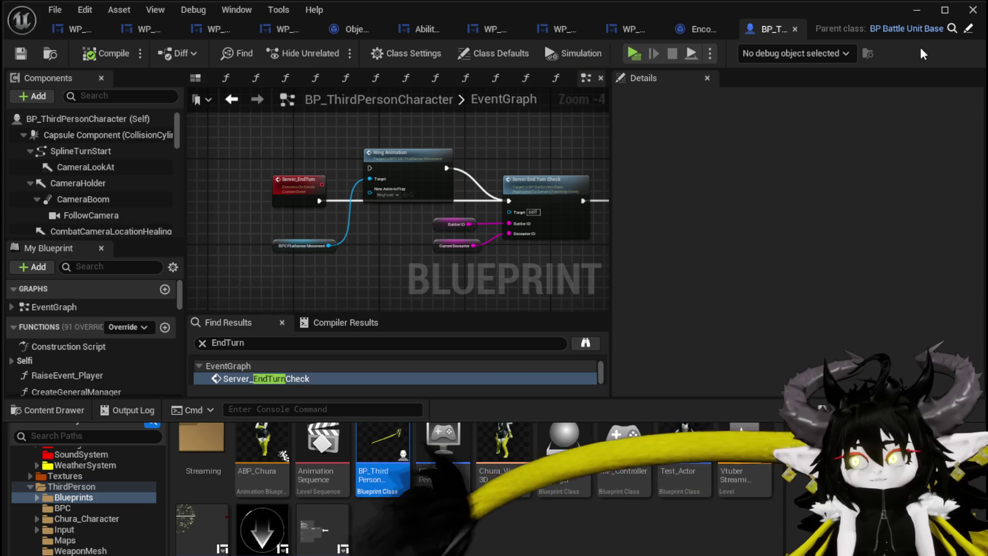
click(951, 29)
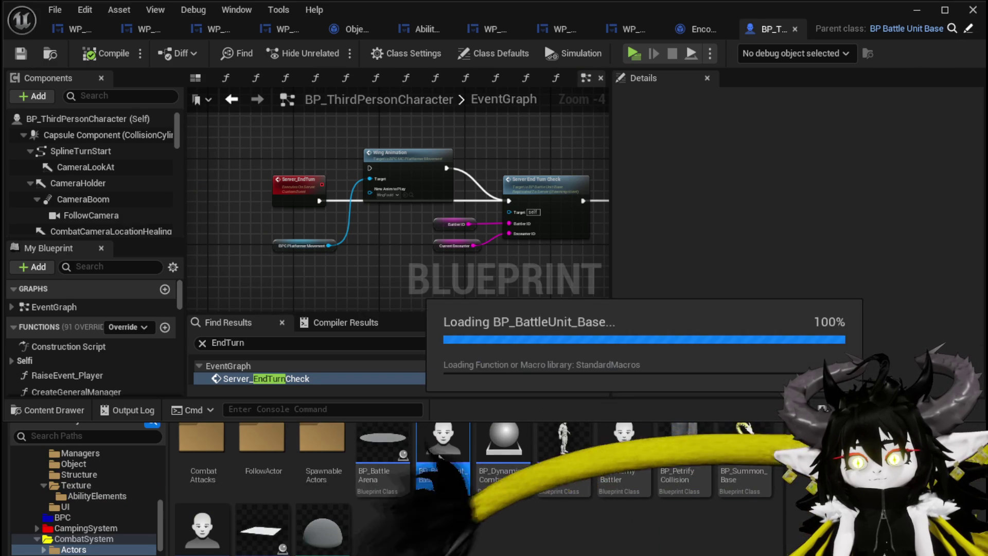
Open BP_BattleUnit_Base, search 'EndTurn' to reveal Server_EndTurnCheck, then return to BP_ThirdPersonCharacter
double_click(437, 453)
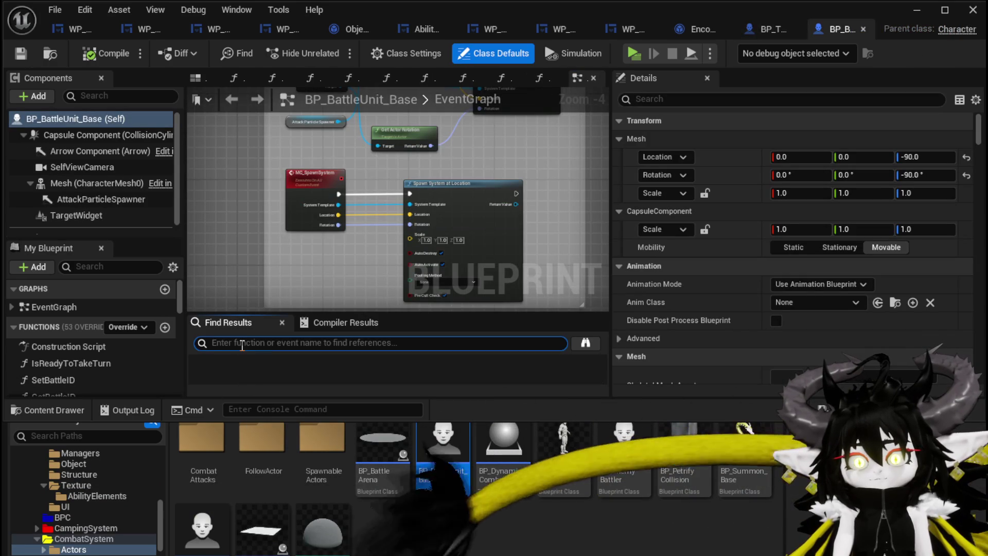
text(EndTurn)
key(Return)
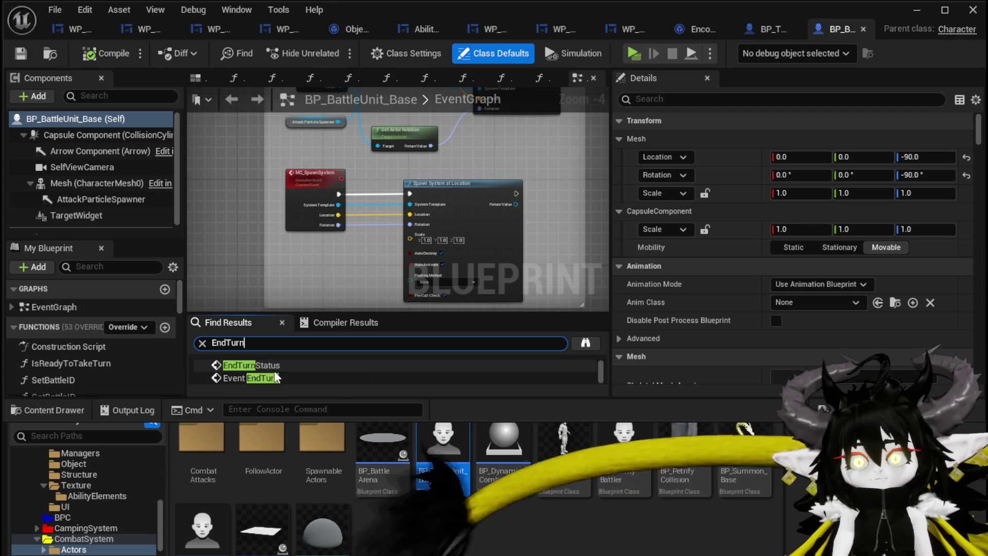
drag(310, 312, 310, 271)
click(270, 338)
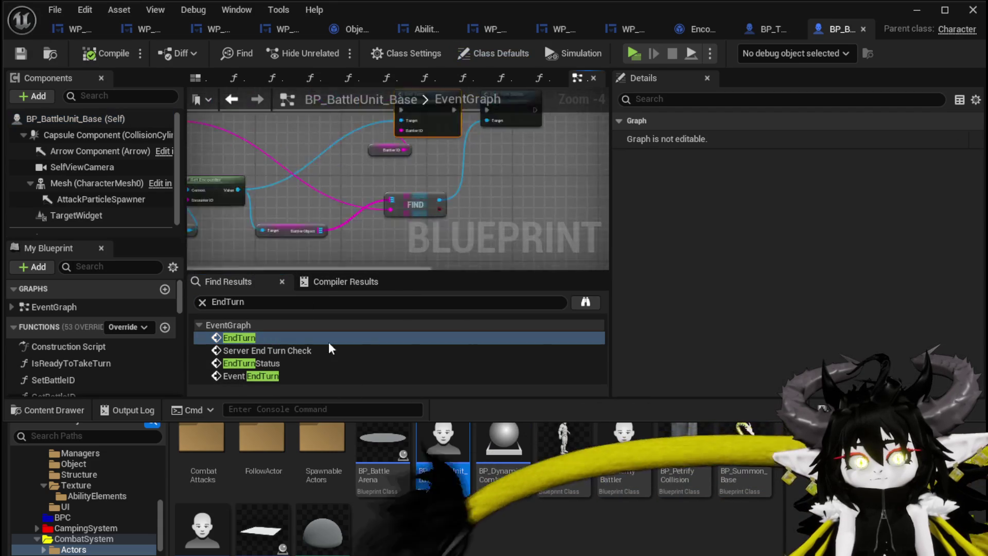
scroll(308, 226, up, 3)
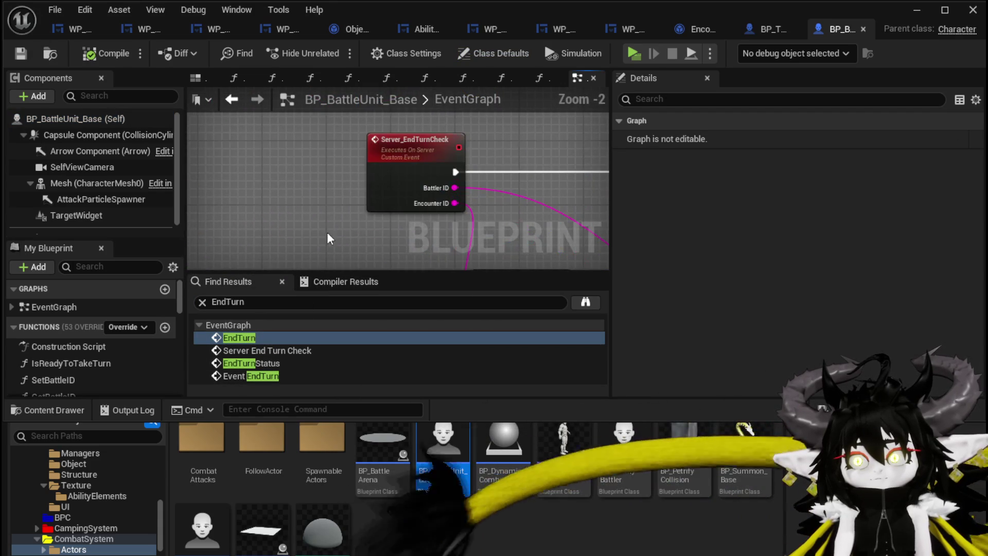
scroll(326, 233, down, 2)
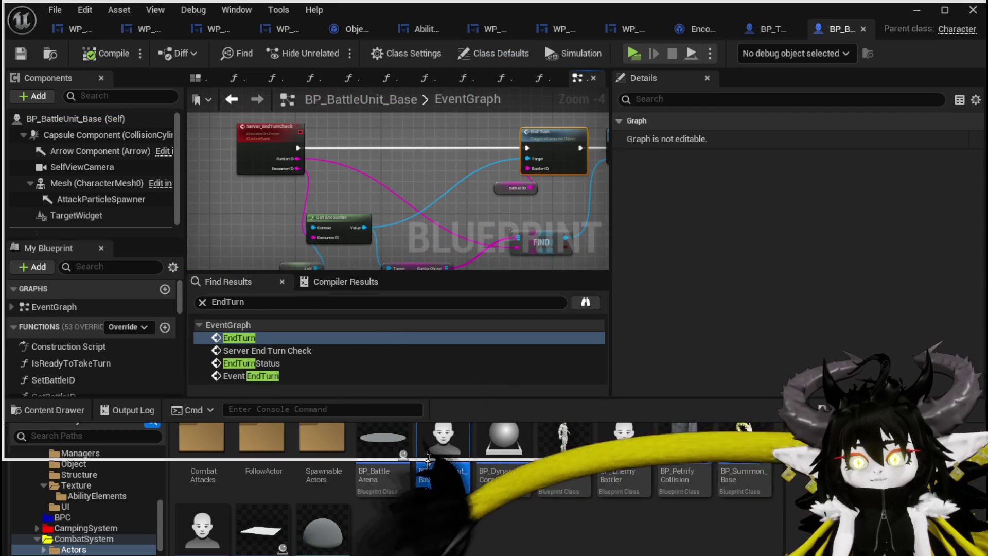
click(412, 389)
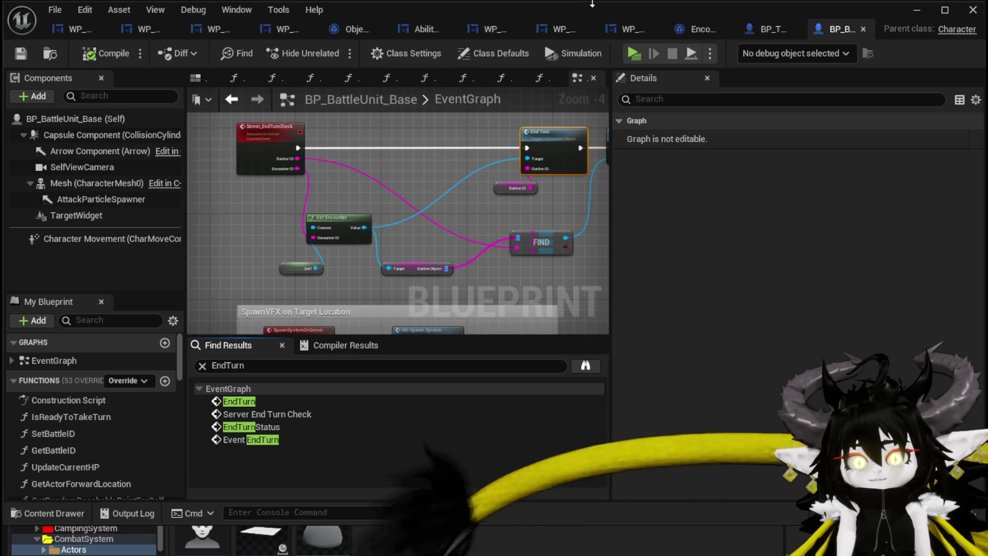
click(752, 32)
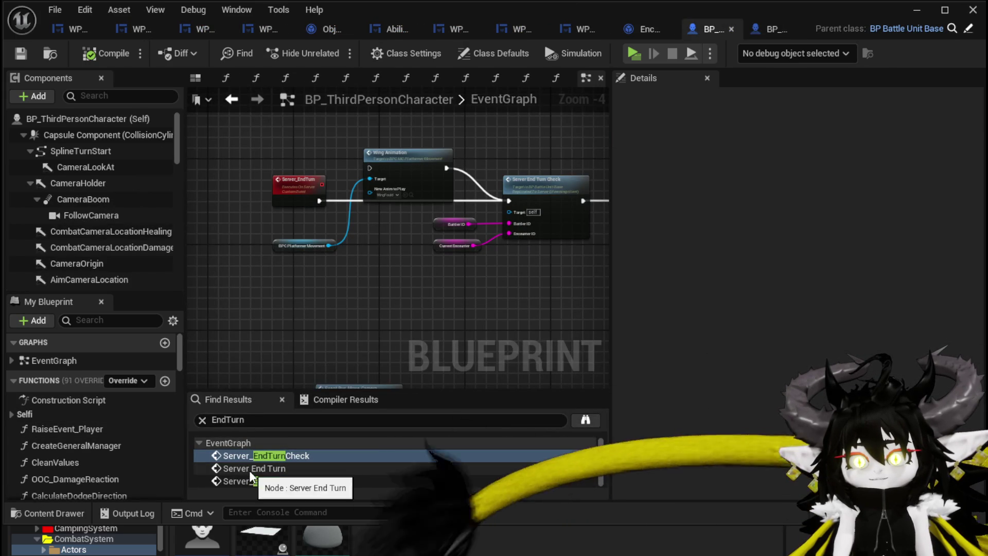
click(649, 35)
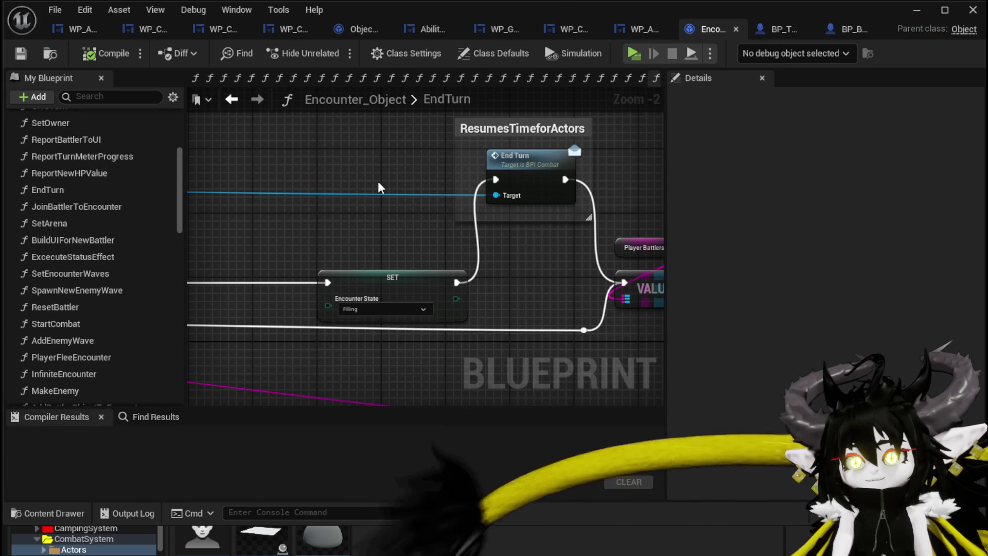
click(514, 175)
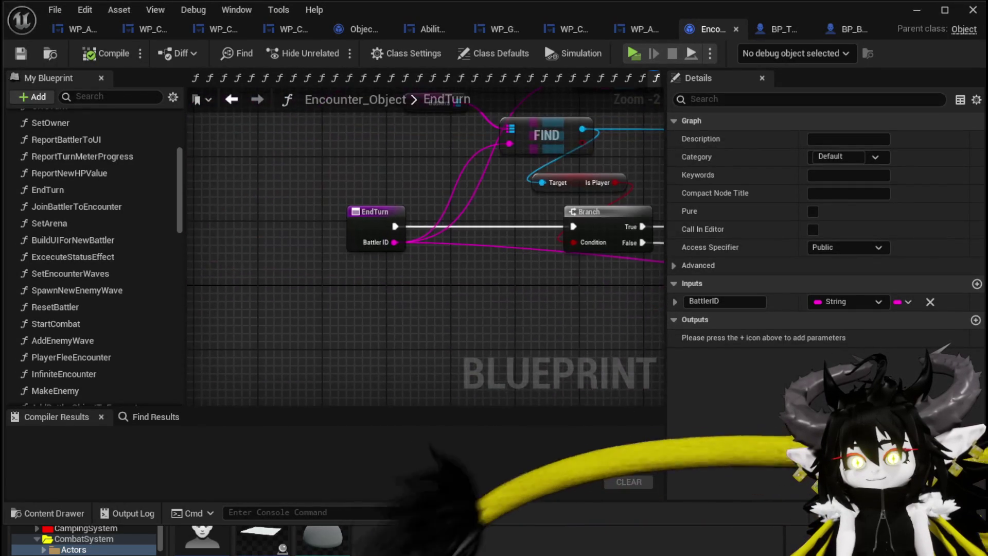
drag(331, 192, 252, 201)
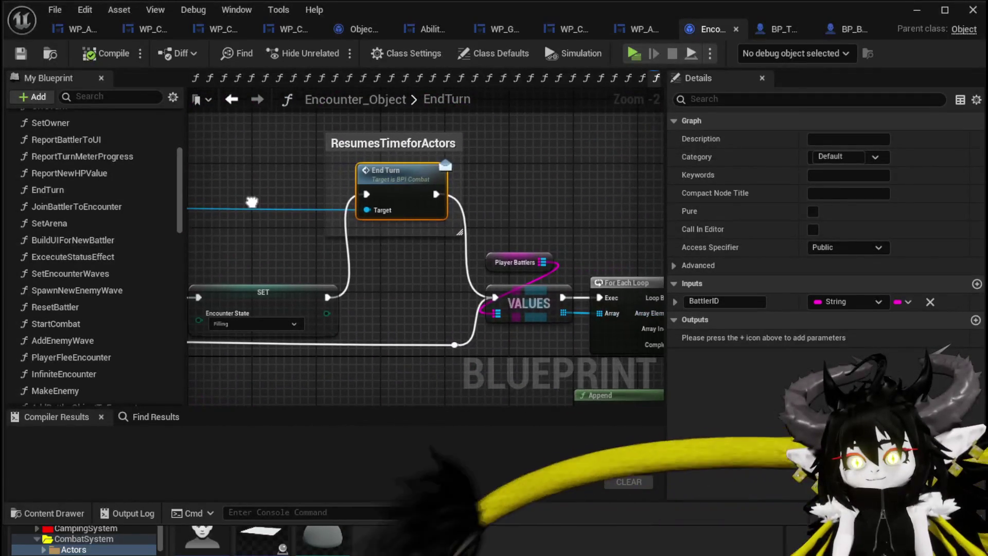
scroll(565, 152, down, 4)
drag(200, 171, 345, 167)
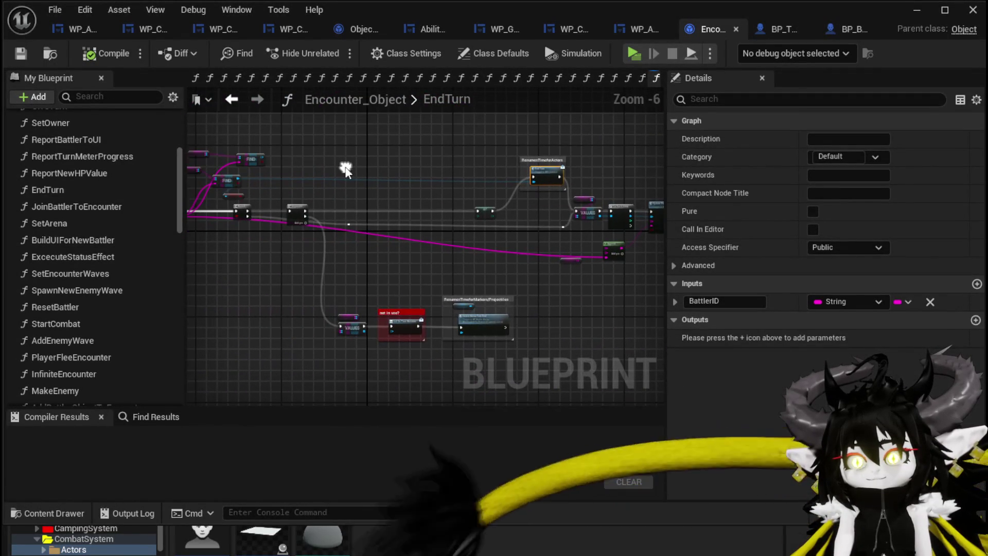
scroll(346, 172, up, 4)
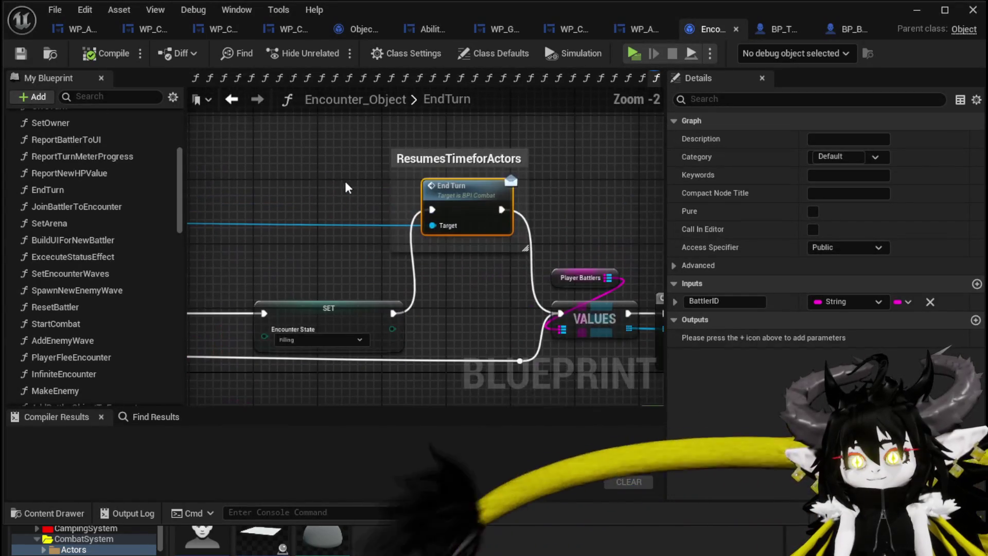
click(780, 32)
Delete BP_ThirdPersonCharacter's Event EndTurn (BPI Combat) node, then return to Encounter_Object
scroll(57, 415, down, 5)
scroll(46, 391, up, 3)
click(24, 349)
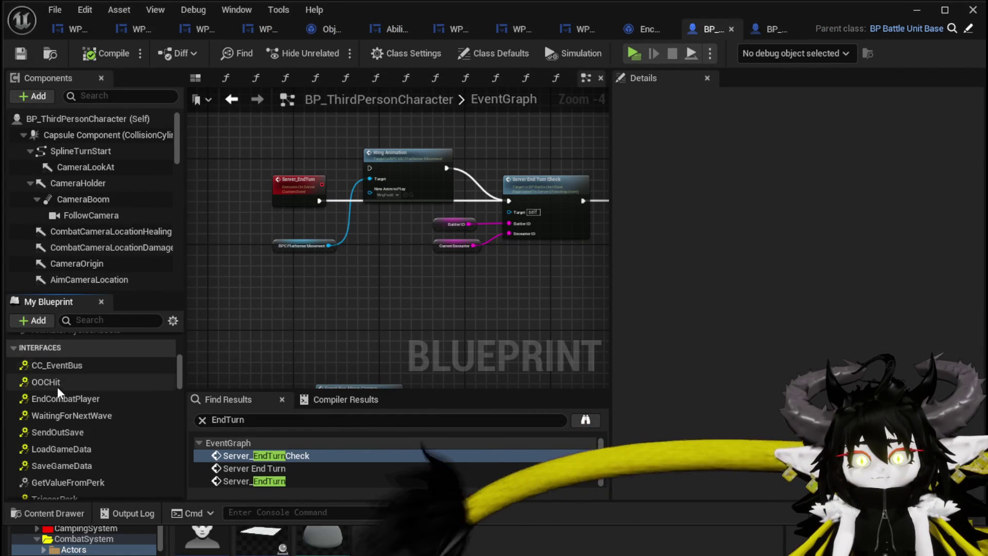
scroll(73, 399, down, 6)
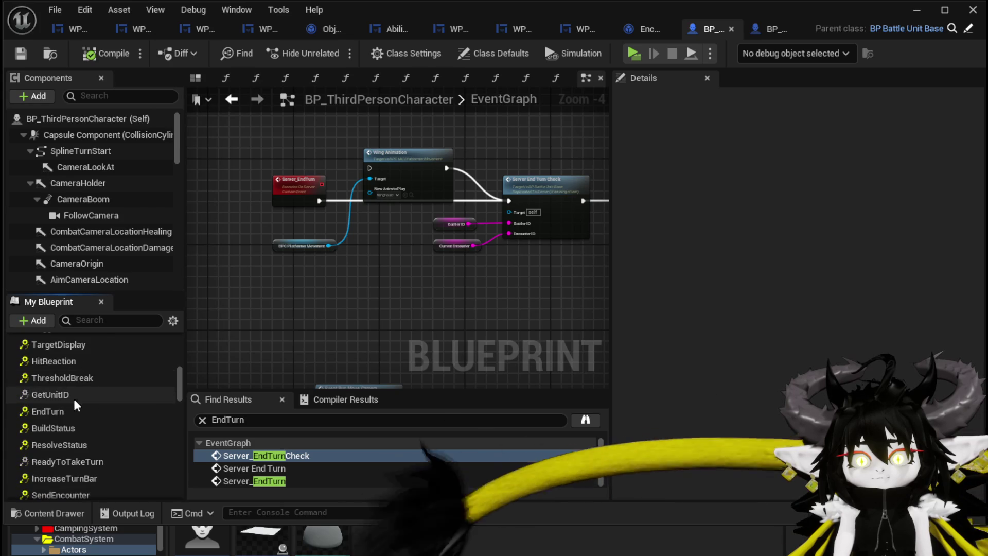
click(67, 413)
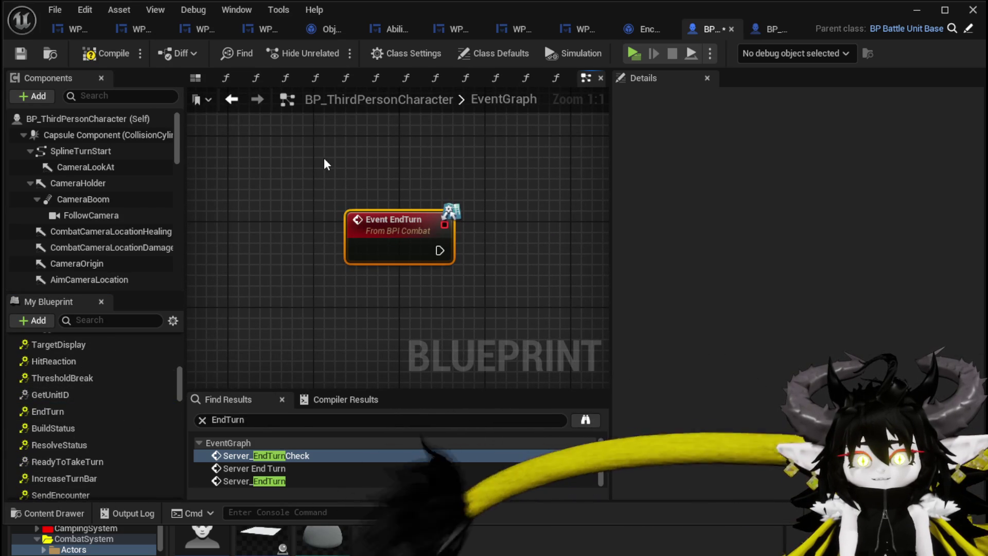
key(Delete)
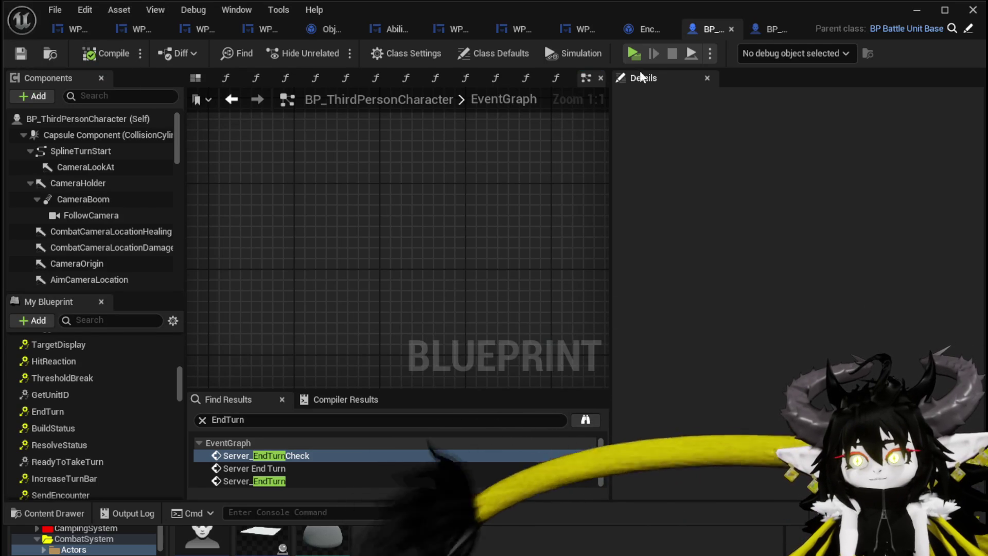
click(641, 29)
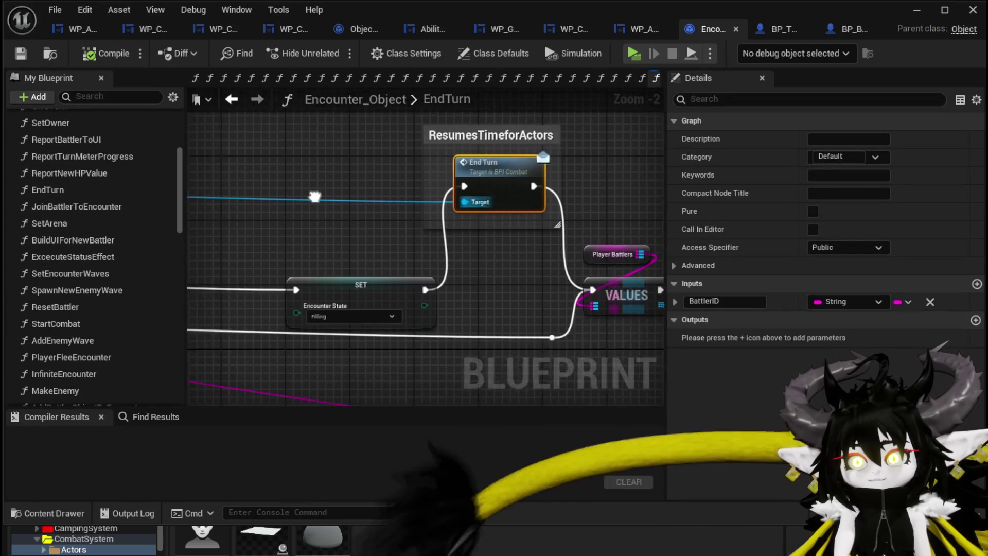
scroll(543, 183, down, 2)
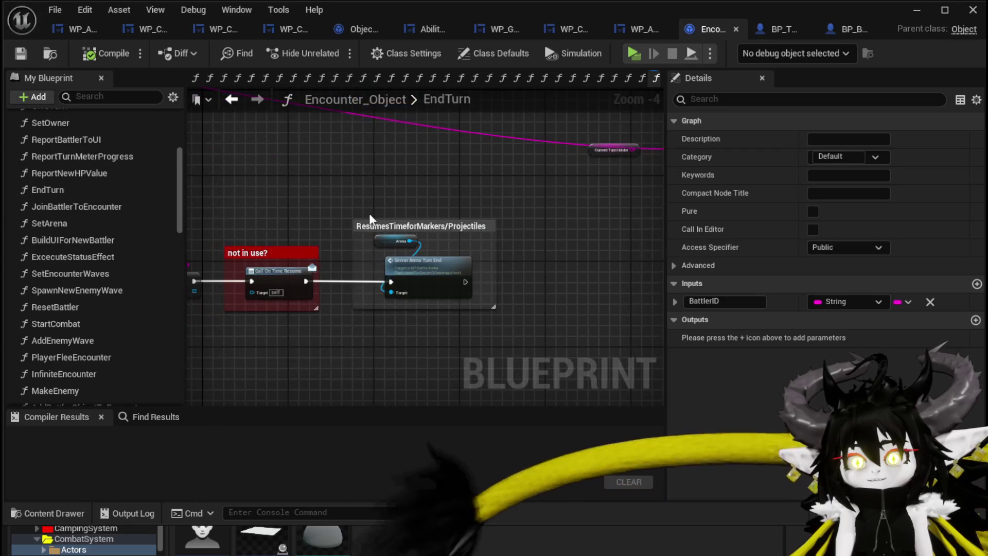
Shift the ResumesTimeforActors comment block slightly up in the EndTurn graph, then return to BP_ThirdPersonCharacter
scroll(391, 209, up, 2)
scroll(352, 215, down, 2)
scroll(487, 183, down, 1)
scroll(404, 233, up, 4)
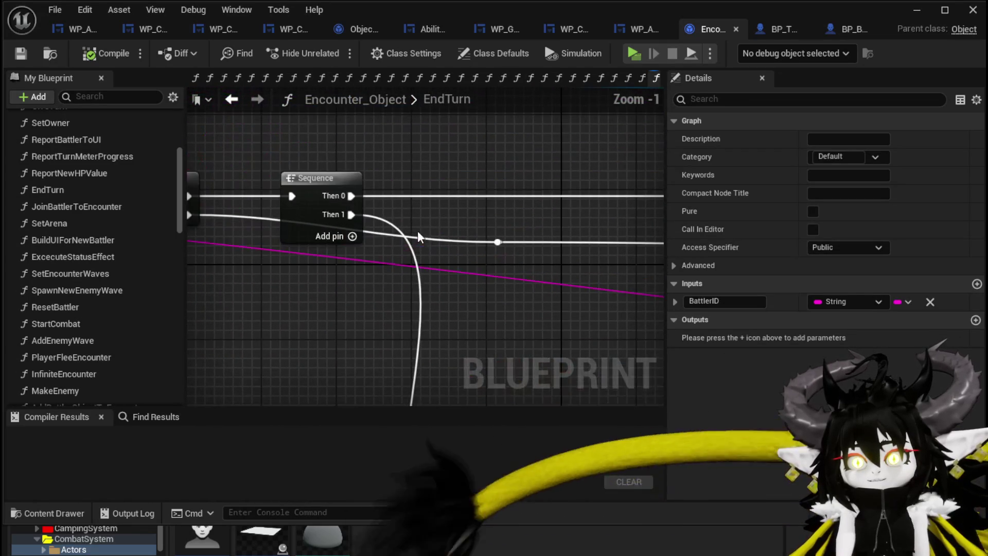
scroll(429, 181, down, 1)
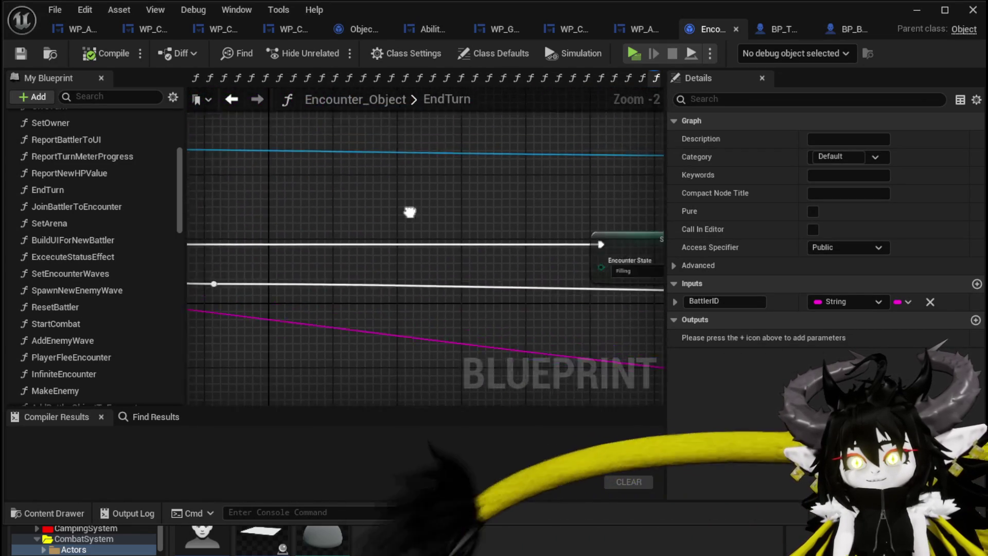
mouse_move(320, 209)
mouse_down()
mouse_move(265, 250)
mouse_move(230, 236)
mouse_move(204, 258)
mouse_up()
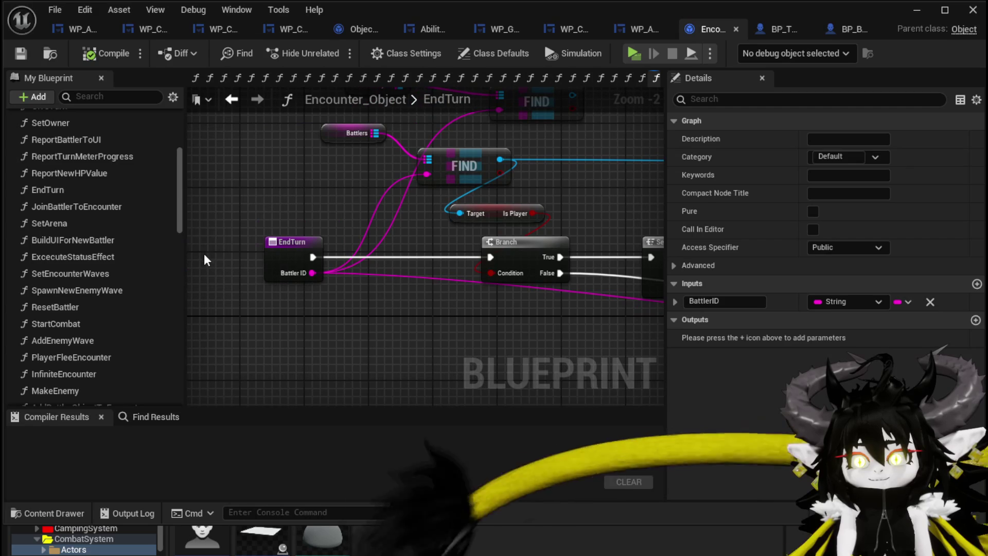
scroll(101, 211, up, 2)
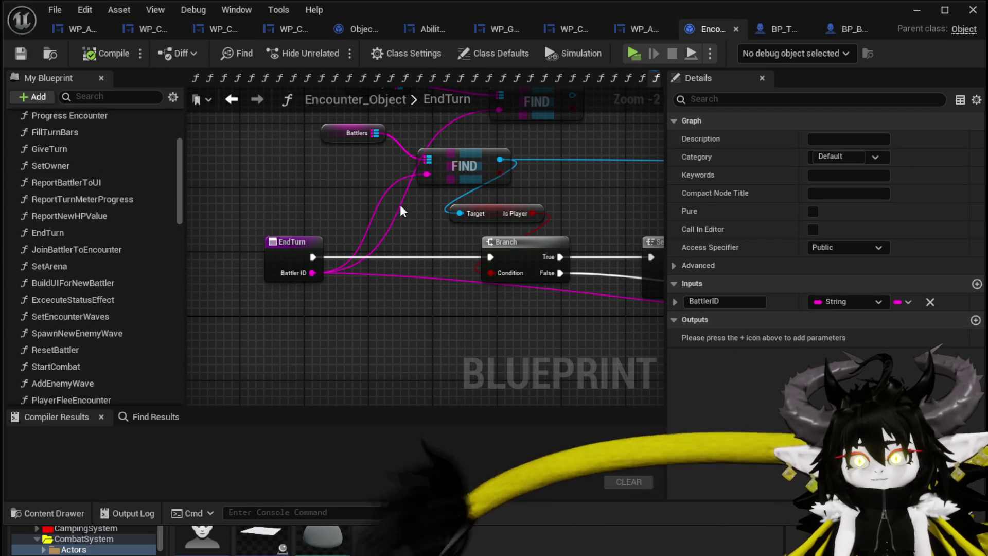
scroll(309, 193, down, 2)
mouse_move(308, 194)
mouse_down()
mouse_move(235, 243)
mouse_move(228, 183)
mouse_up()
drag(530, 194, 530, 178)
click(238, 122)
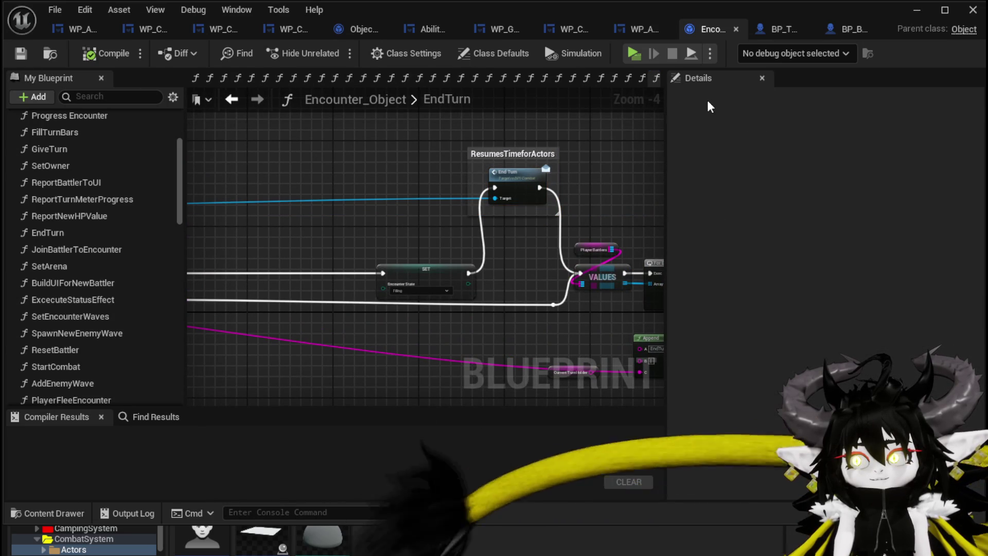
click(766, 36)
scroll(414, 270, down, 4)
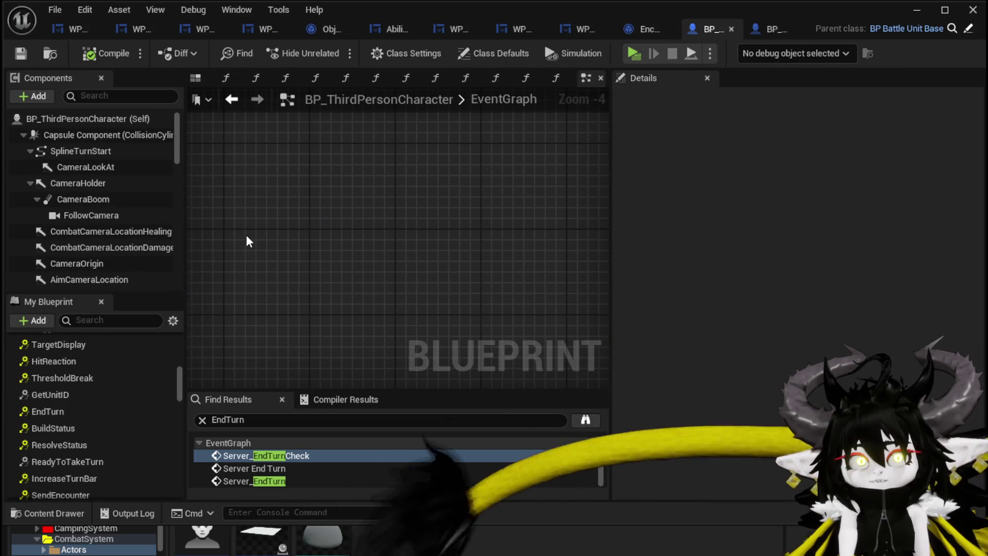
Zoom and pan the EventGraph to find and select the Server_EndTurn custom event
scroll(374, 252, down, 8)
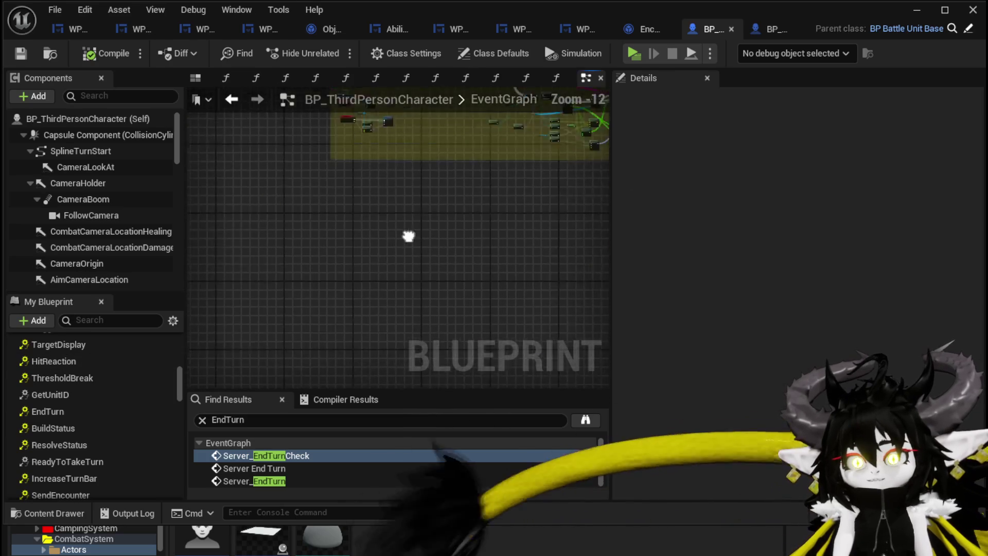
scroll(340, 242, up, 9)
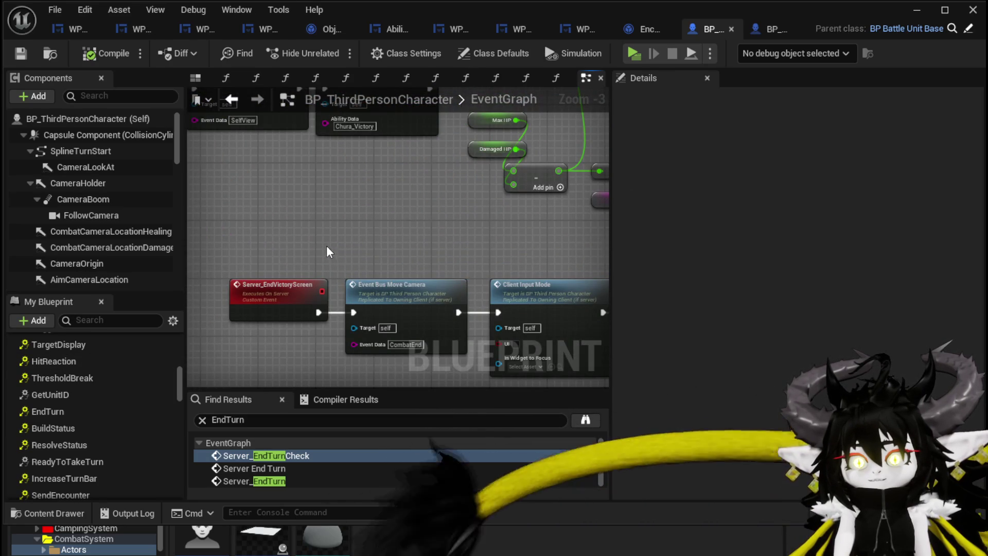
scroll(328, 246, down, 3)
scroll(366, 308, up, 3)
scroll(353, 276, down, 4)
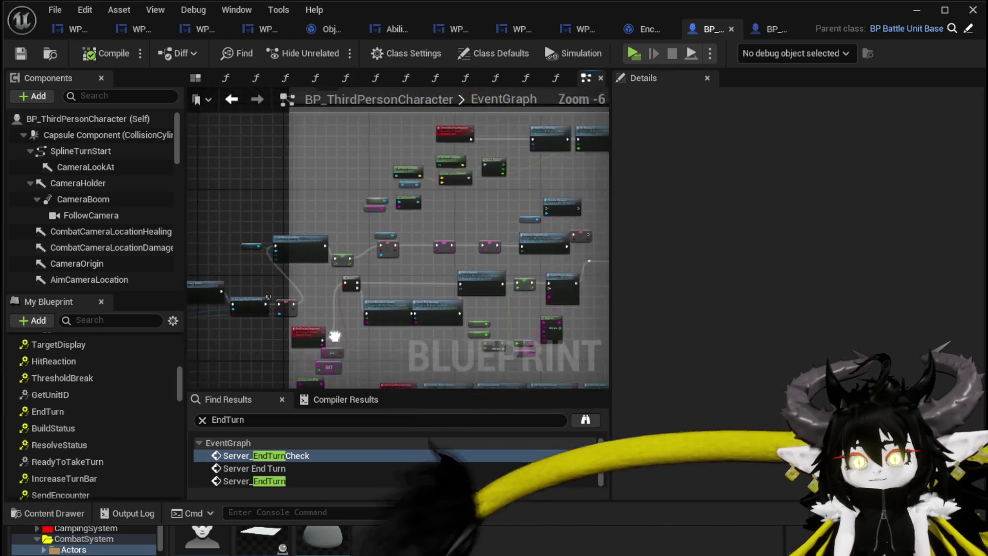
scroll(289, 227, up, 6)
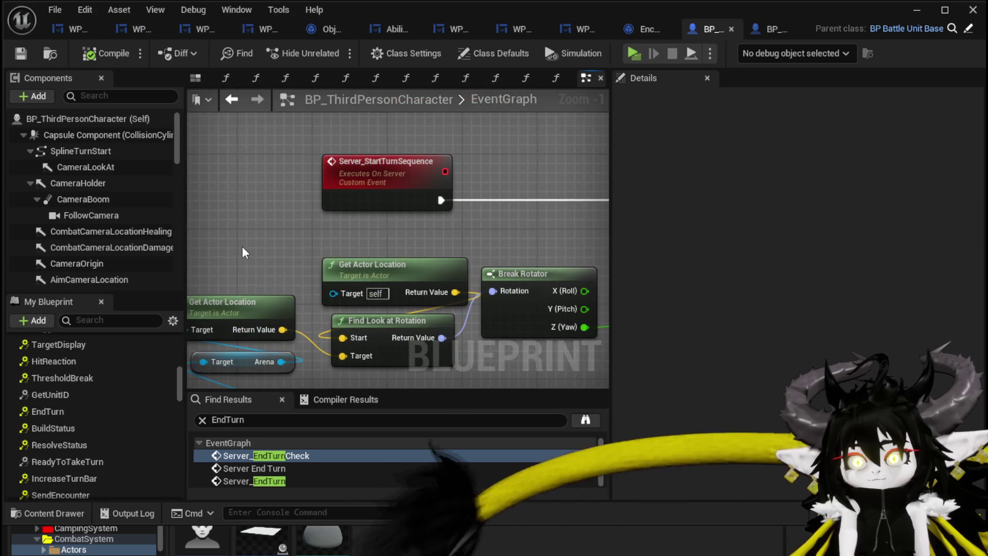
scroll(242, 246, down, 5)
scroll(312, 262, up, 4)
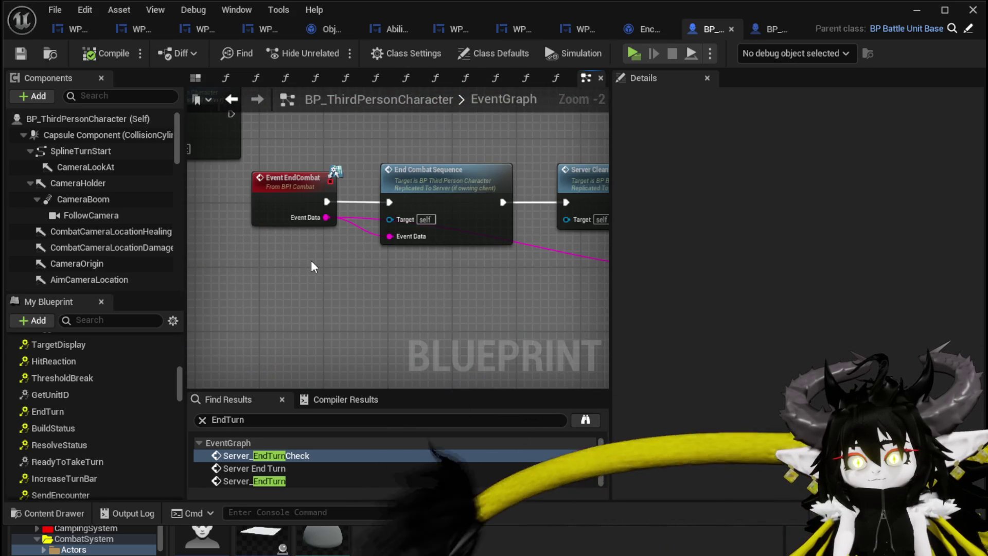
scroll(313, 266, down, 5)
scroll(490, 238, up, 3)
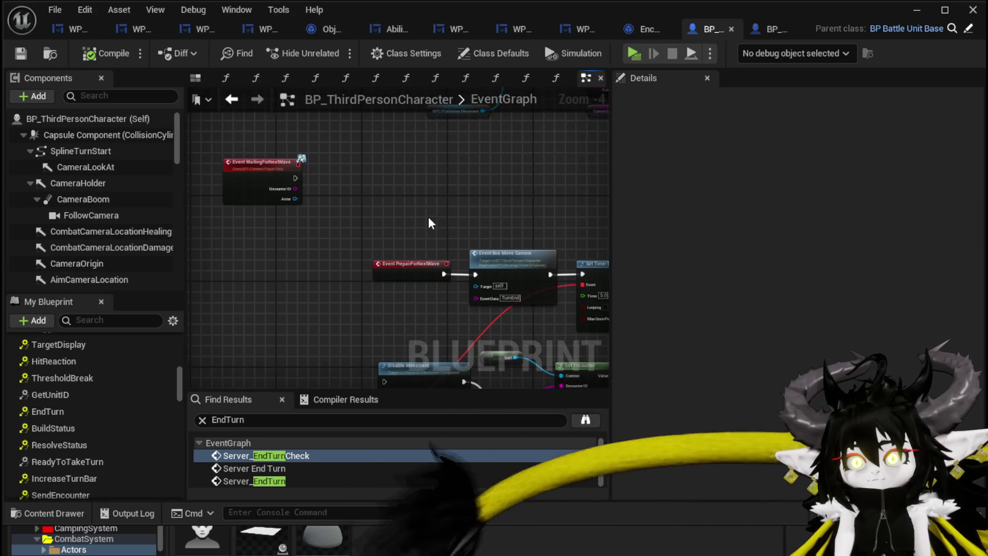
drag(428, 220, 406, 99)
scroll(357, 249, up, 2)
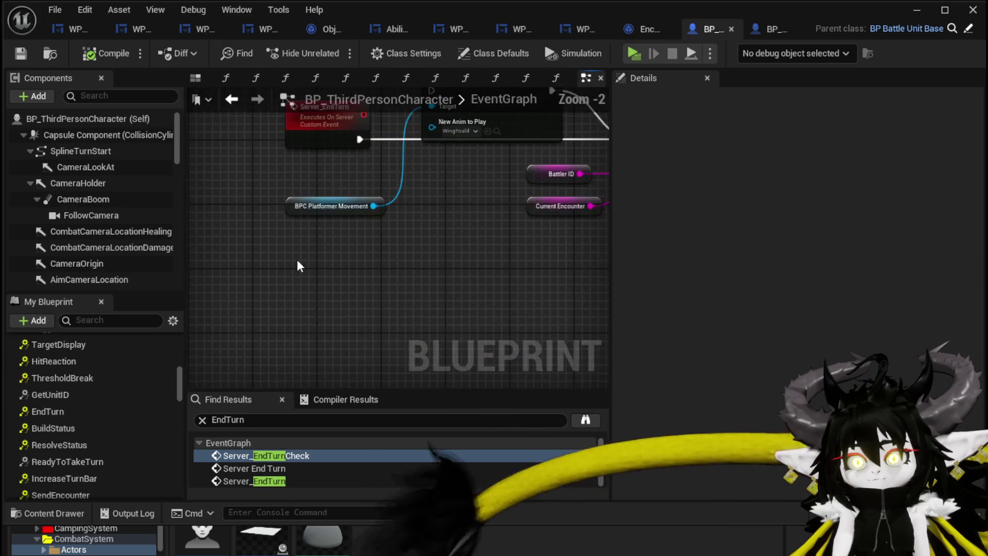
click(283, 226)
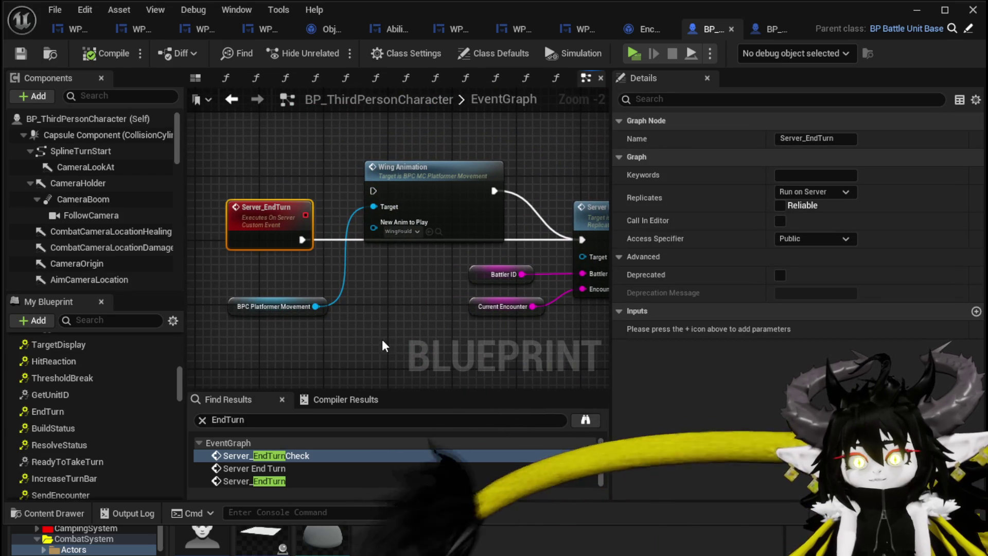
Wrap Server_EndTurn in a comment titled 'CallCascade Event' and compile the blueprint
key(c)
text(CallCas)
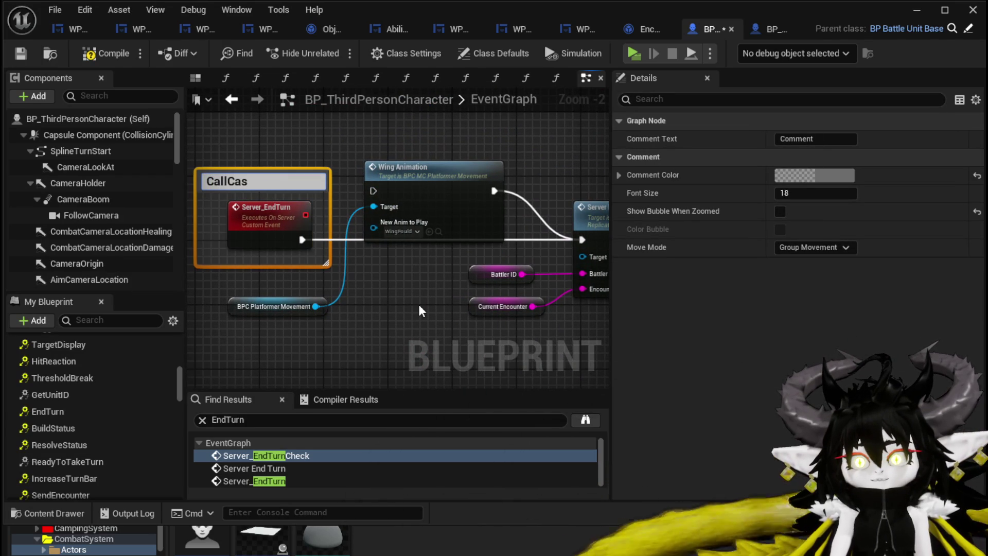
text(cade Eve)
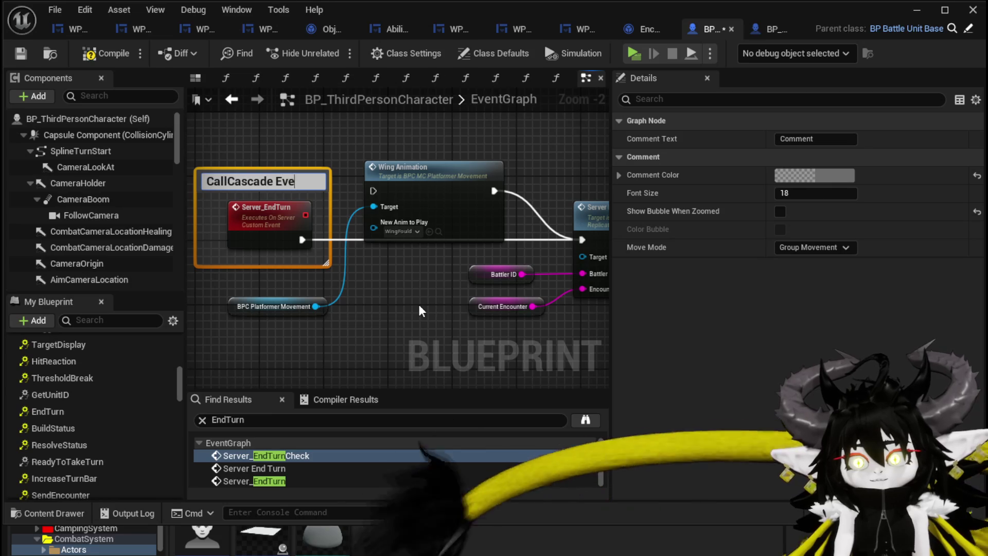
text(nt)
key(Return)
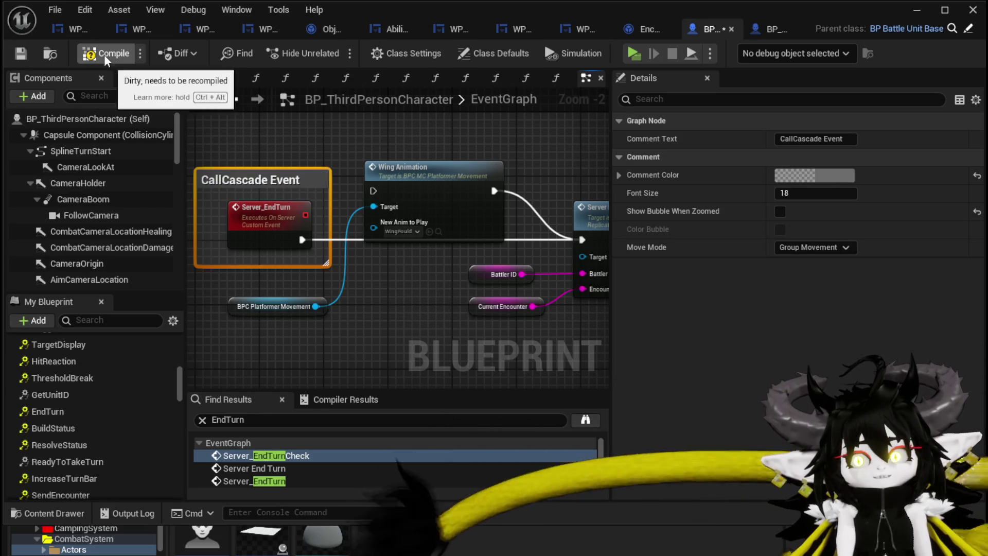
click(20, 53)
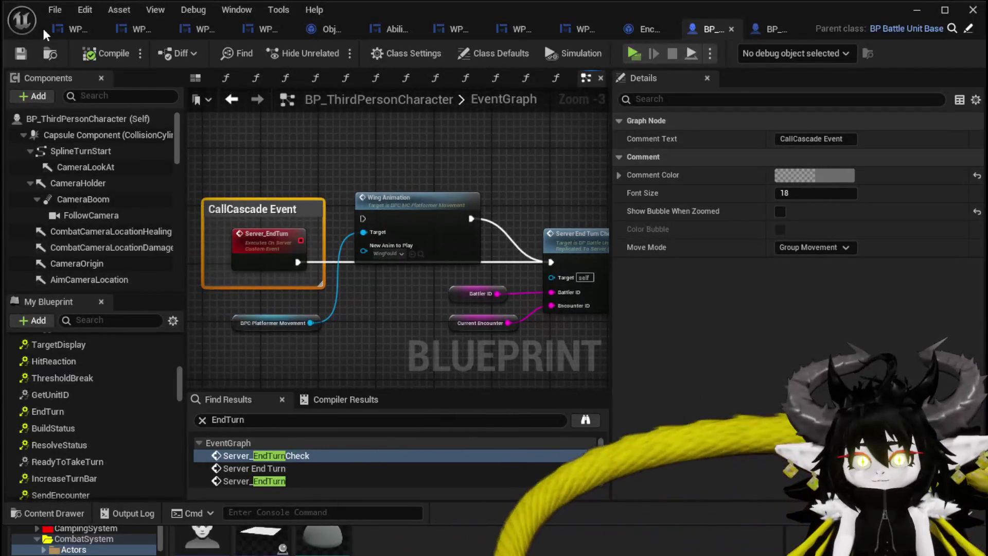
scroll(292, 177, up, 1)
Add a General Manager getter with a Get UI Manager node, arranged at upper left
scroll(300, 152, up, 1)
right_click(300, 152)
text(get general ma)
key(Return)
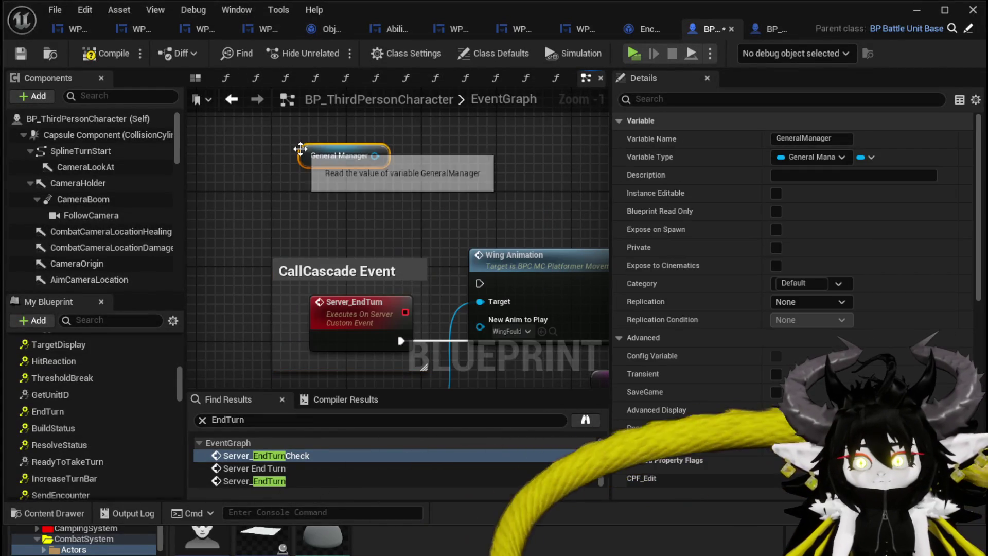
drag(372, 157, 484, 170)
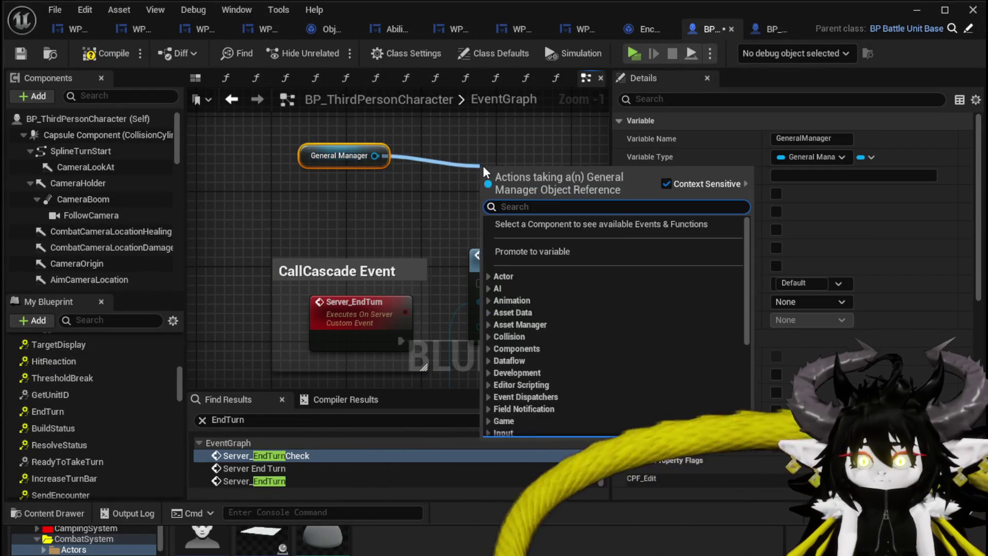
text(get)
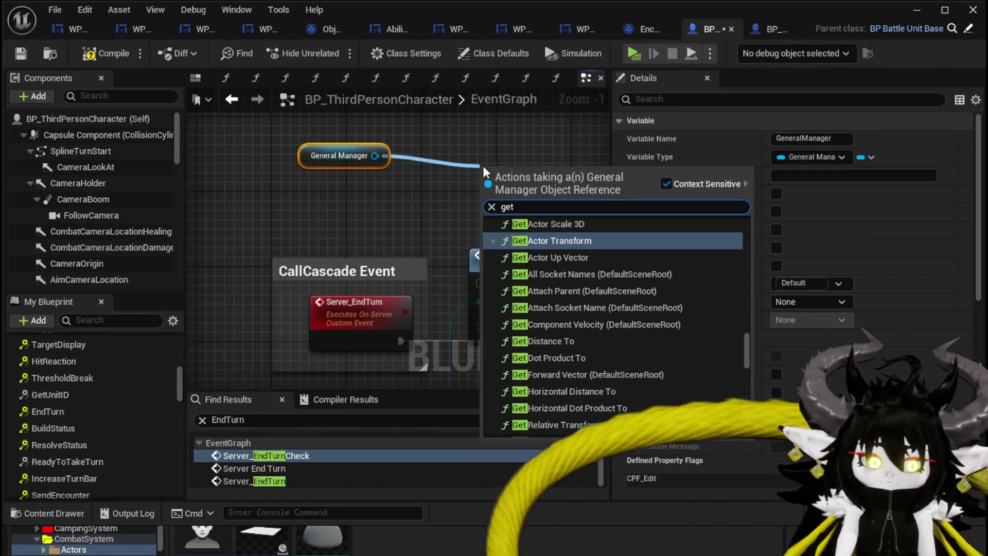
text( UI)
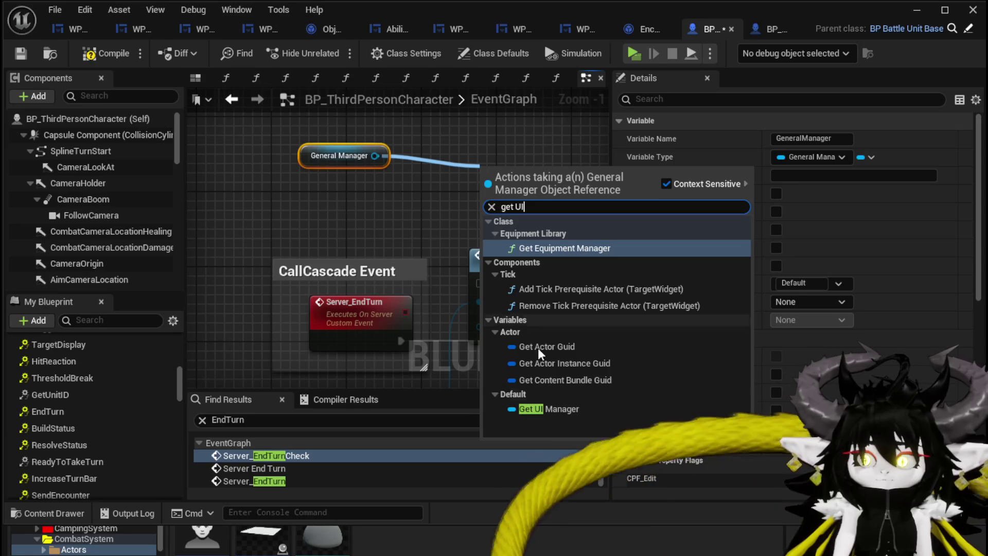
click(548, 408)
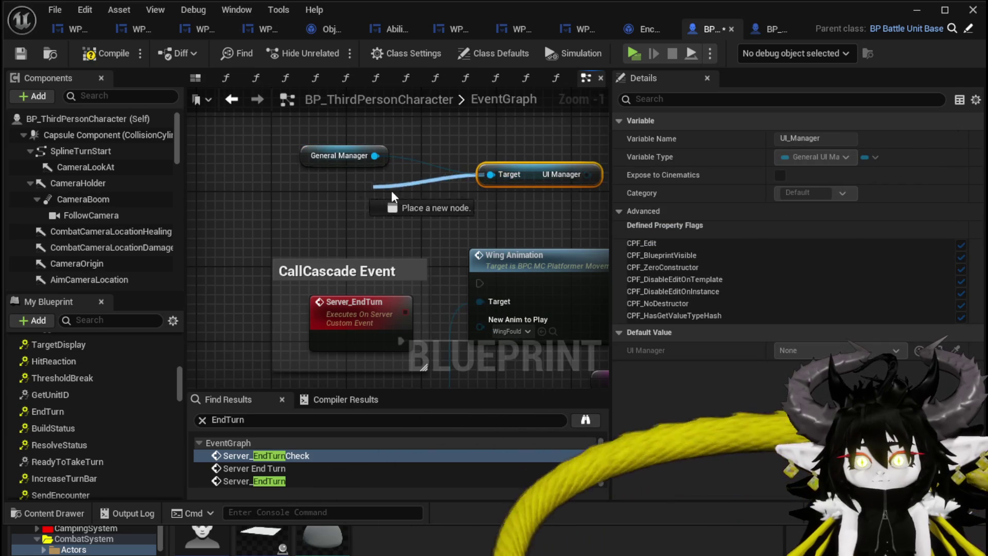
mouse_move(530, 177)
mouse_down()
mouse_move(368, 206)
mouse_move(308, 194)
mouse_move(297, 139)
mouse_up()
key(Escape)
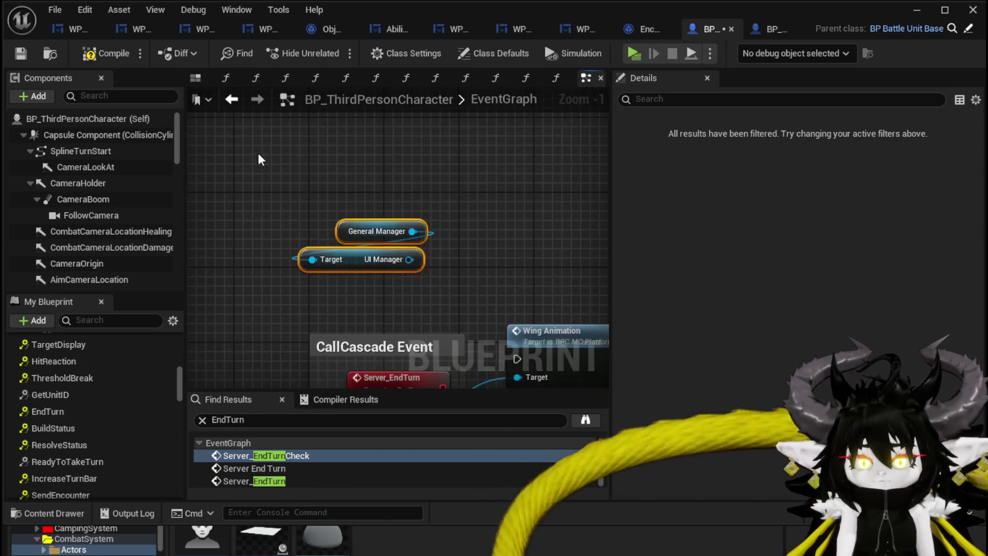
mouse_move(356, 260)
mouse_down()
mouse_move(318, 146)
mouse_move(397, 226)
mouse_move(345, 187)
mouse_up()
Extend the chain with Character UI, W_BattleUI and Action Selection Widget getters
text(get)
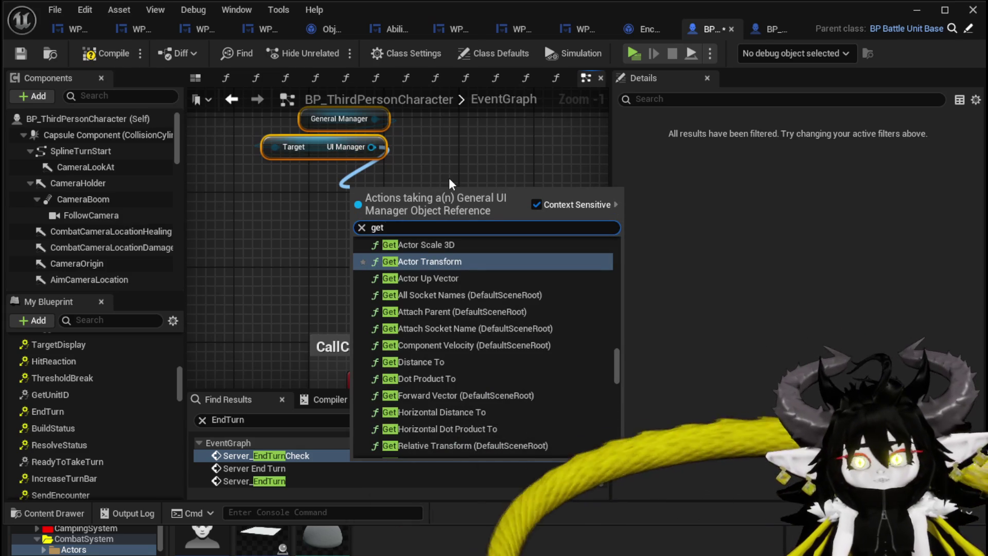
text( batt)
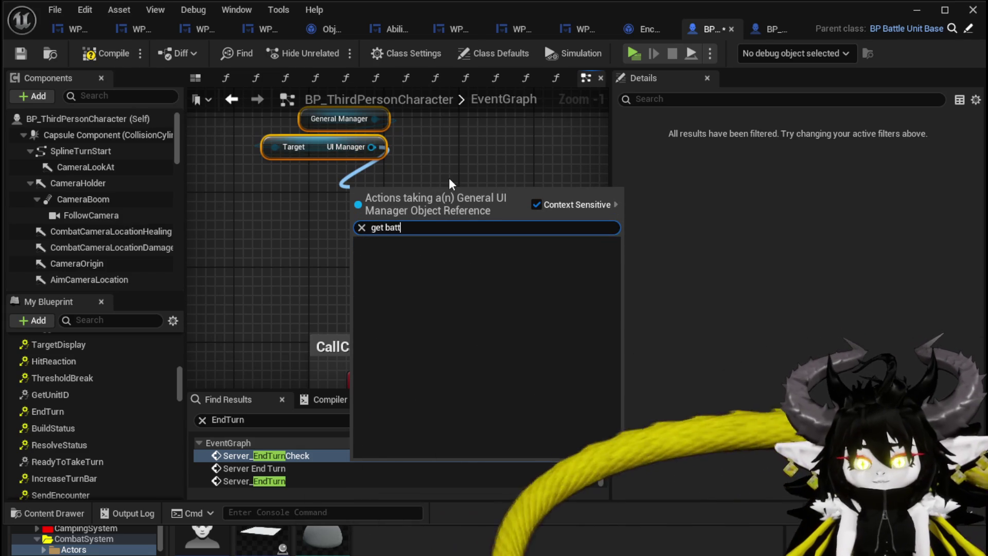
key(BackSpace)
key(BackSpace)
key(BackSpace)
key(BackSpace)
text(chara)
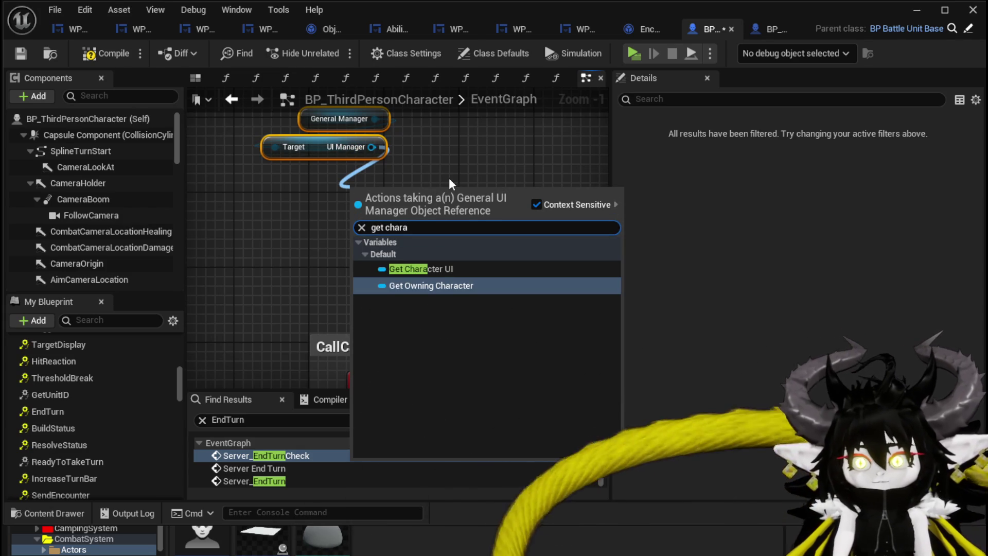
click(419, 268)
mouse_move(406, 203)
mouse_down()
mouse_move(331, 184)
mouse_move(397, 194)
mouse_move(423, 214)
mouse_up()
text(battle)
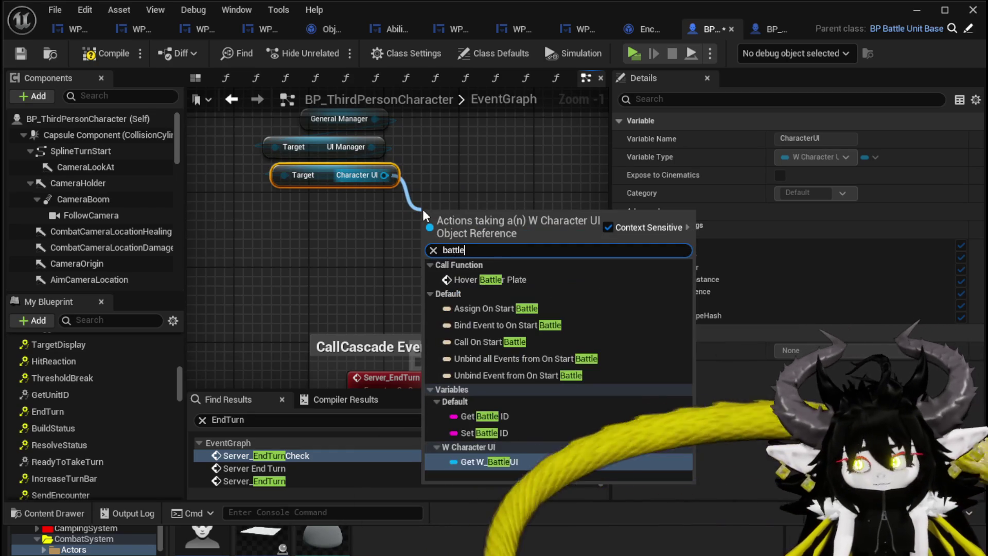
click(500, 462)
mouse_move(484, 218)
mouse_down()
mouse_move(368, 211)
mouse_move(406, 260)
mouse_up()
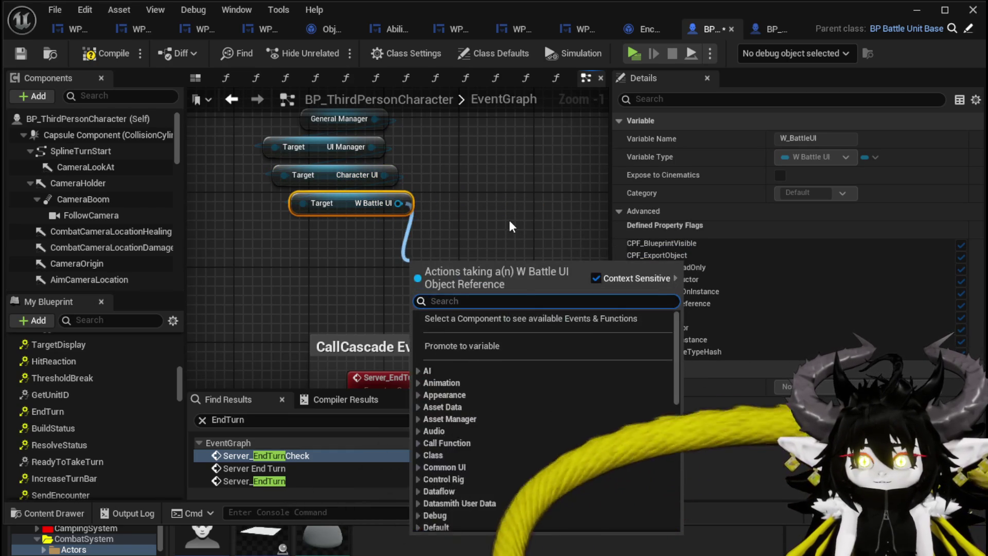
text(act)
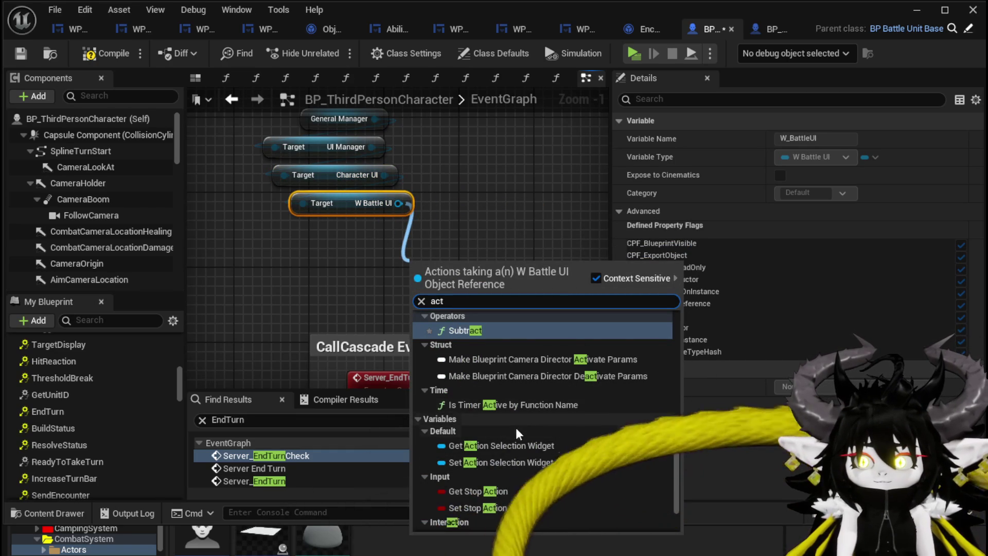
click(479, 448)
drag(468, 281, 358, 262)
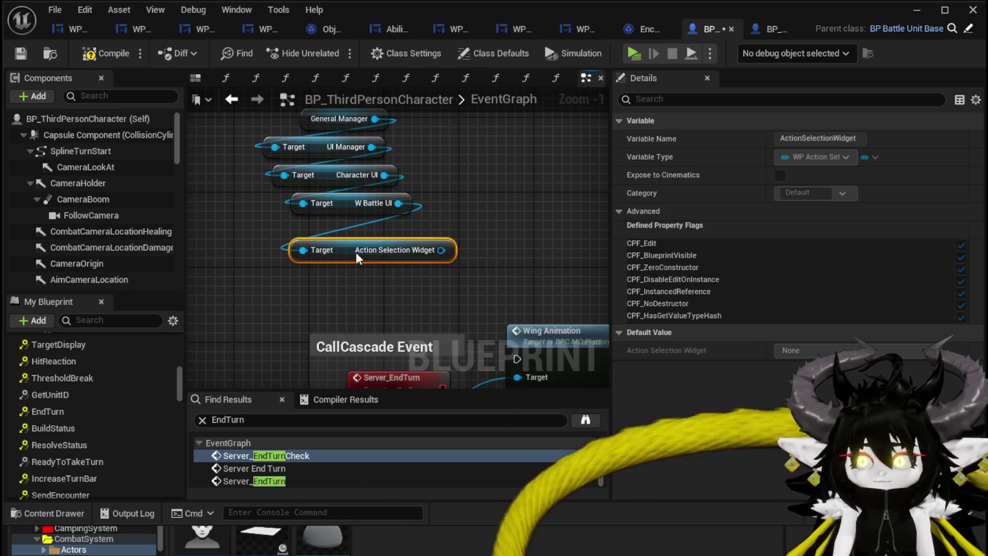
Call Trigger Cascade on the Action Selection Widget
mouse_move(441, 250)
mouse_down()
mouse_move(455, 257)
mouse_move(497, 225)
mouse_up()
text(casc)
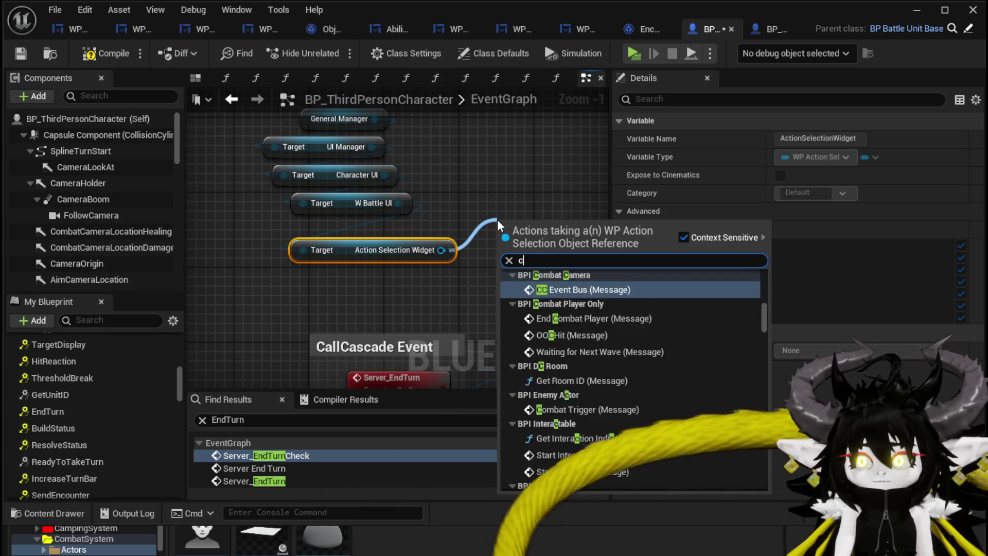
click(538, 292)
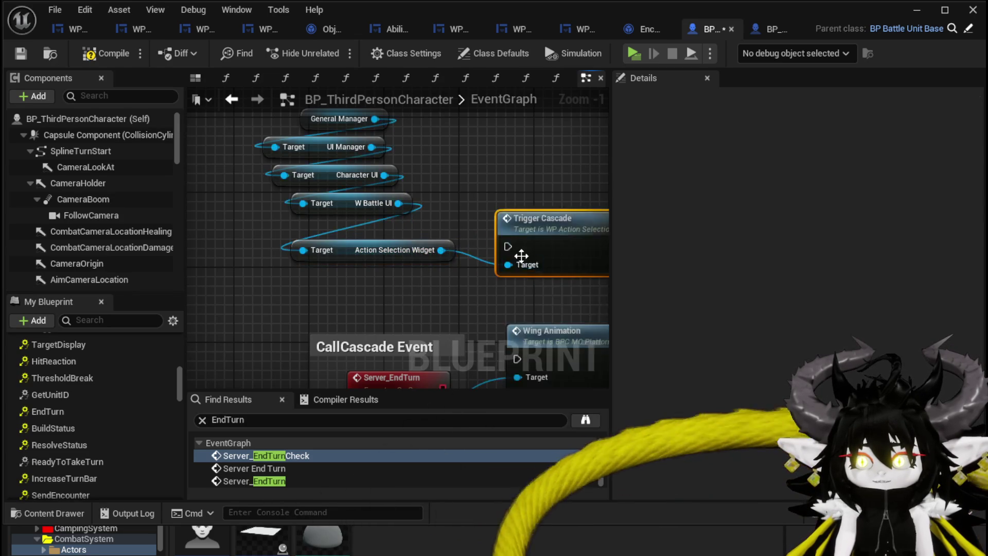
scroll(523, 257, down, 4)
scroll(361, 231, up, 4)
Move the CallCascade Event comment left and wire Trigger Cascade directly after Server_EndTurn
scroll(532, 243, down, 4)
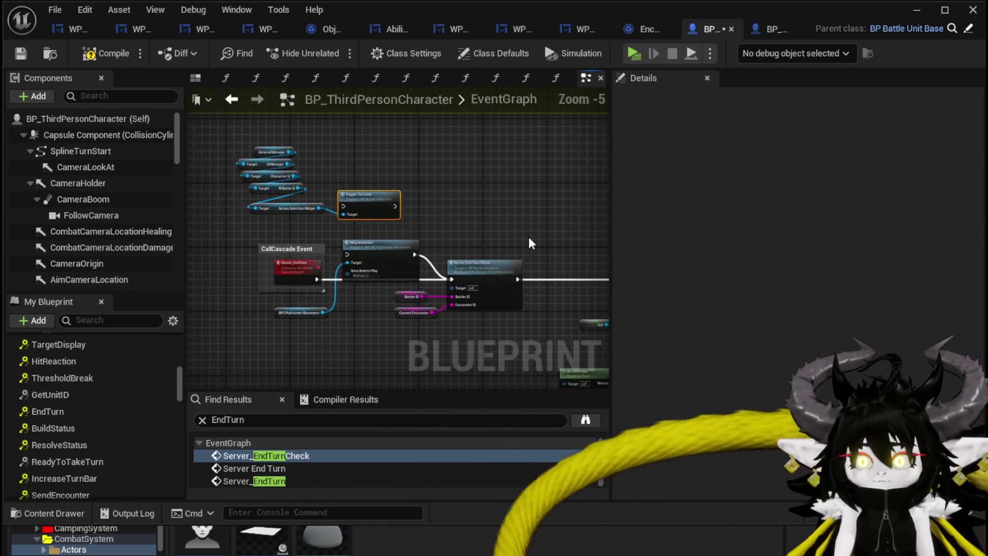
scroll(385, 240, up, 3)
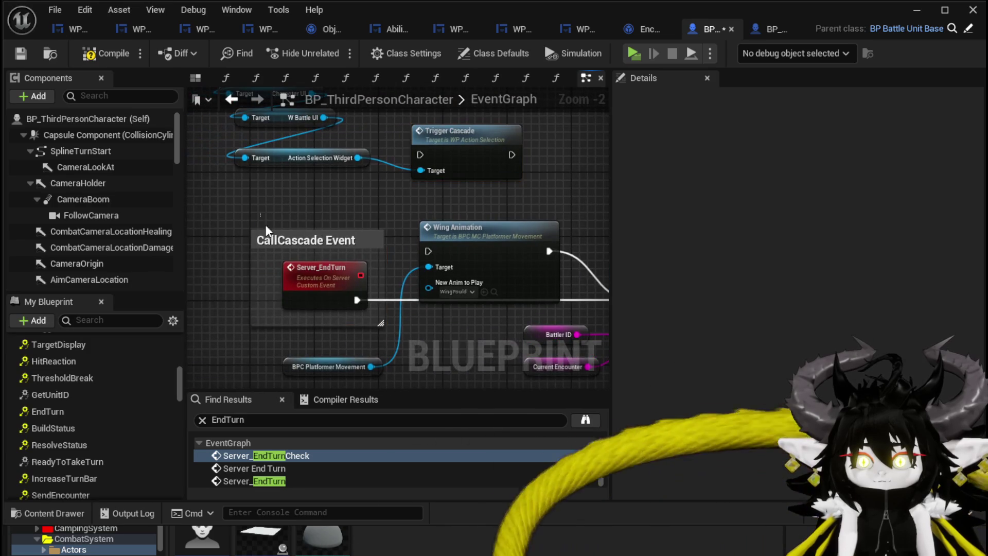
click(288, 239)
drag(288, 240, 176, 240)
mouse_move(460, 147)
mouse_down()
mouse_move(340, 303)
mouse_move(336, 296)
mouse_up()
drag(245, 300, 292, 300)
mouse_move(387, 301)
mouse_down()
mouse_move(489, 313)
mouse_move(440, 304)
mouse_move(449, 214)
mouse_up()
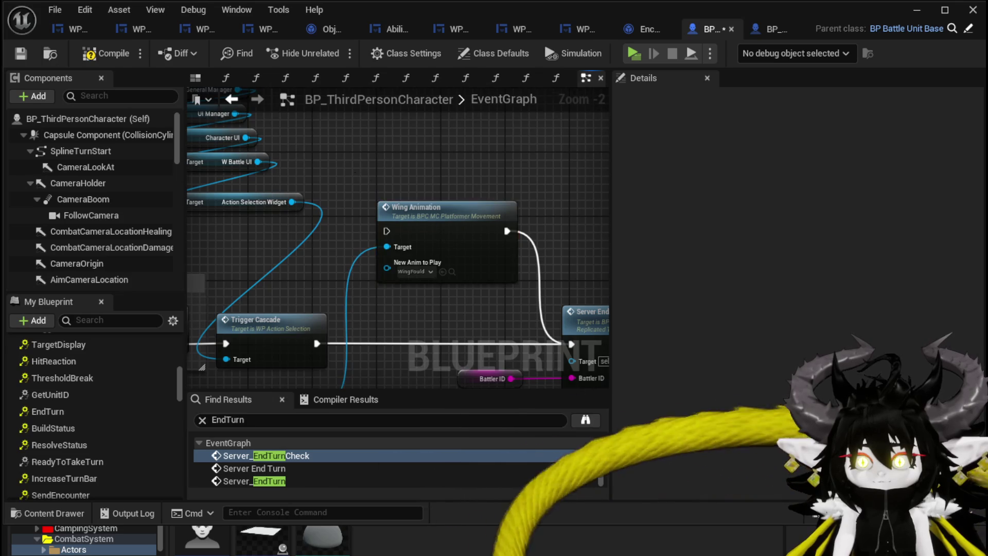
Reposition the BPC Platformer Movement getter beside the Wing Animation node
click(268, 330)
mouse_move(269, 329)
mouse_down()
mouse_move(473, 183)
mouse_move(436, 219)
mouse_move(518, 192)
mouse_up()
click(488, 242)
Compile and save the character blueprint, confirming success in the Compiler Results
click(100, 54)
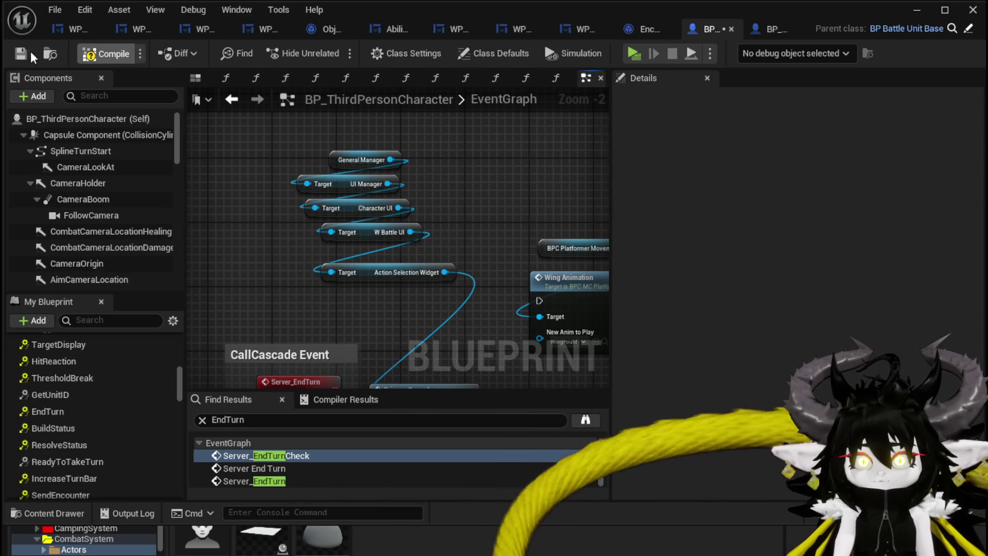
click(21, 53)
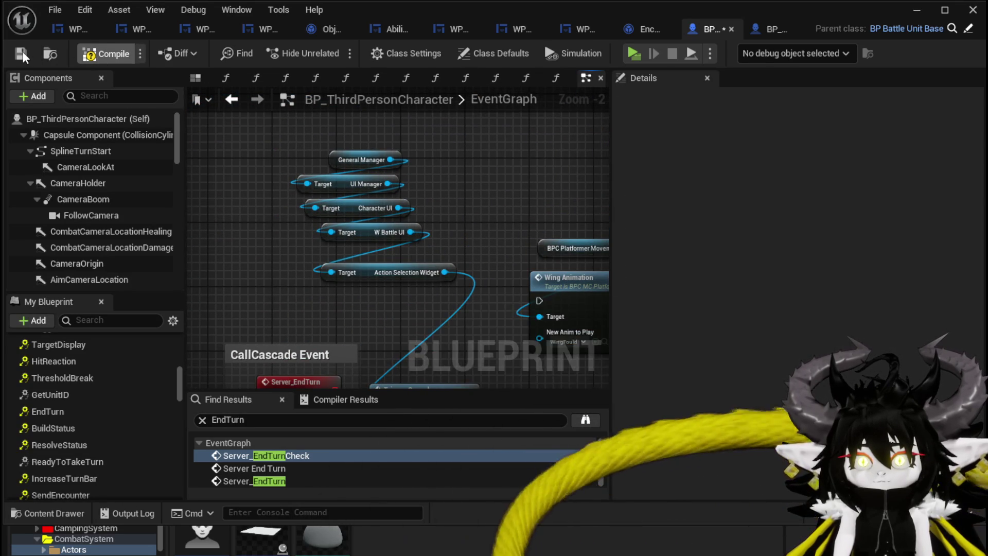
key(F7)
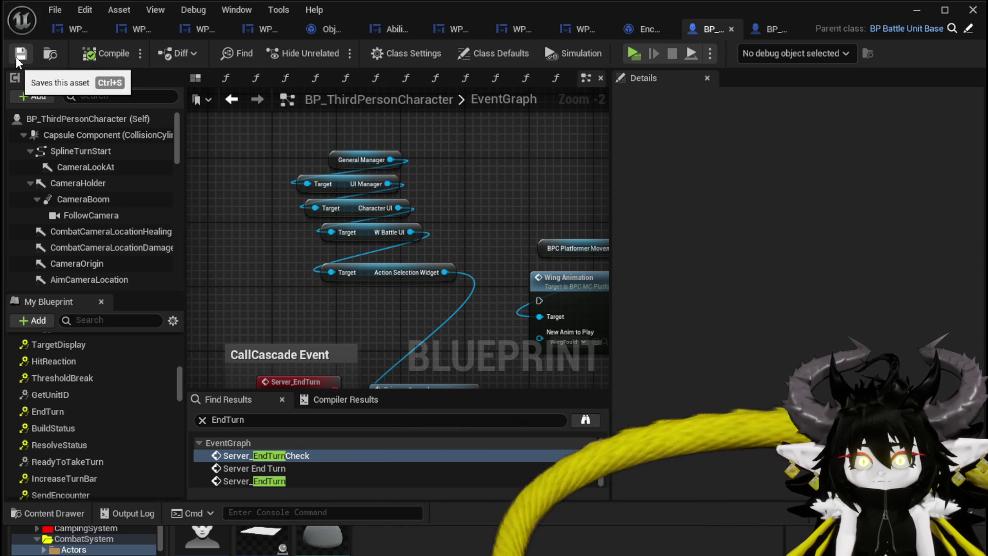
click(21, 53)
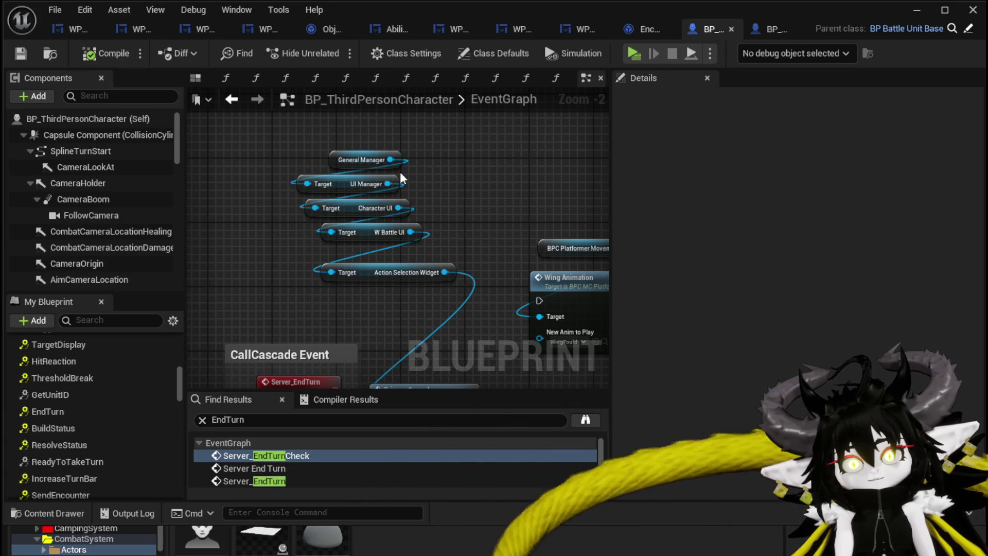
click(316, 410)
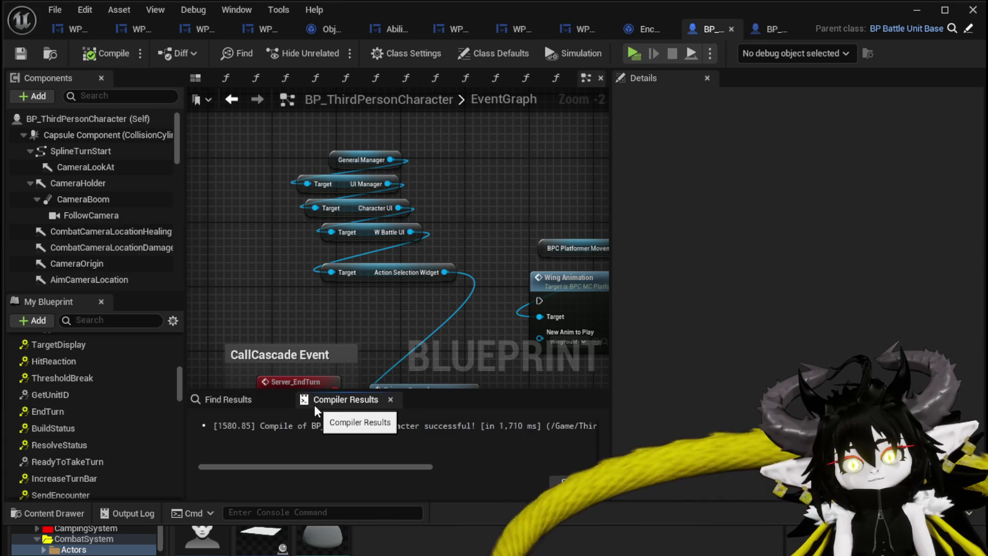
click(229, 399)
Open WP_ActionSelection's TriggerCascade graph and reposition its entry node
scroll(261, 222, down, 4)
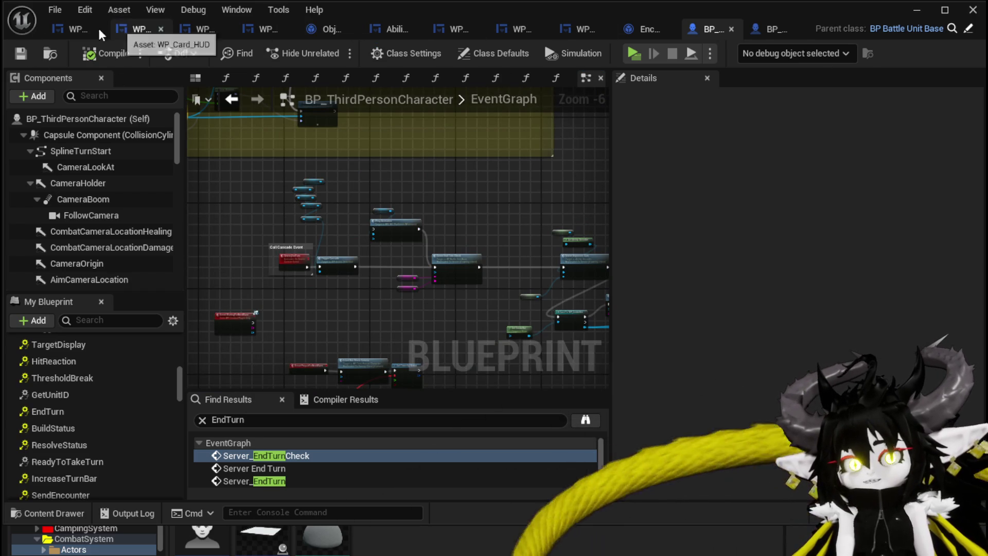
click(82, 30)
mouse_move(575, 210)
mouse_down()
mouse_move(485, 197)
mouse_move(411, 230)
mouse_up()
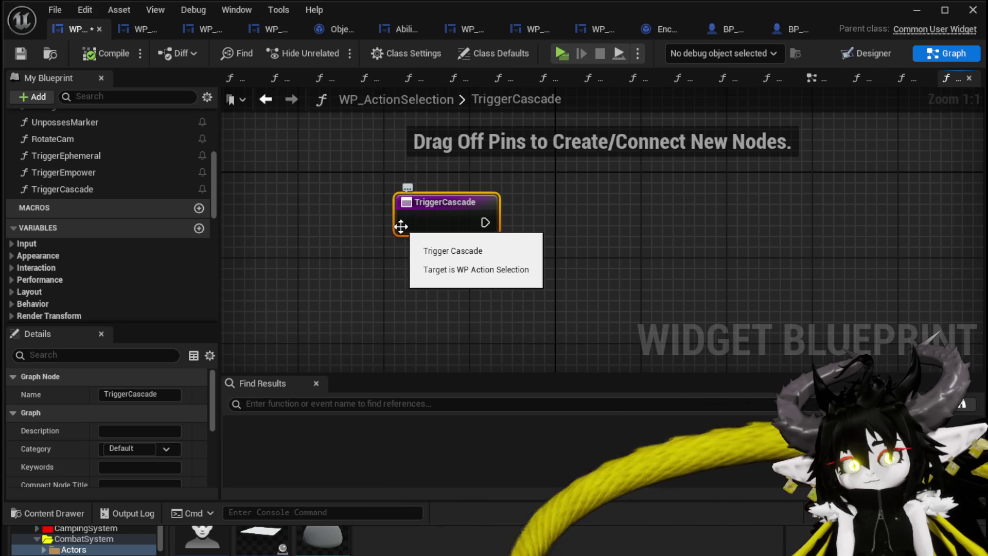
Get the Ability Object Map from the WP_Card_HUD variable in the TriggerCascade graph
scroll(131, 218, down, 5)
scroll(132, 215, down, 4)
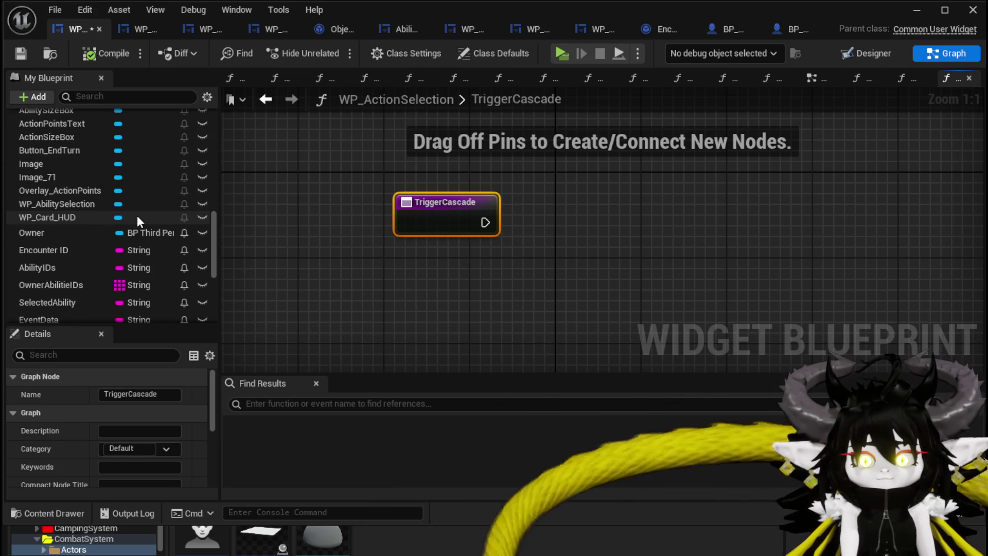
drag(93, 214, 464, 282)
click(399, 275)
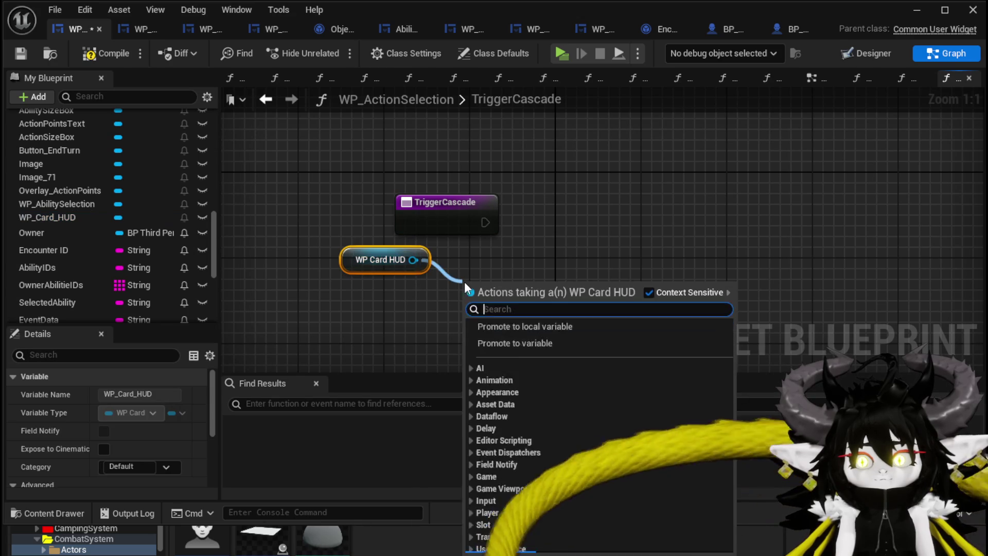
text(Abil)
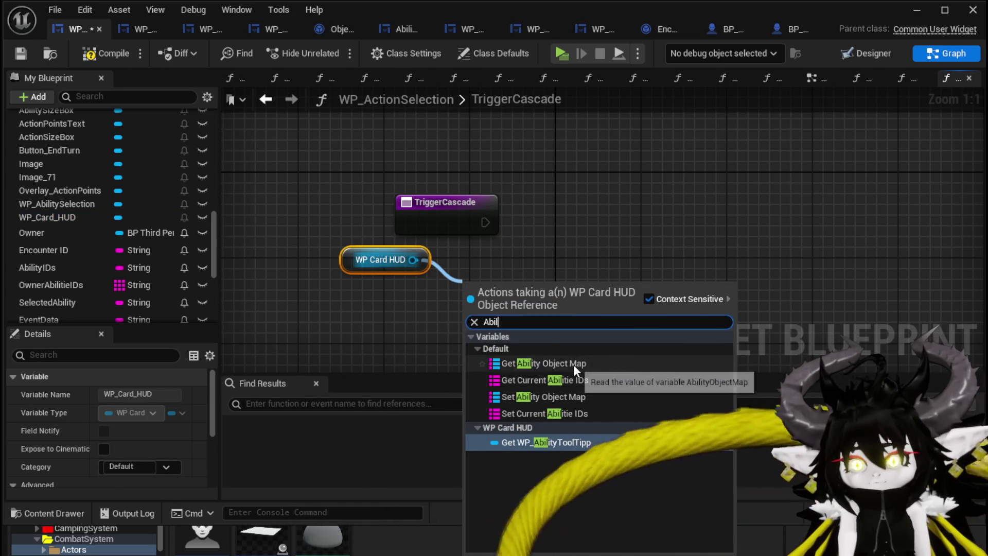
click(573, 364)
drag(520, 304, 393, 314)
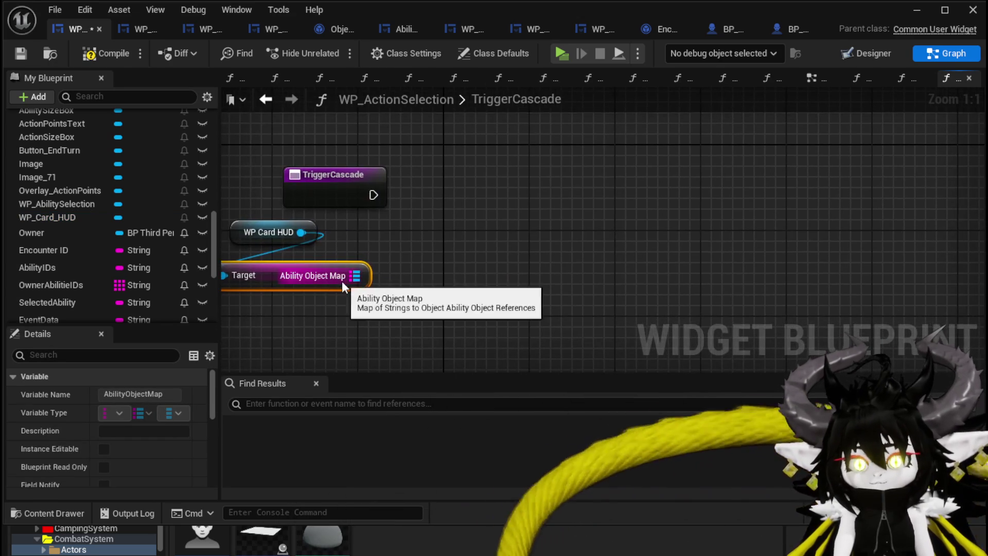
Add a Keys node on the Ability Object Map that runs right after TriggerCascade
drag(365, 275, 450, 276)
text(keys)
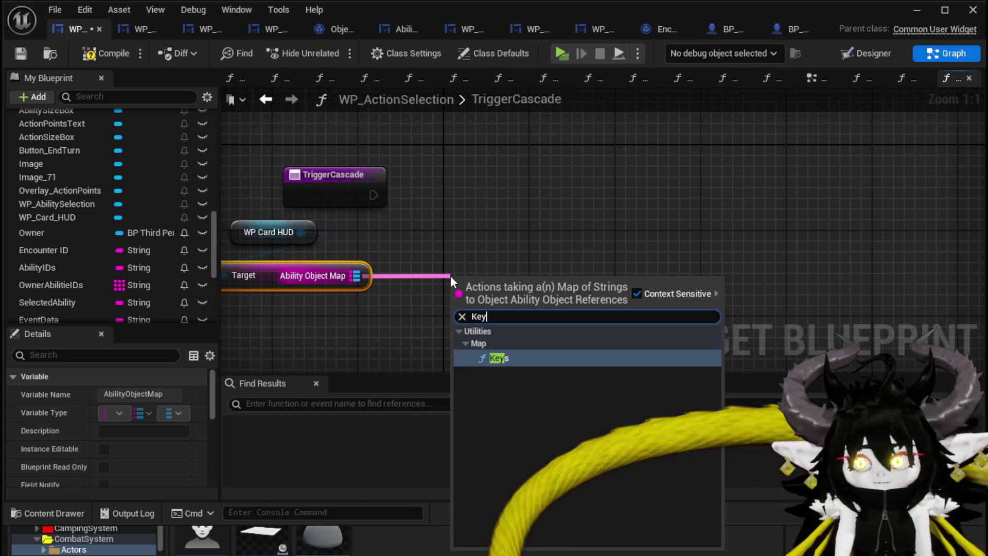
key(Return)
drag(484, 280, 472, 184)
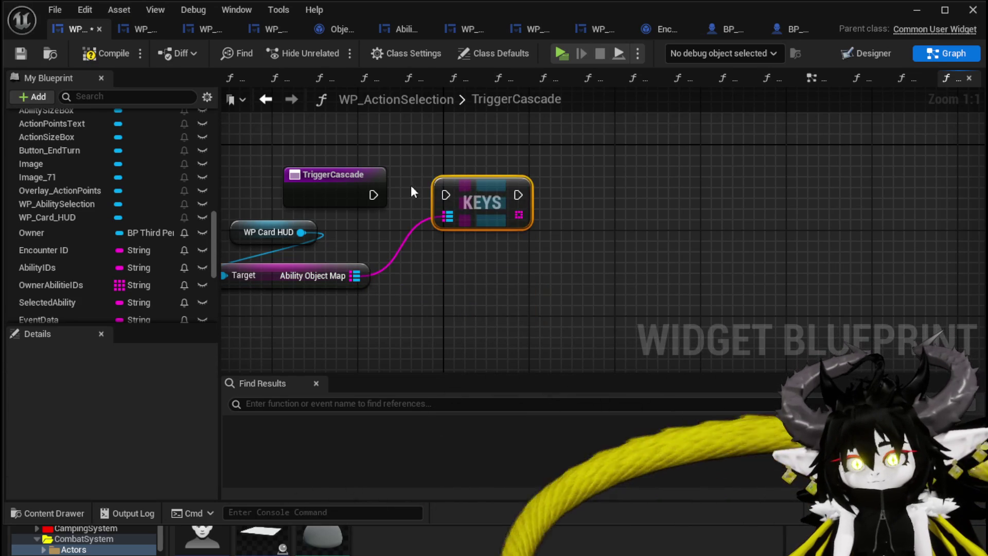
drag(374, 195, 446, 195)
Feed the keys array into a For Each Loop, then compile and save the blueprint
drag(551, 218, 580, 219)
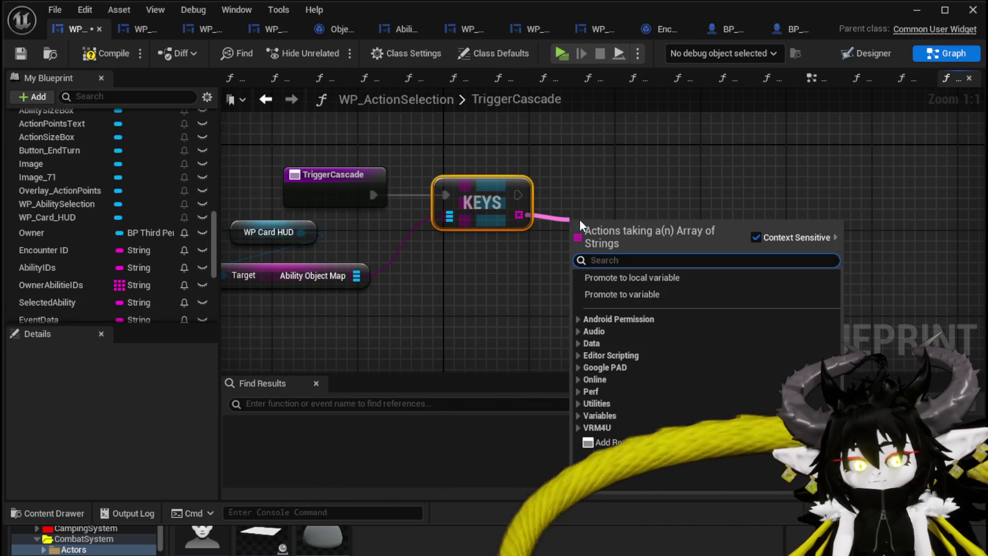
text(Loop)
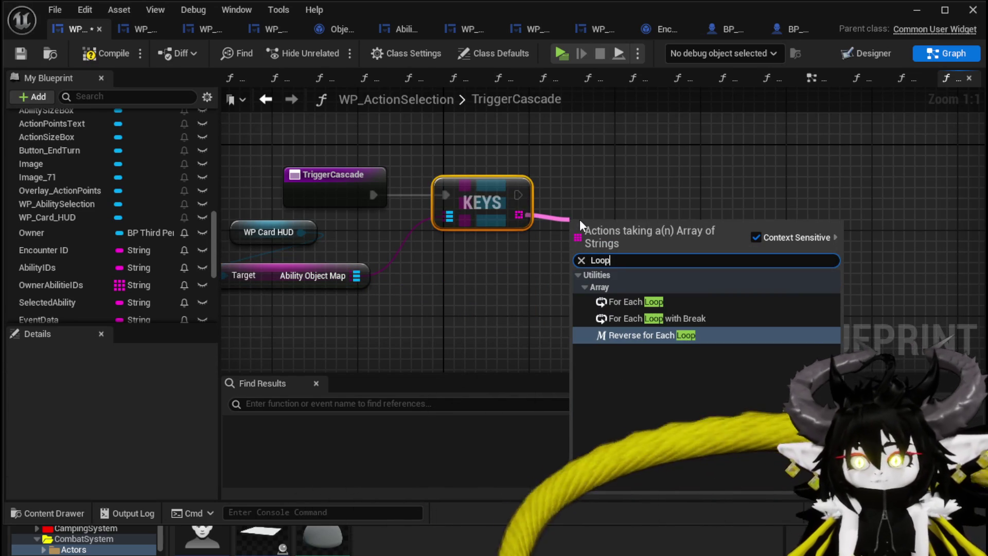
click(643, 301)
drag(632, 217, 633, 187)
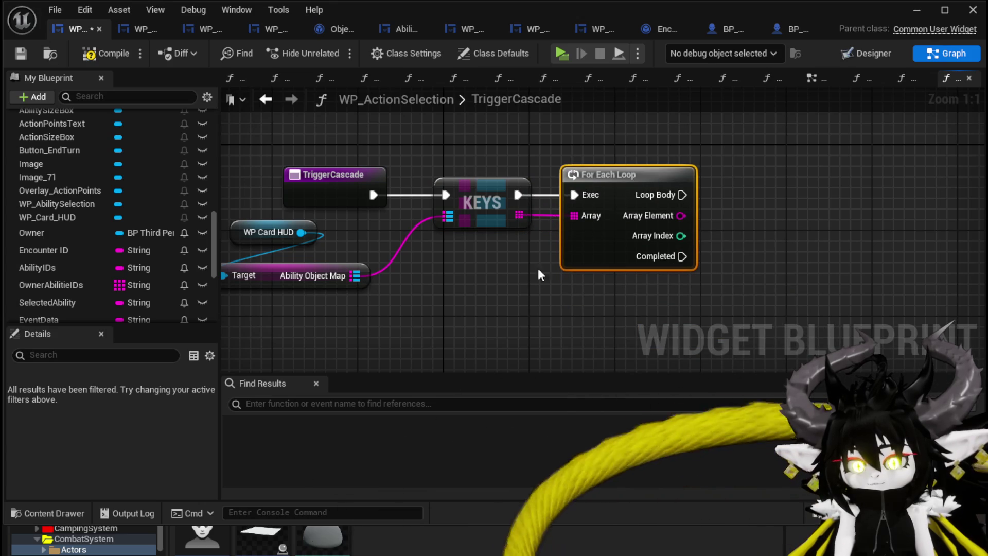
drag(555, 249, 390, 300)
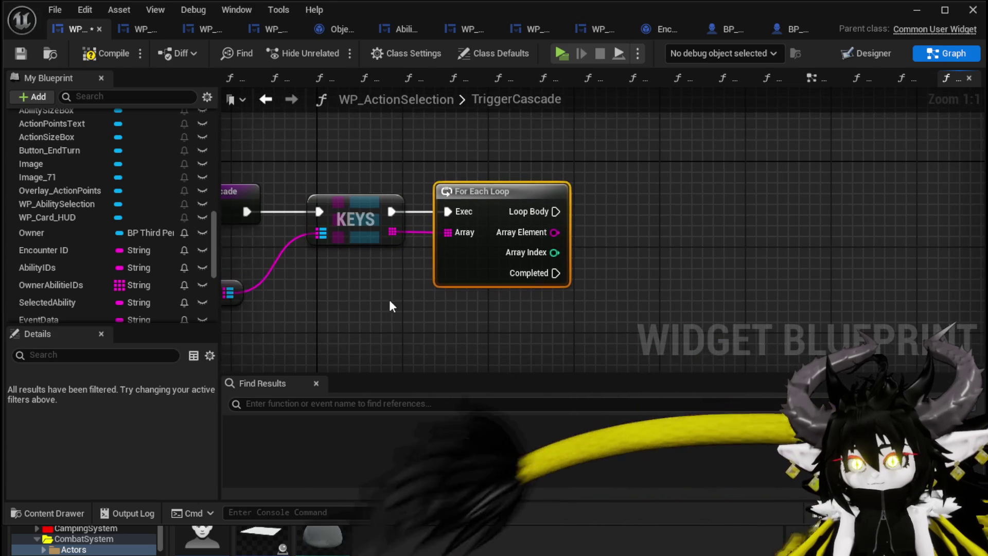
click(15, 53)
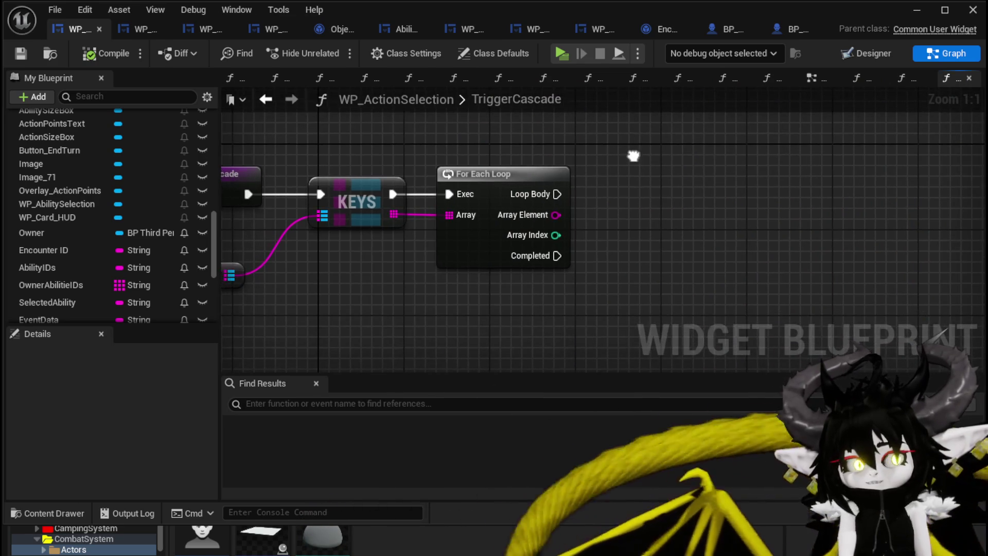
Pan the TriggerCascade graph and move the Ability Object Map getter next to the WP Card HUD nodes
drag(638, 154, 746, 158)
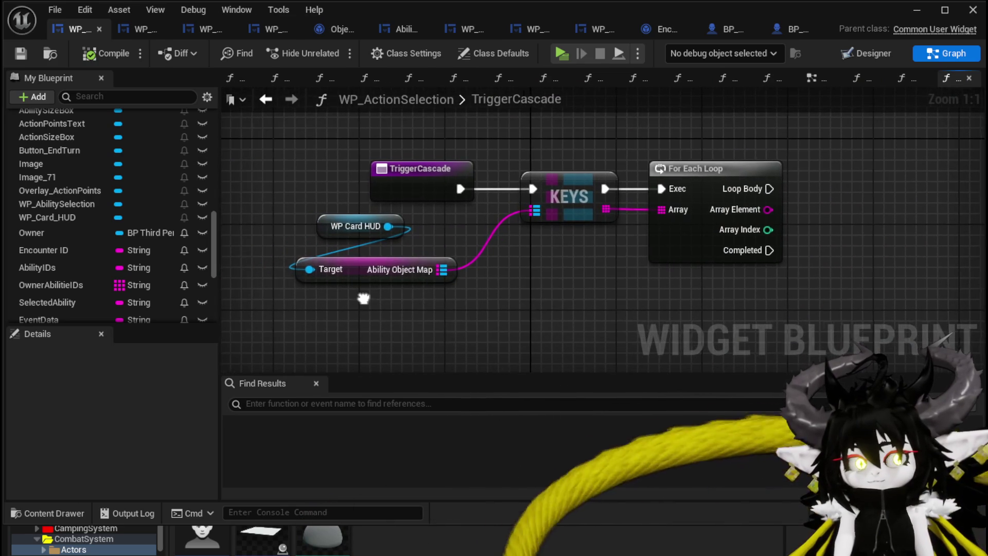
drag(371, 263, 416, 263)
mouse_move(634, 289)
mouse_down()
mouse_move(494, 289)
mouse_move(383, 304)
mouse_up()
mouse_move(671, 213)
mouse_down()
mouse_move(791, 191)
mouse_move(841, 194)
mouse_up()
drag(503, 283, 446, 286)
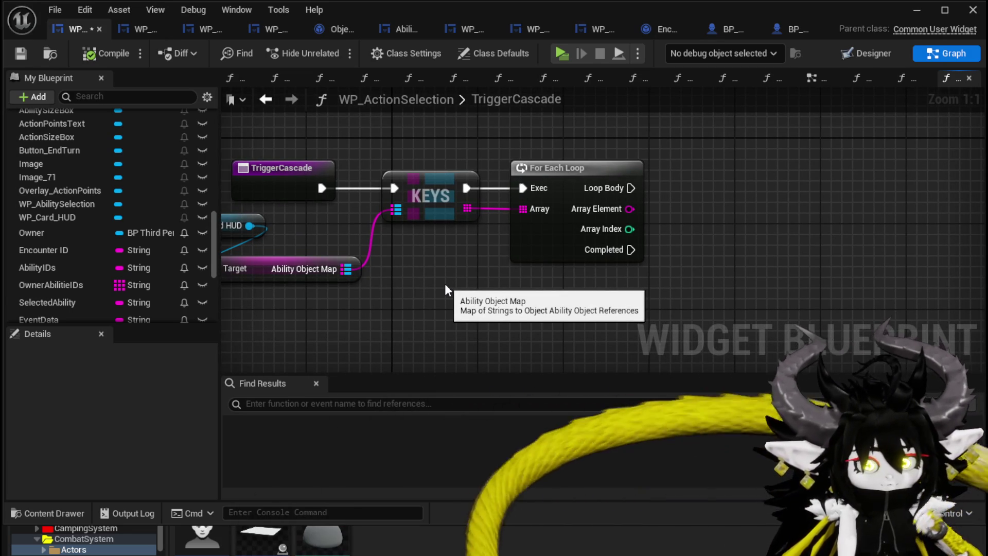
mouse_move(446, 286)
mouse_down()
mouse_move(609, 308)
mouse_move(536, 305)
mouse_move(551, 298)
mouse_up()
Add a map Find node keyed by Array Element, with an Empower call on its result driven by Loop Body
text(find)
key(Return)
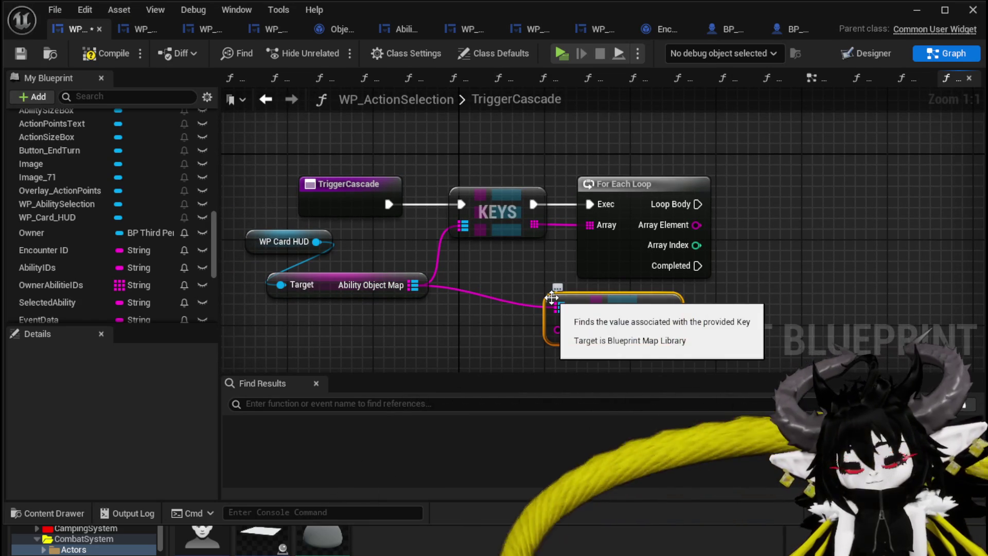
drag(667, 309, 823, 279)
text(Empo)
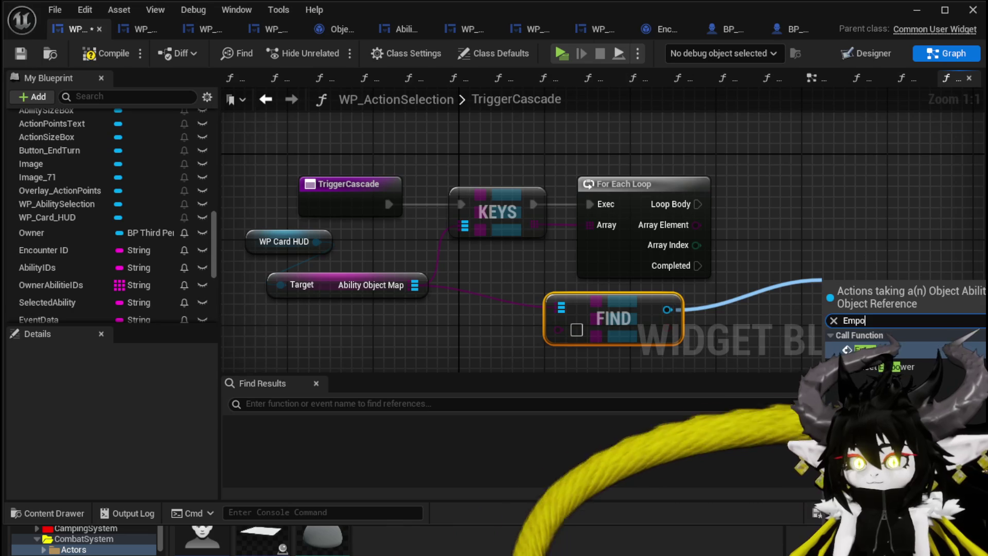
click(894, 350)
drag(881, 270, 924, 217)
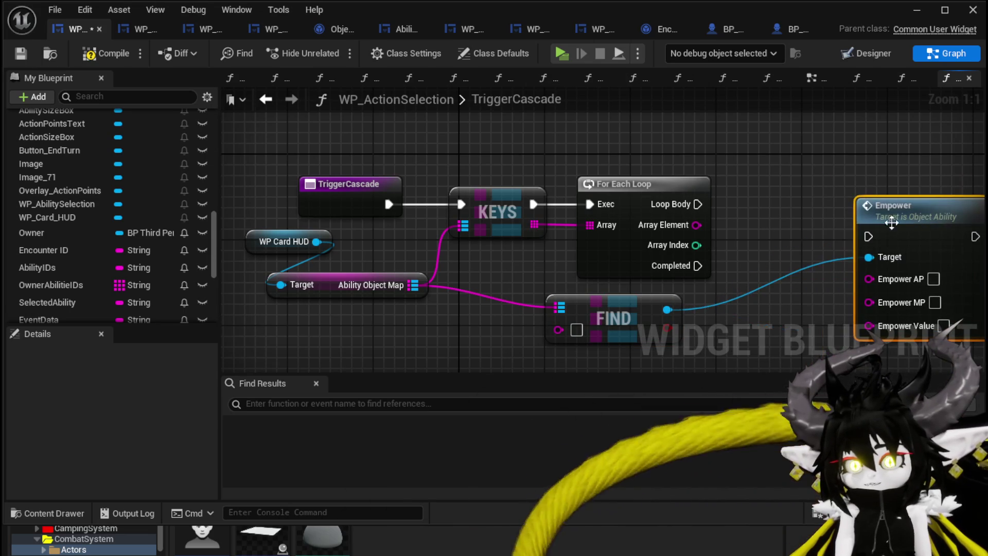
mouse_move(698, 204)
mouse_down()
mouse_move(869, 236)
mouse_move(920, 203)
mouse_move(924, 190)
mouse_move(928, 199)
mouse_up()
mouse_move(696, 225)
mouse_down()
mouse_move(579, 277)
mouse_move(561, 330)
mouse_move(689, 334)
mouse_move(780, 247)
mouse_move(801, 260)
mouse_up()
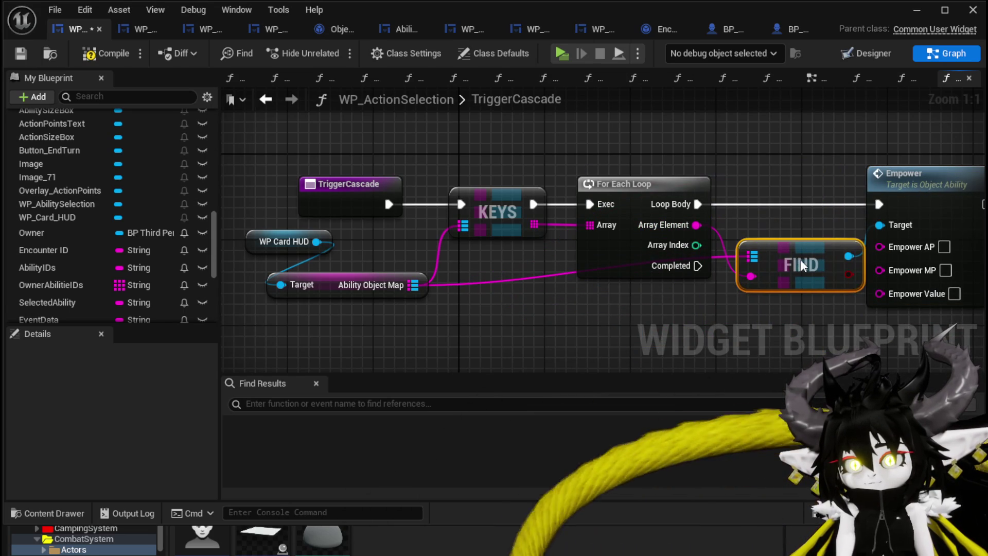
Rearrange the map getter, Find, WP Card HUD and Empower nodes into a tidy layout
click(246, 308)
mouse_move(323, 281)
mouse_down()
mouse_move(464, 140)
mouse_move(366, 131)
mouse_up()
mouse_move(796, 262)
mouse_down()
mouse_move(770, 164)
mouse_move(662, 133)
mouse_up()
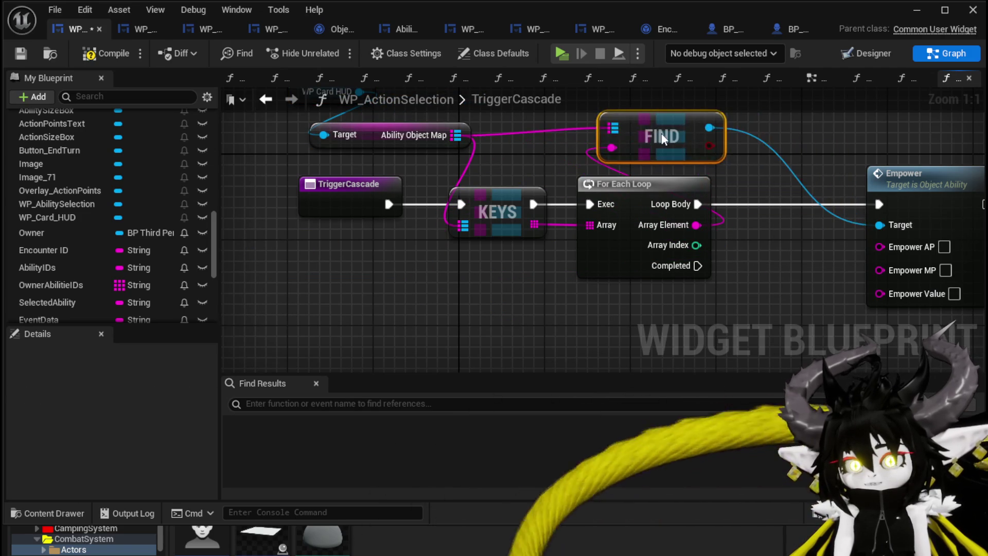
drag(277, 233, 388, 171)
mouse_move(398, 215)
mouse_down()
mouse_move(393, 199)
mouse_move(387, 204)
mouse_up()
click(524, 193)
drag(523, 192, 360, 173)
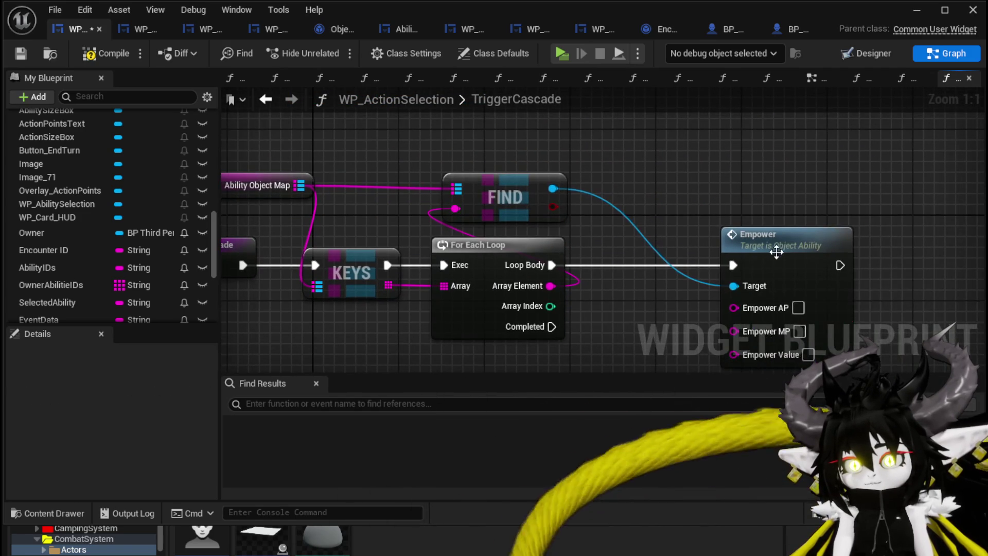
drag(775, 252, 816, 253)
drag(692, 198, 775, 178)
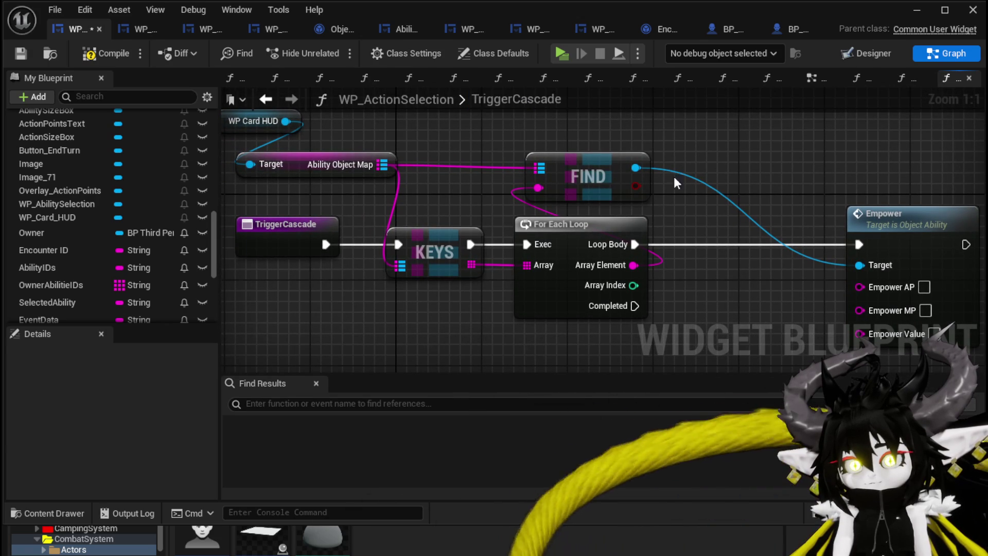
Route the loop body through a Branch on Get Data Contains 'Cascade' for the found ability
drag(633, 265, 695, 153)
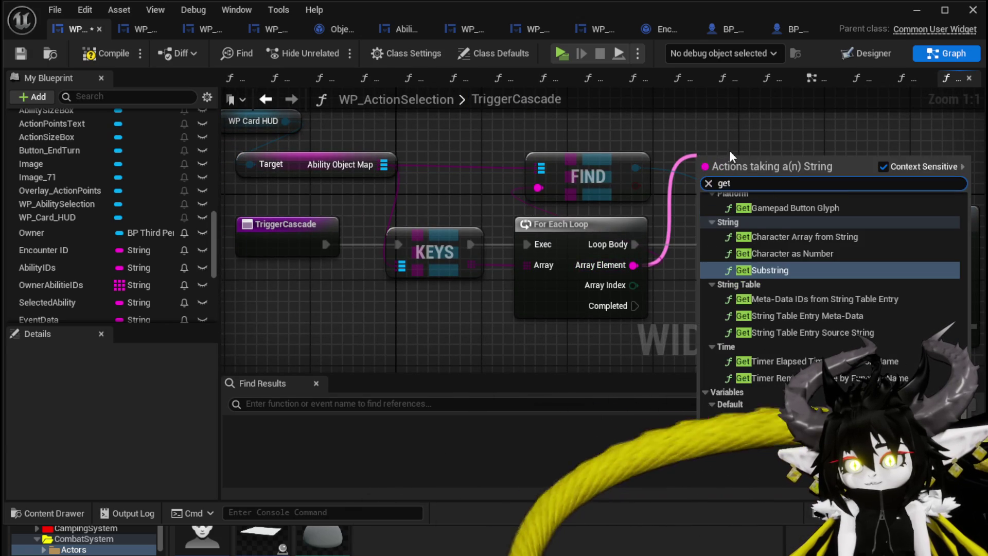
text( Data)
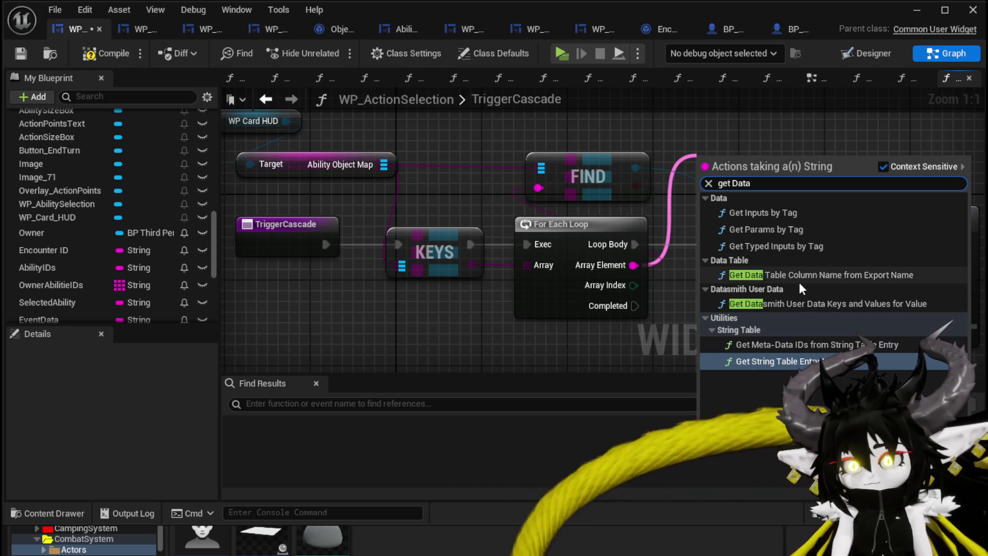
drag(630, 168, 698, 158)
text(Data)
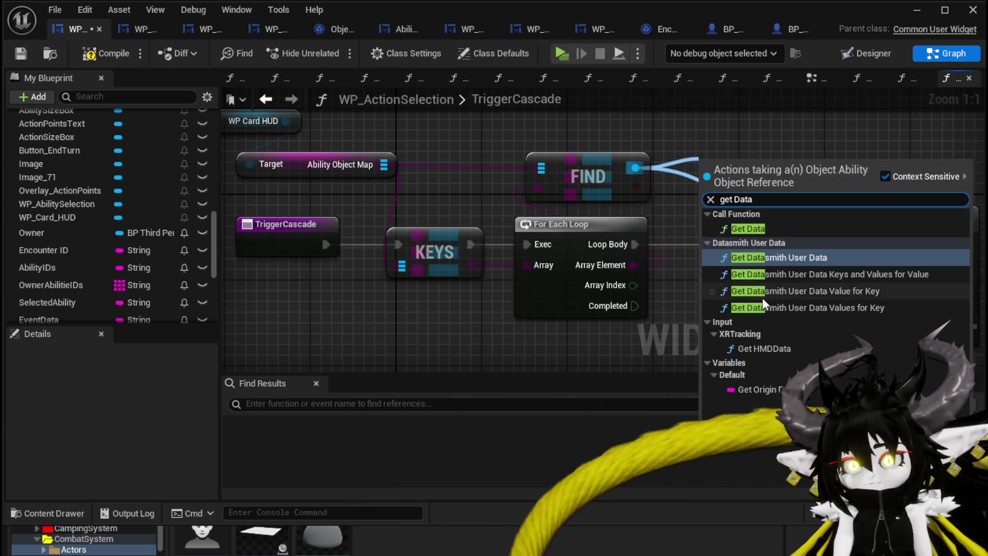
click(750, 228)
mouse_move(805, 190)
mouse_down()
mouse_move(717, 250)
mouse_move(507, 167)
mouse_up()
text(contain)
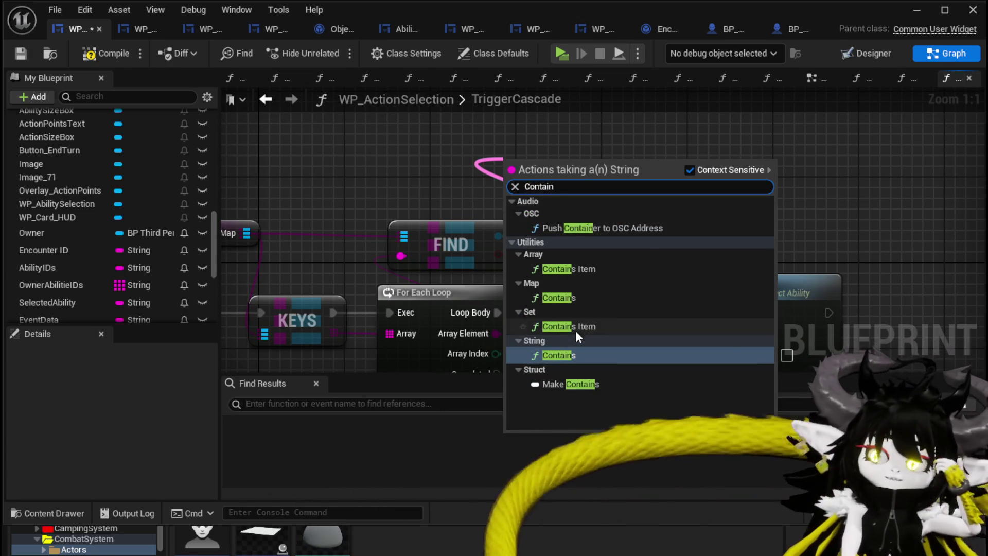
click(566, 355)
text(Cascade)
mouse_move(688, 130)
mouse_down()
mouse_move(779, 165)
mouse_move(609, 301)
mouse_up()
drag(495, 313, 550, 312)
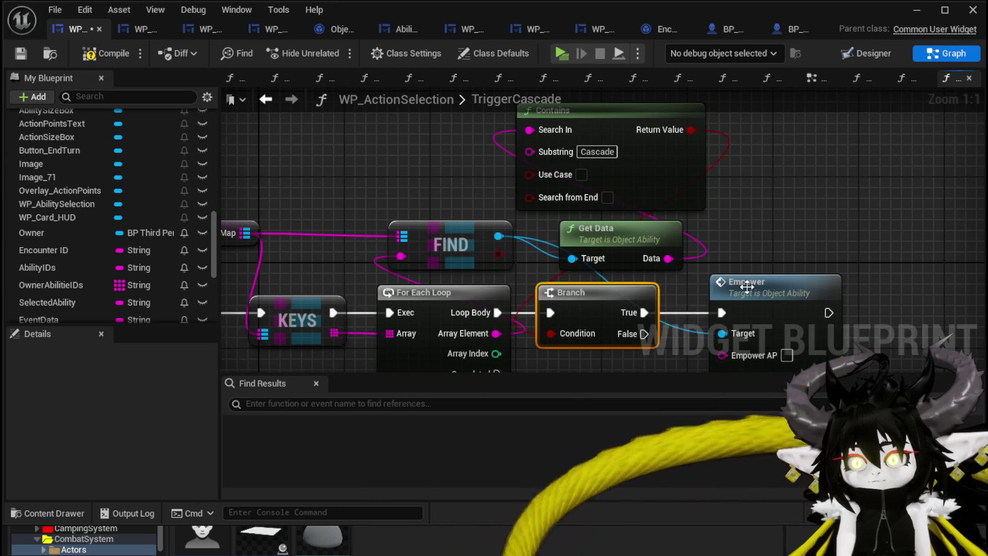
Set Empower's Value to 100, AP to -1 and MP to -10, then return to the level editor
drag(746, 292, 735, 297)
text(00)
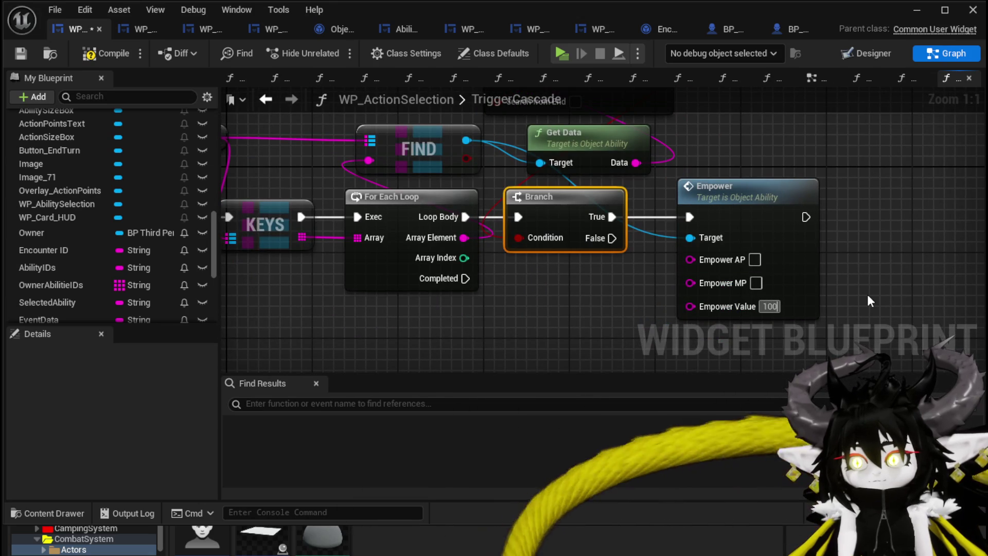
text(-1)
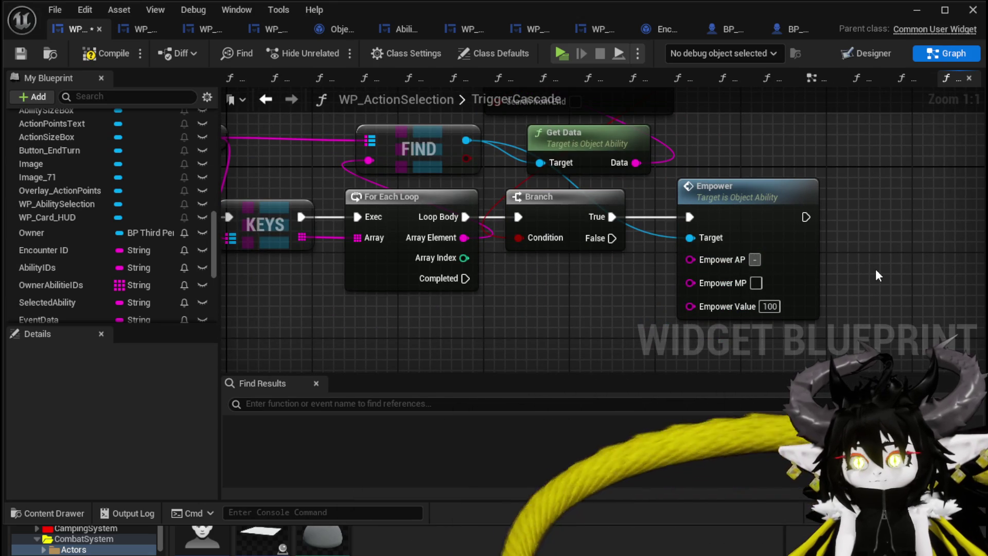
click(756, 282)
text(10)
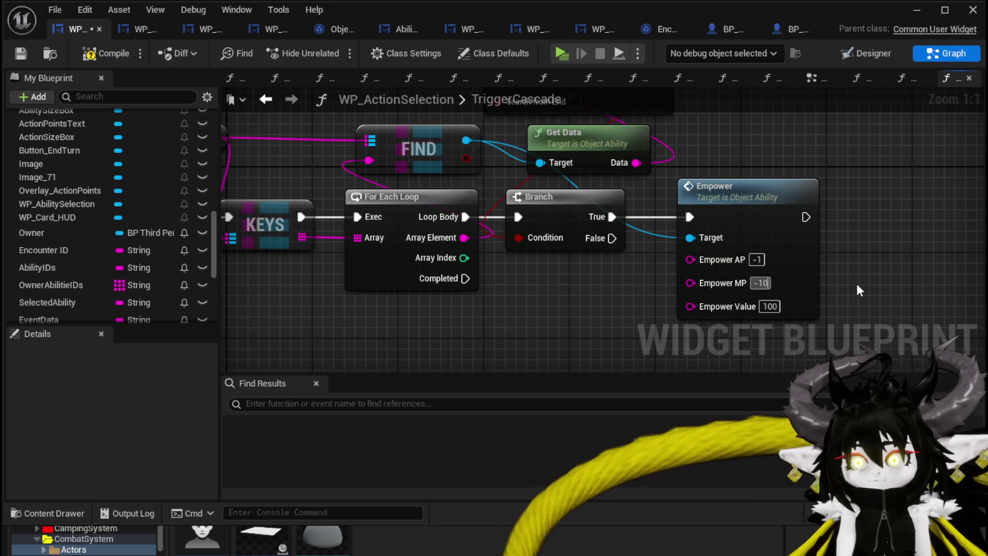
scroll(740, 247, down, 2)
mouse_move(614, 172)
mouse_down()
mouse_move(743, 164)
mouse_move(686, 180)
mouse_up()
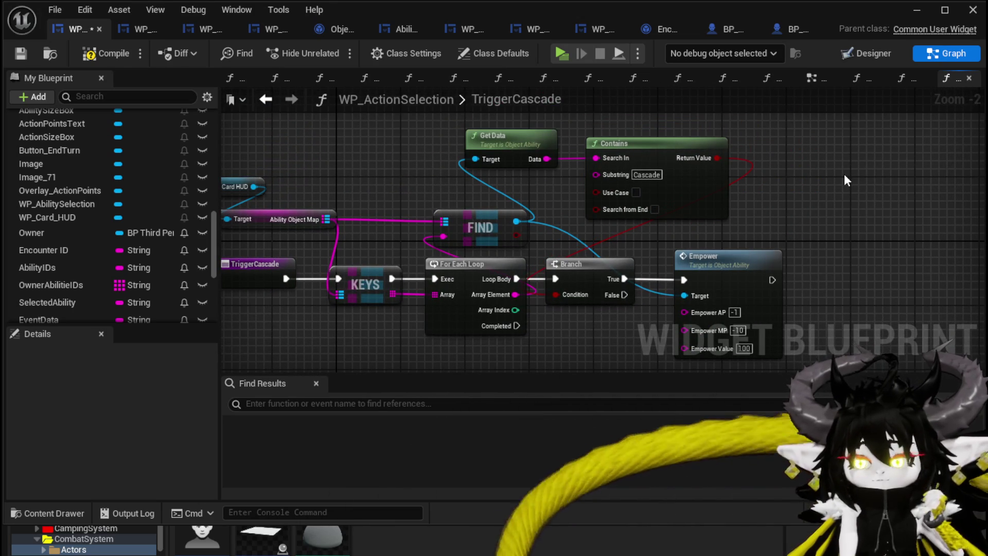
drag(844, 174, 888, 175)
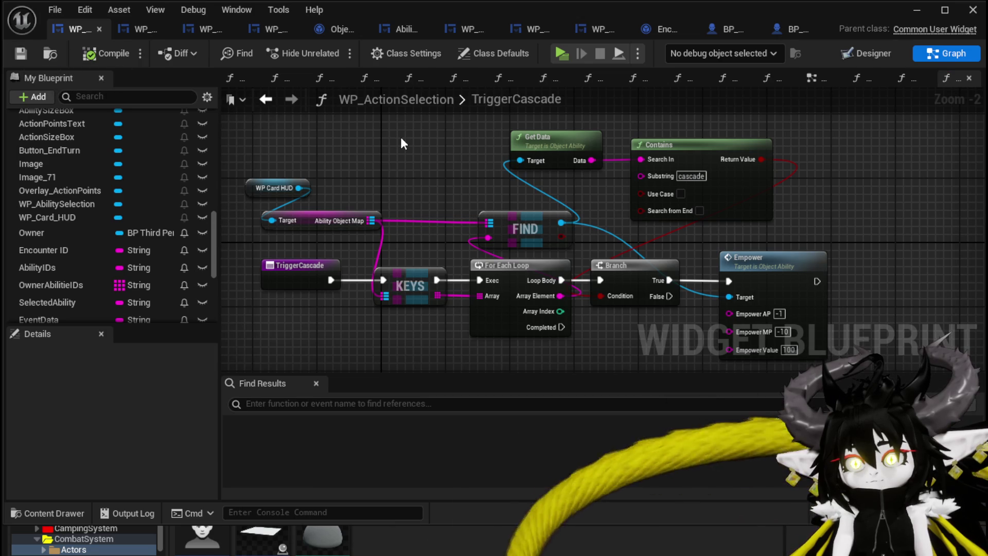
click(916, 10)
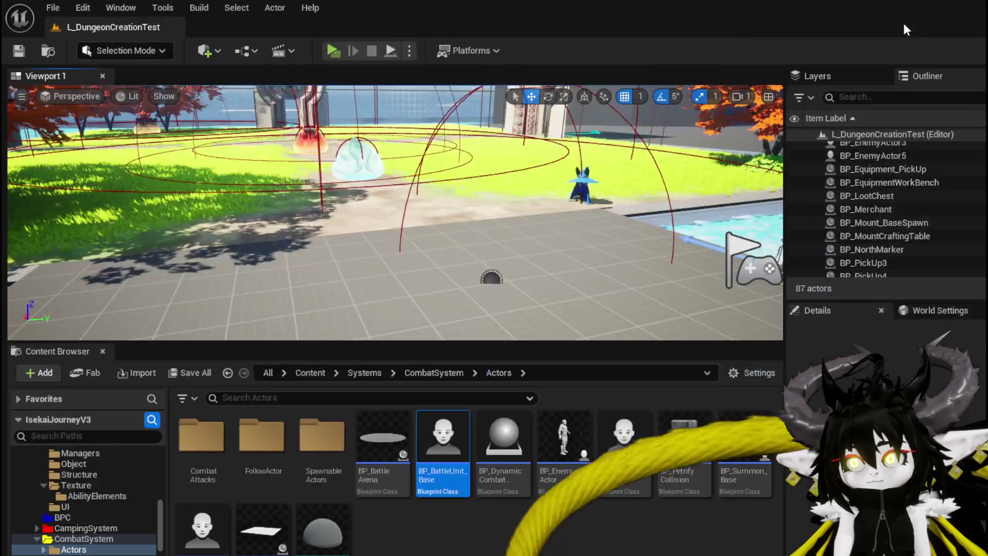
Play-test applying the empower special effect to the Free AIM Fire card at the workbench, then stop and save
key(alt+p)
key(w)
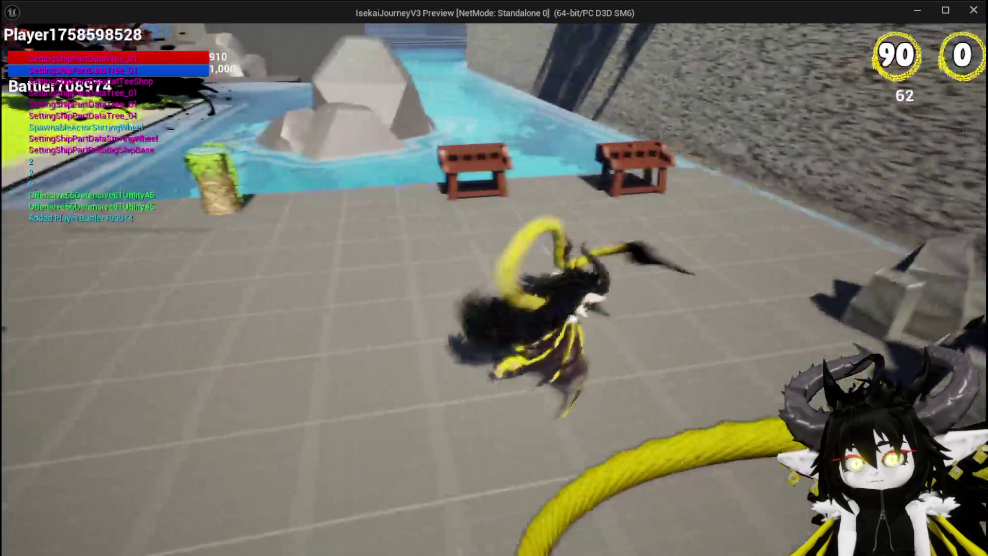
key(e)
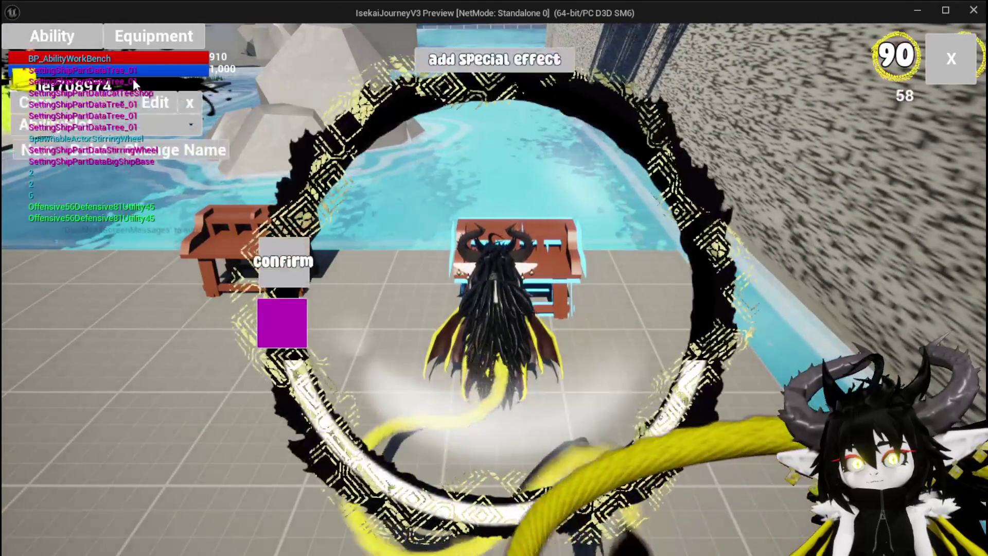
click(153, 122)
click(154, 128)
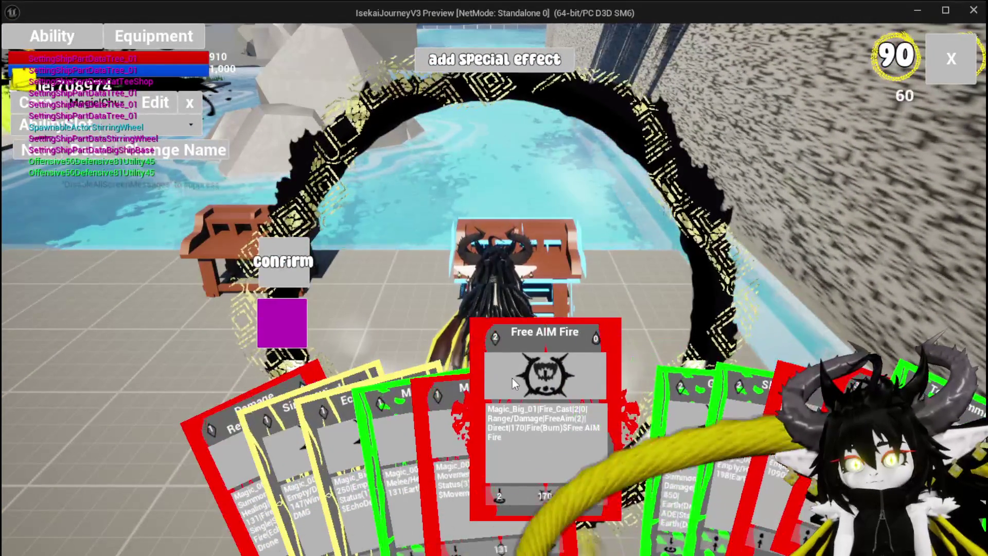
click(512, 378)
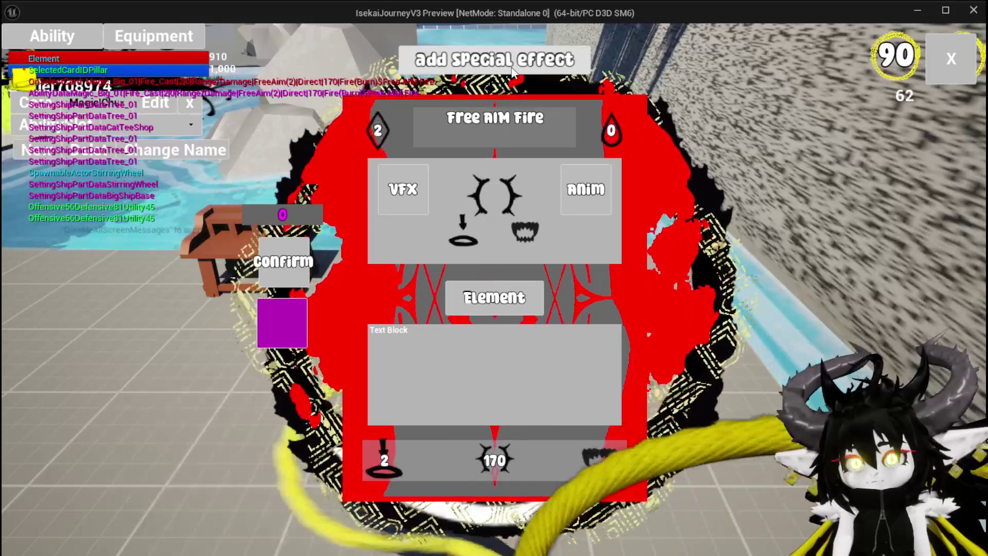
click(512, 71)
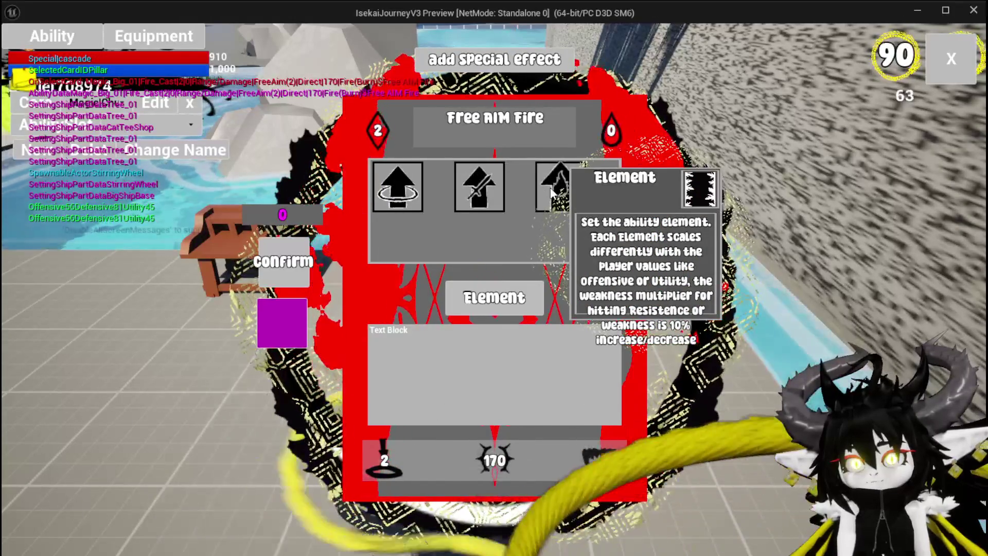
click(551, 193)
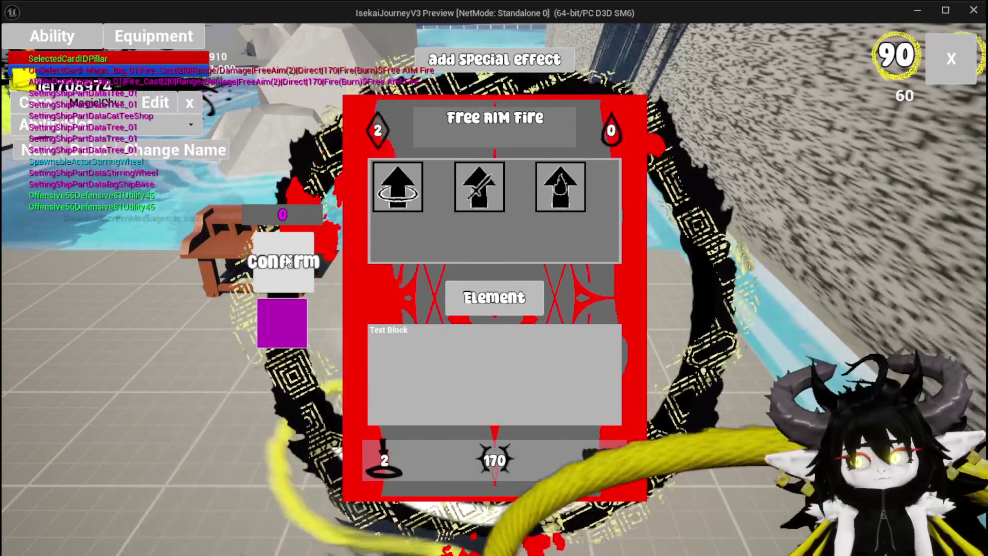
mouse_move(564, 193)
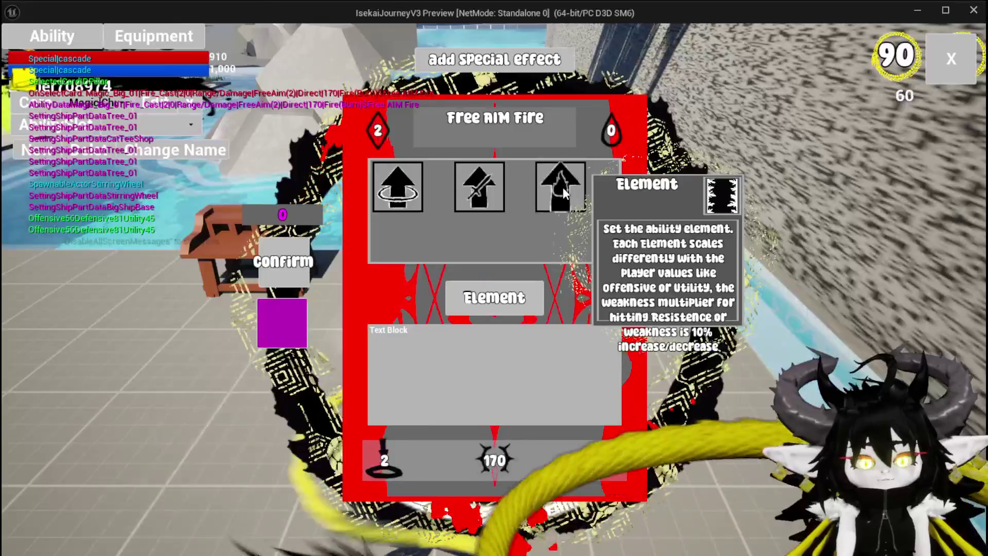
key(Escape)
key(ctrl+s)
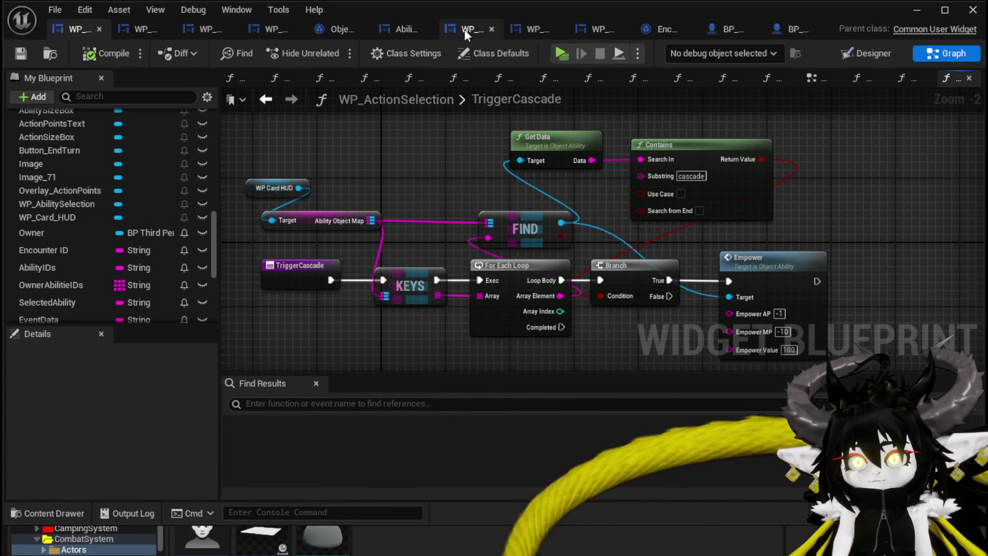
Inspect the cascade Switch on String case in AbilityWorkBenchUI's SelectSpecial function, then return to the level editor
click(397, 28)
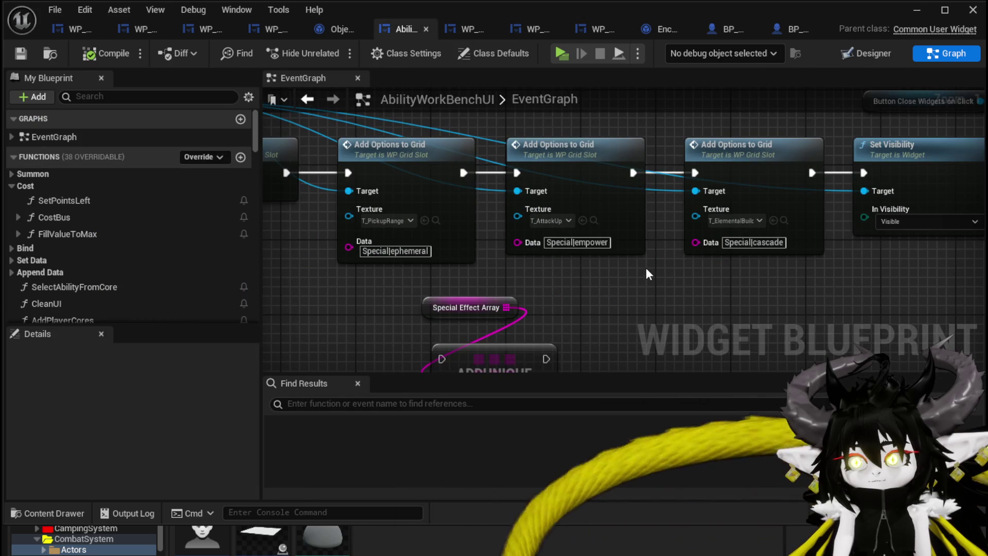
scroll(153, 193, down, 5)
scroll(153, 193, down, 10)
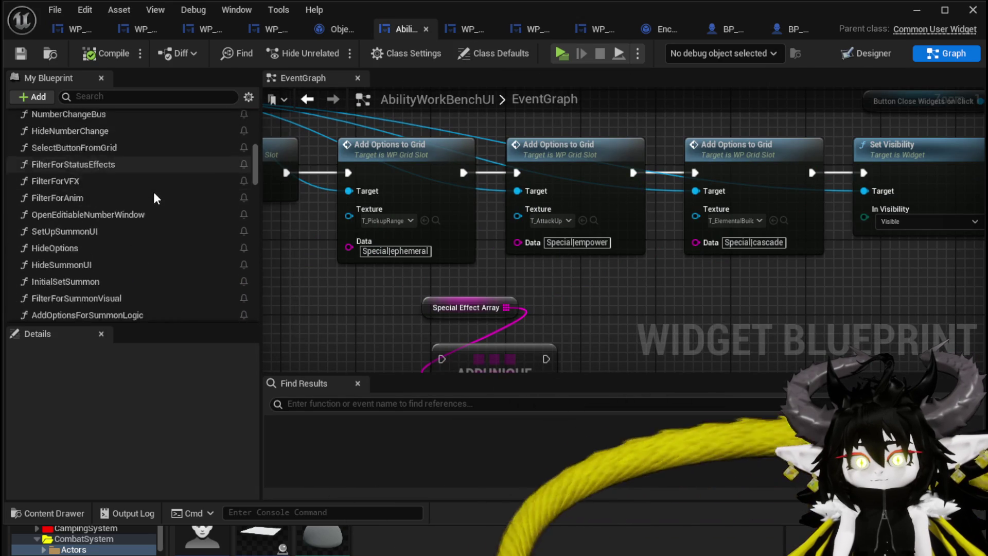
double_click(85, 273)
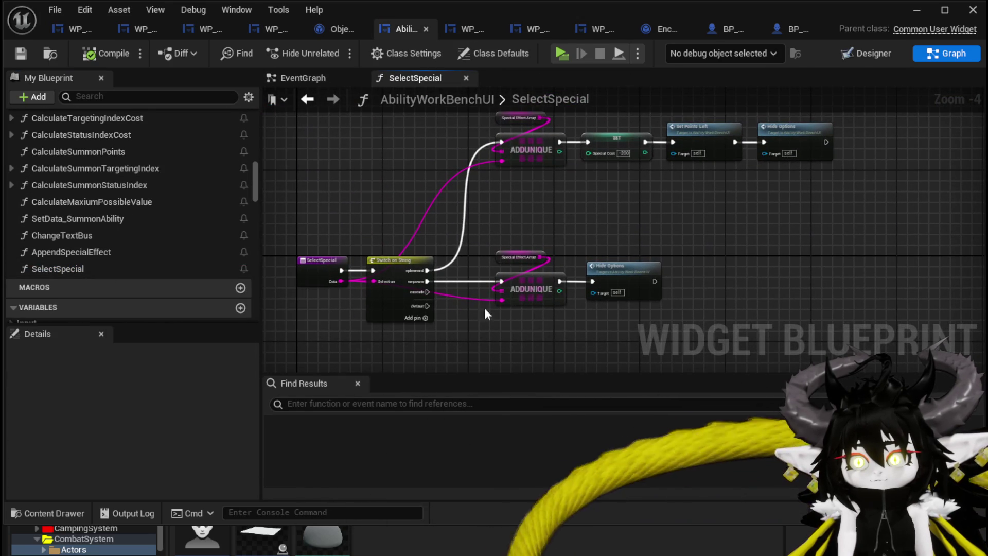
scroll(485, 262, up, 2)
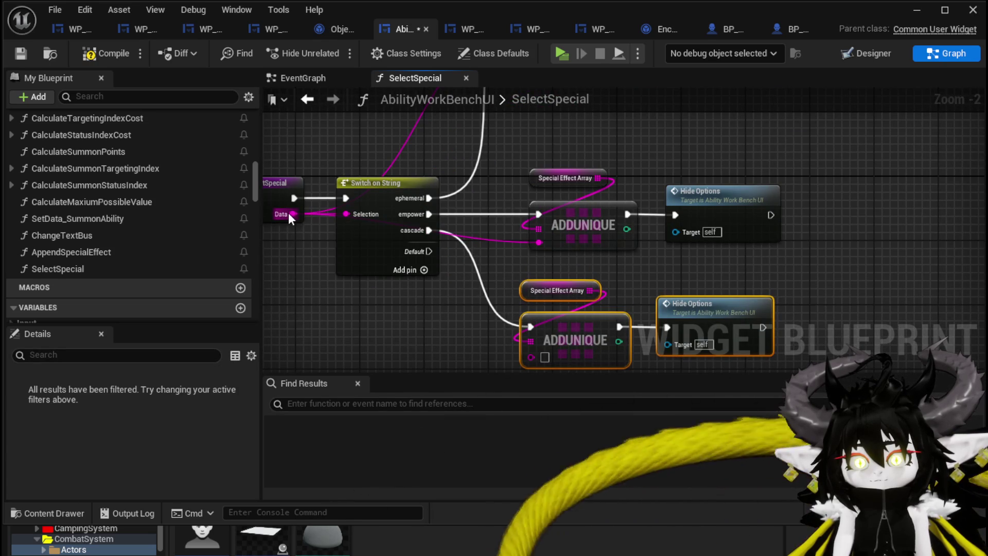
scroll(537, 326, down, 1)
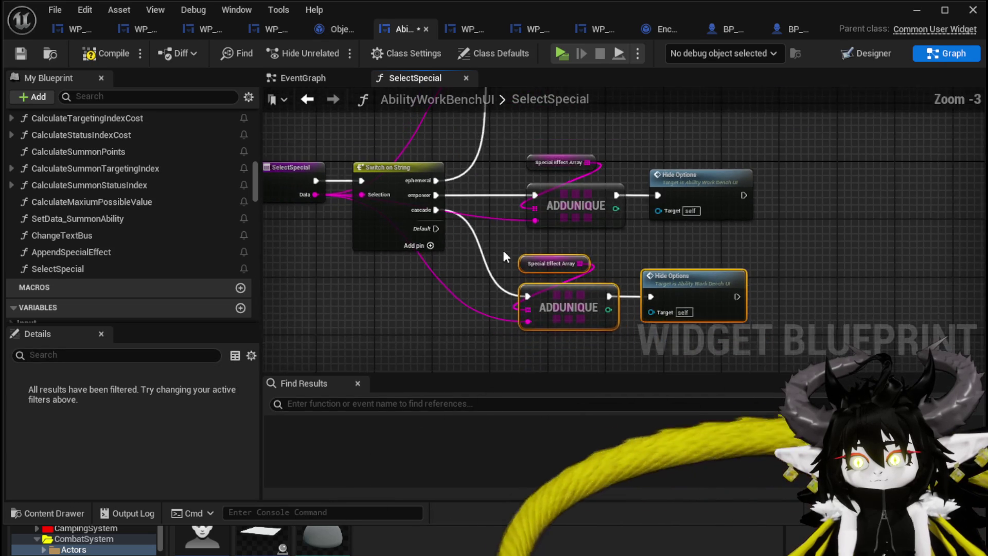
mouse_move(432, 431)
mouse_down()
mouse_move(448, 421)
mouse_move(508, 257)
mouse_up()
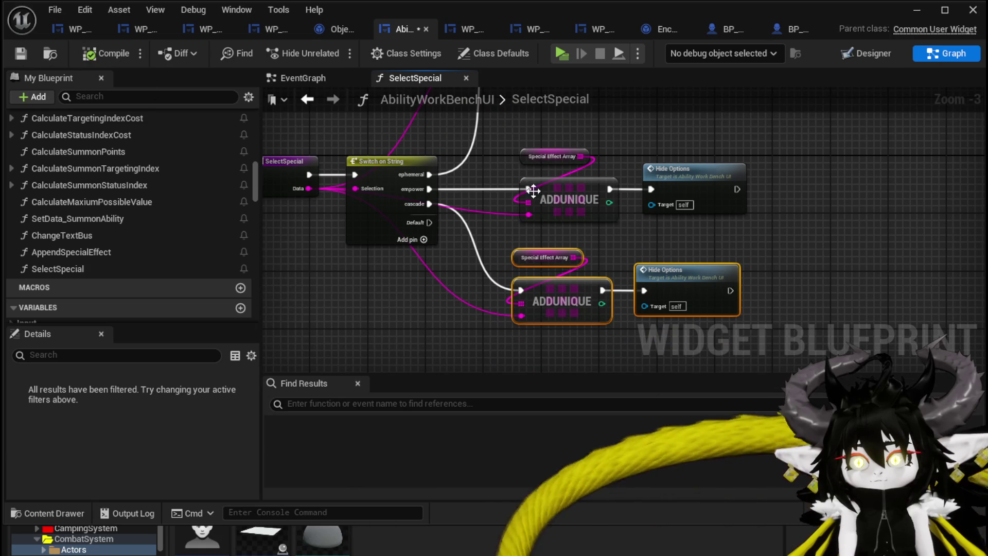
click(916, 12)
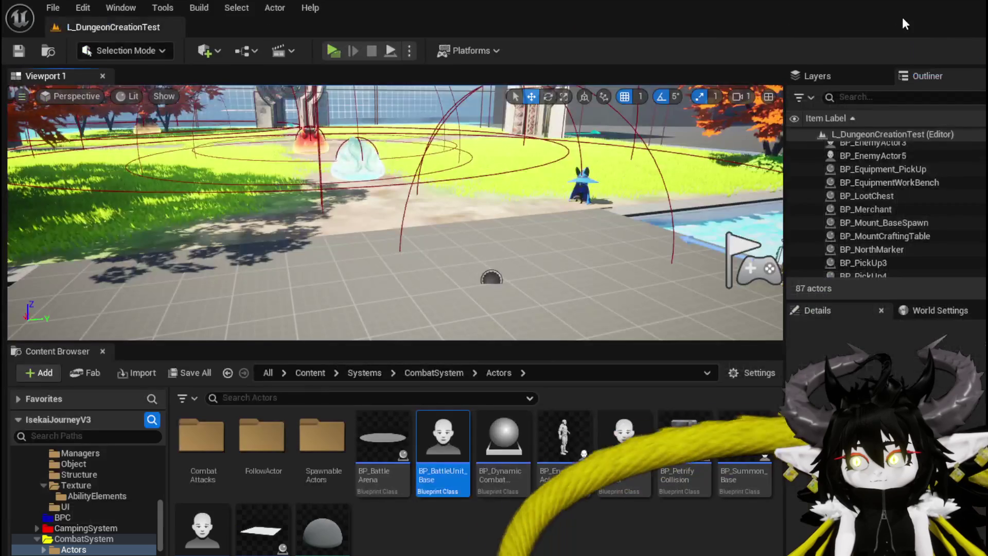
In a standalone play, give Free AIM Fire the cascade special at the ability workbench and confirm it
click(329, 46)
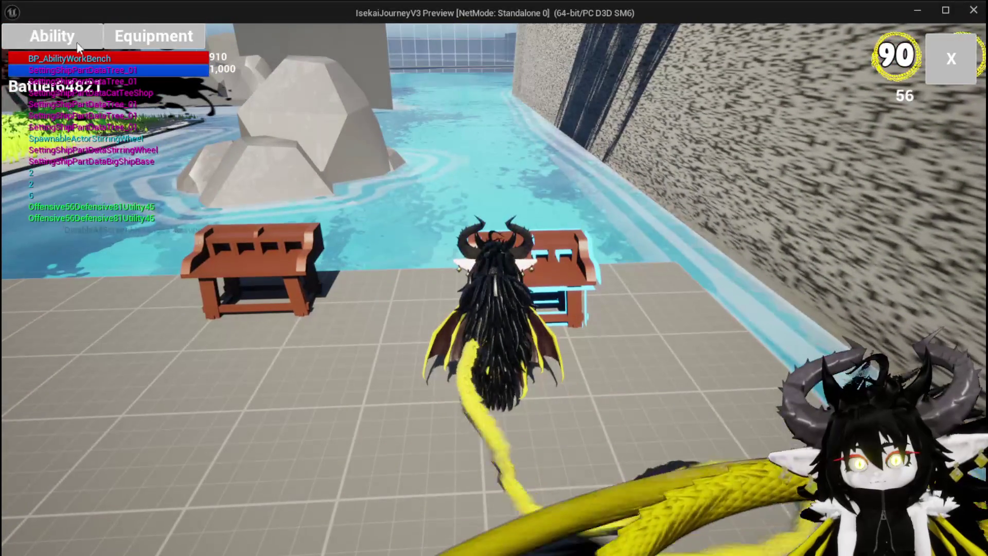
click(76, 42)
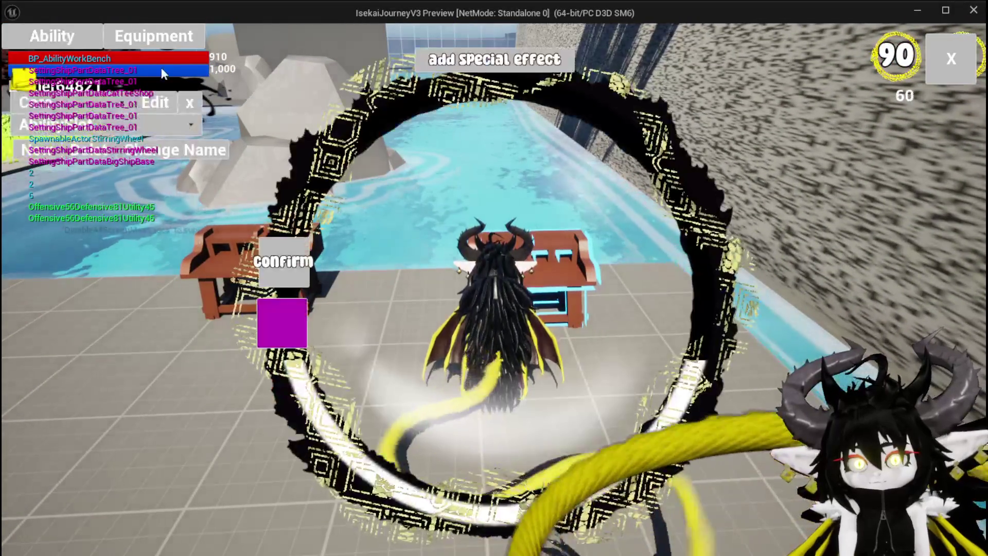
click(147, 129)
click(147, 133)
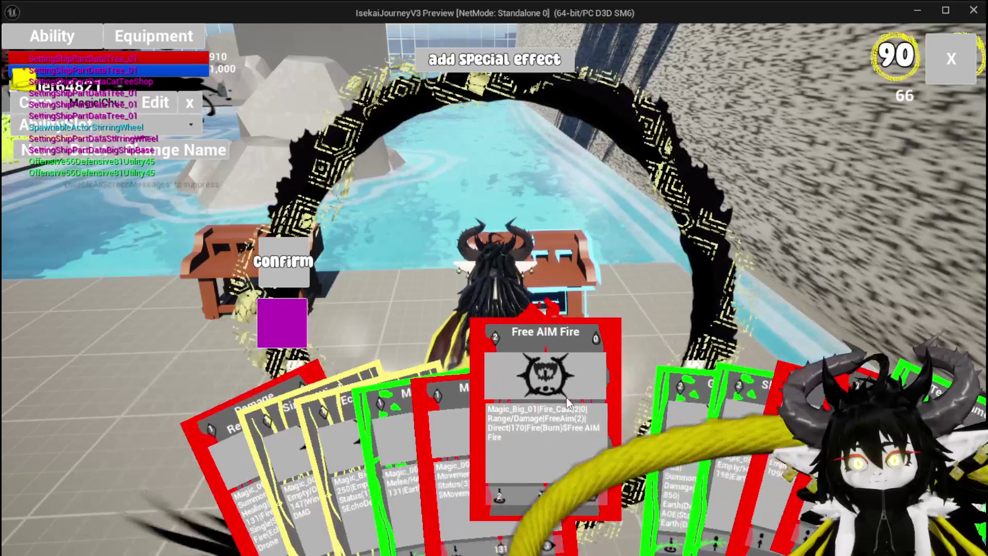
click(596, 405)
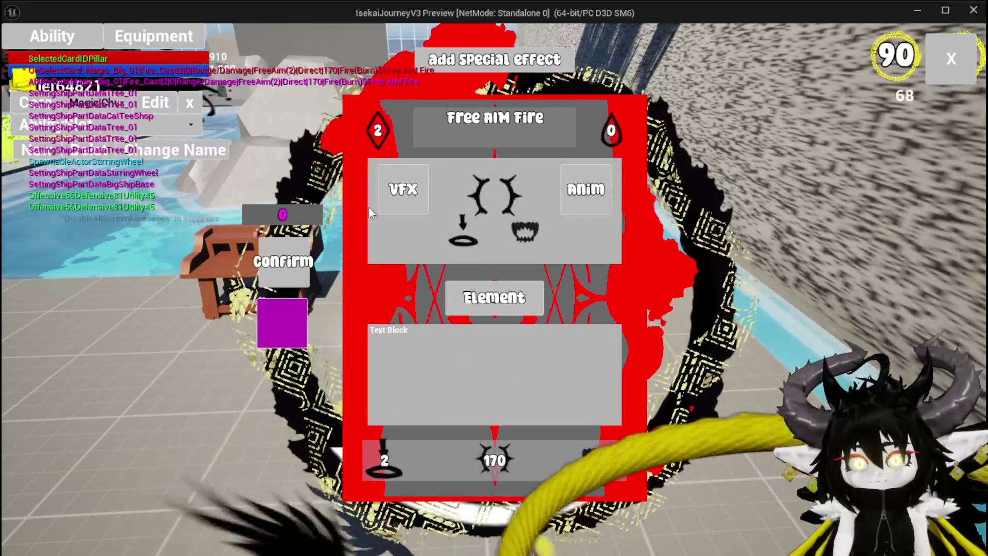
click(403, 189)
click(576, 194)
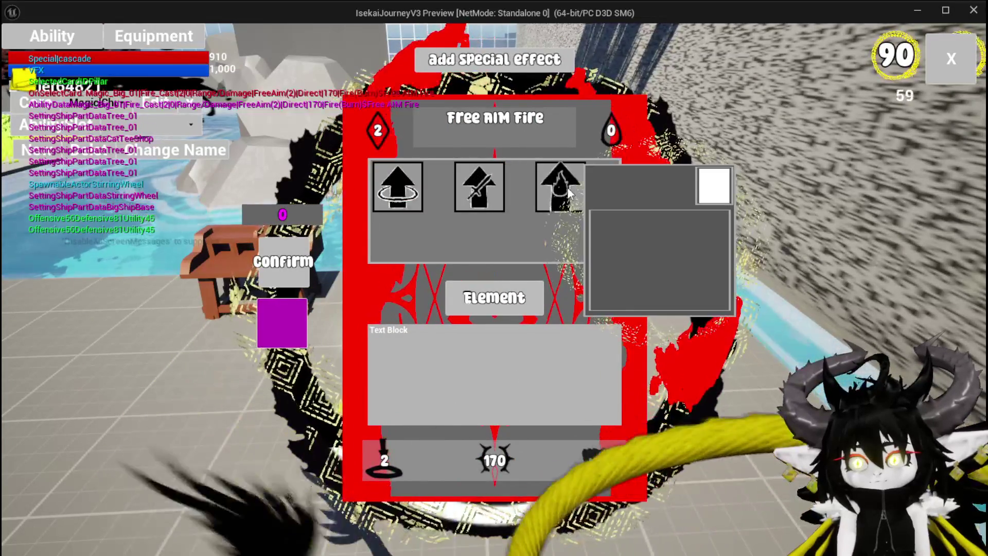
click(568, 193)
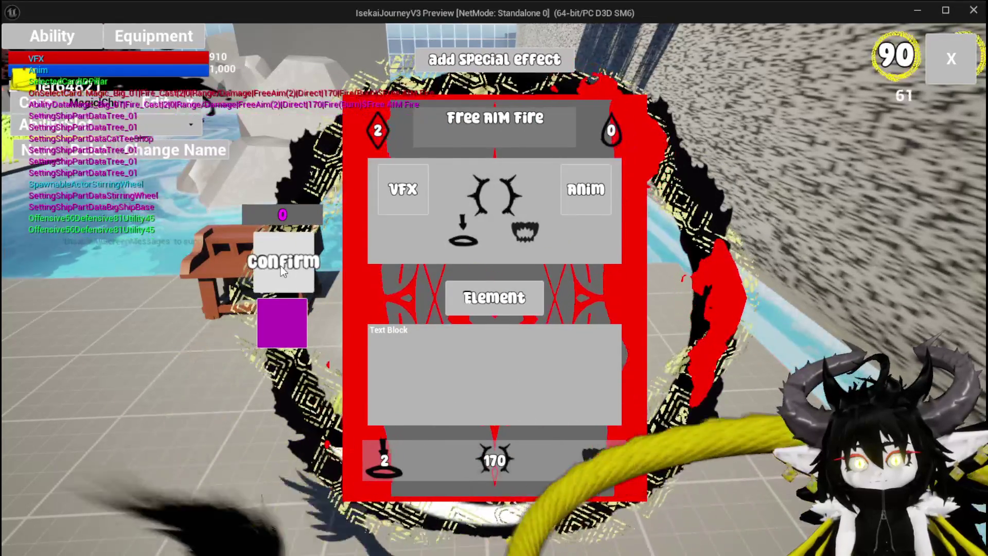
click(280, 266)
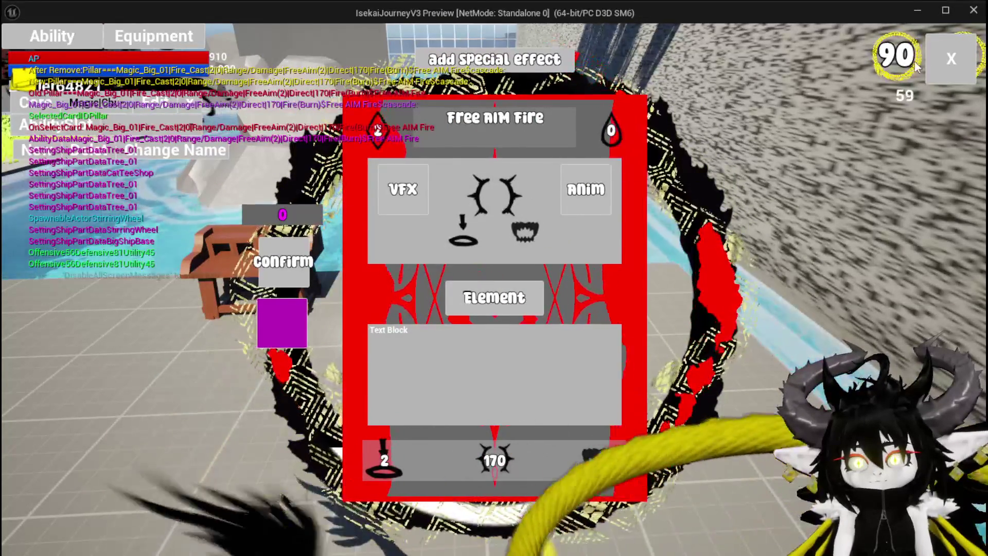
click(951, 58)
Walk into the slimes to start combat and play Free AIM Fire, raising its value to 270
key(w)
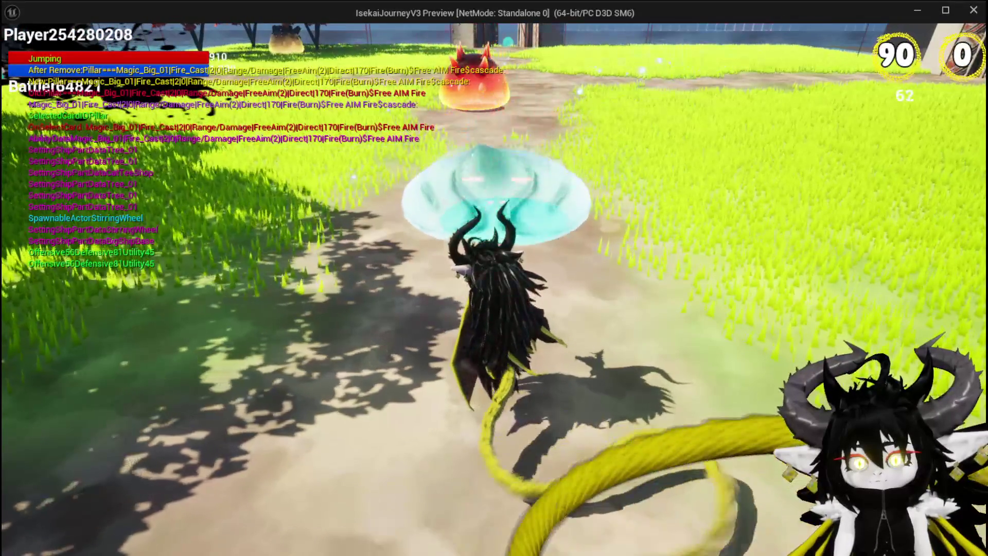
key(w)
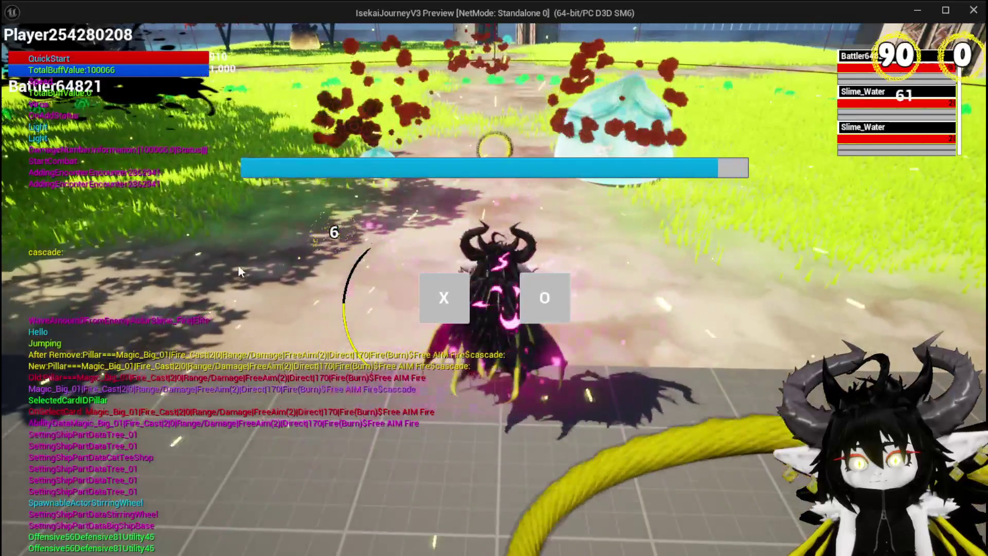
click(439, 288)
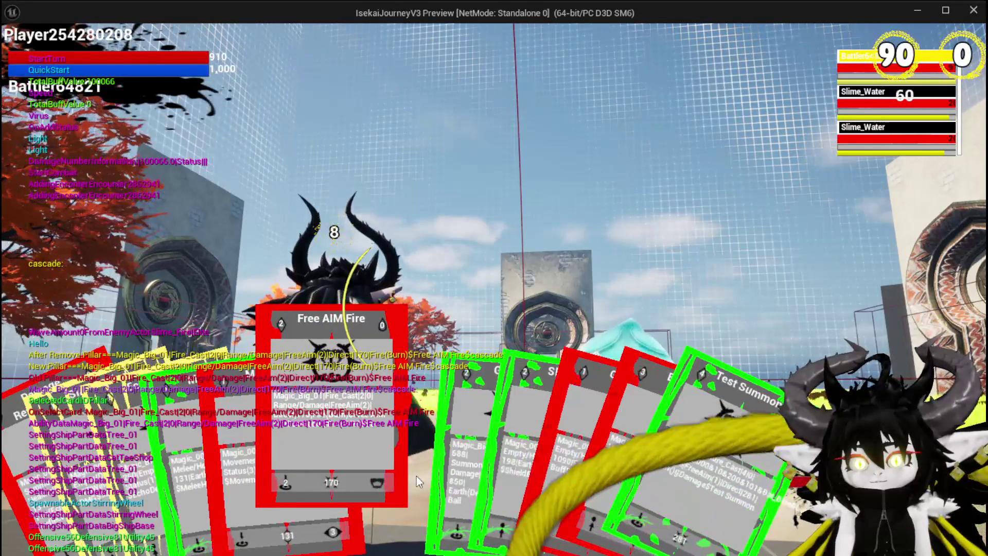
click(351, 455)
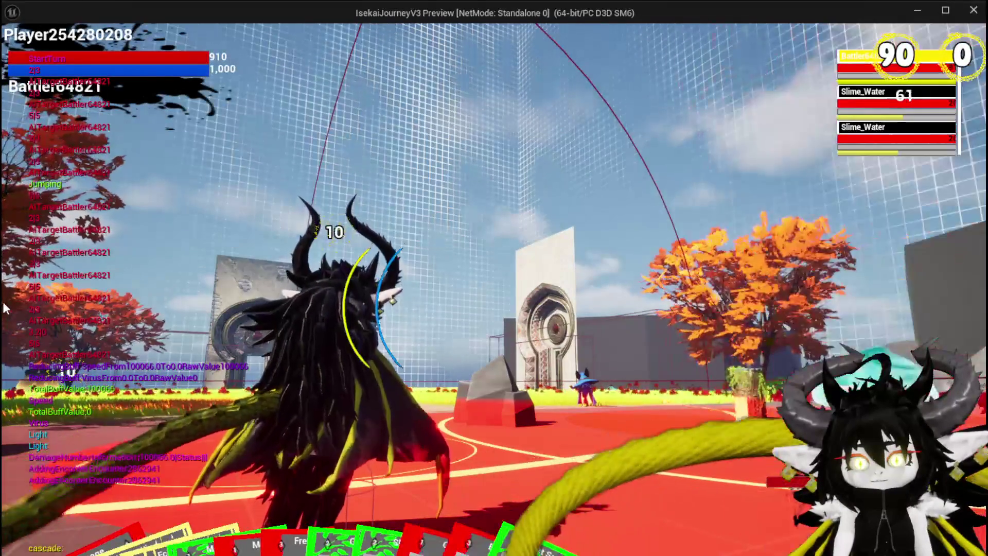
mouse_move(304, 535)
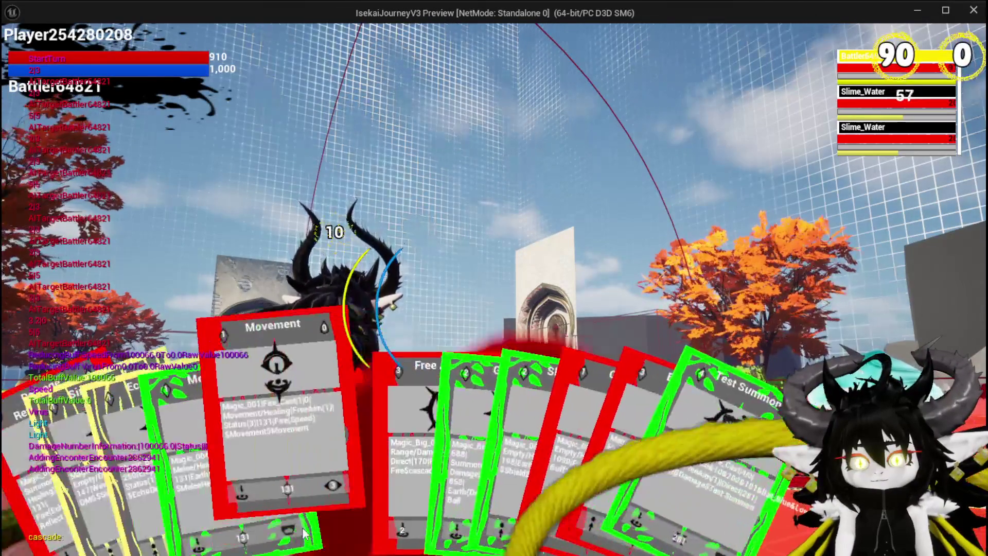
mouse_move(340, 494)
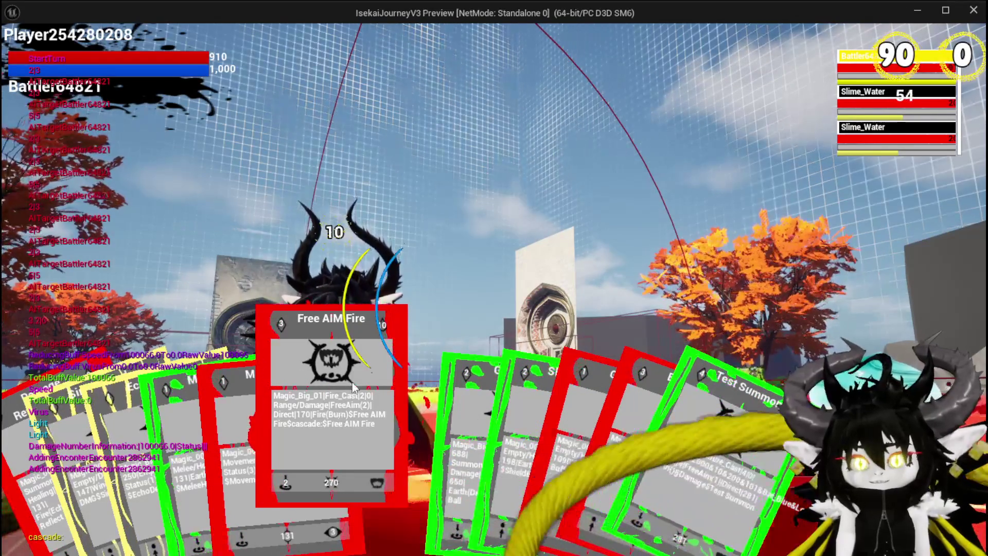
Cast Free AIM Fire at a slime, then run and jump across the arena
click(318, 369)
click(419, 212)
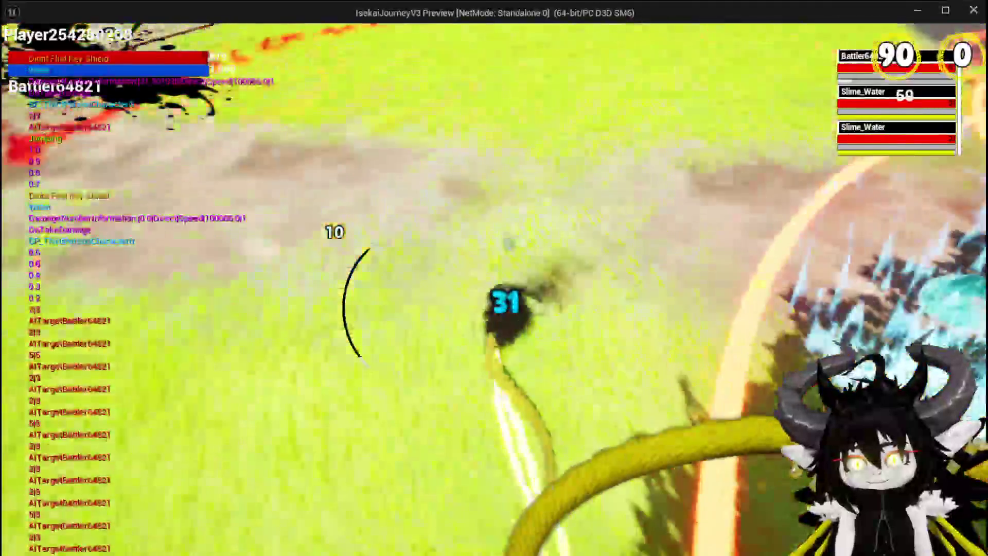
key(space)
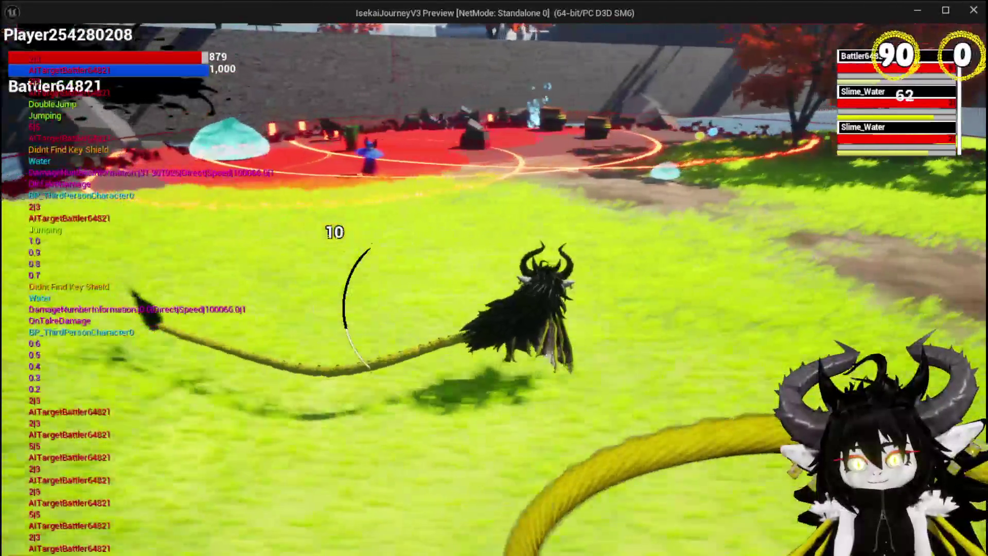
key(w)
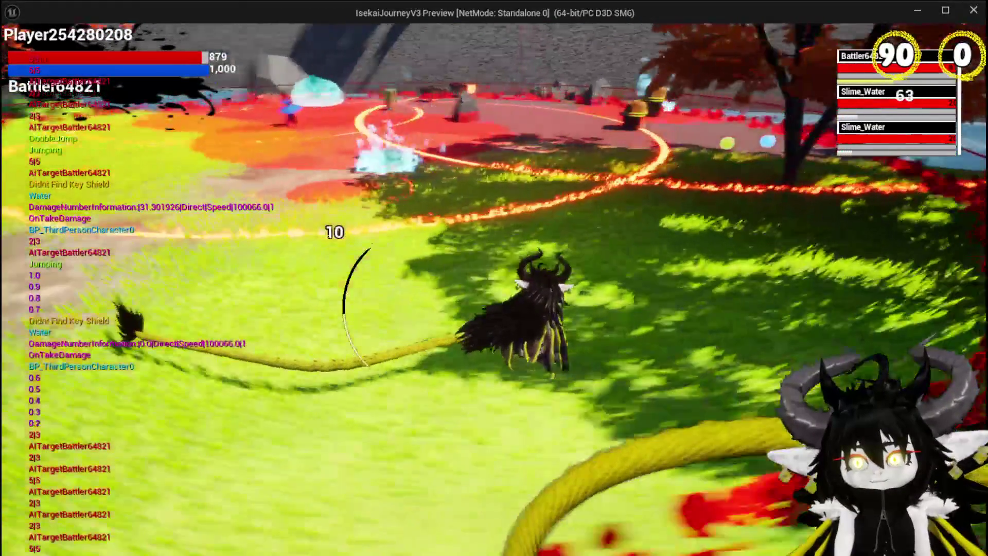
key(w)
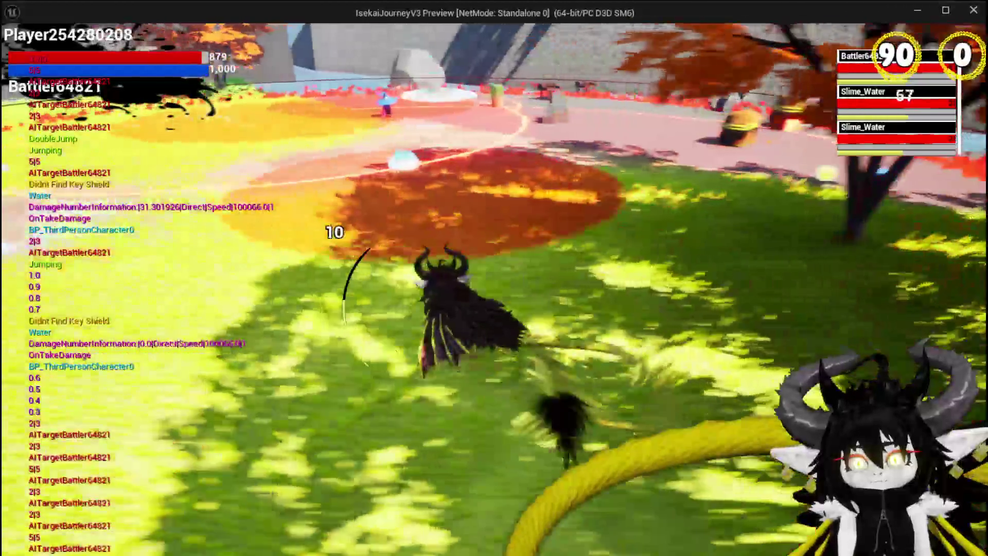
key(w)
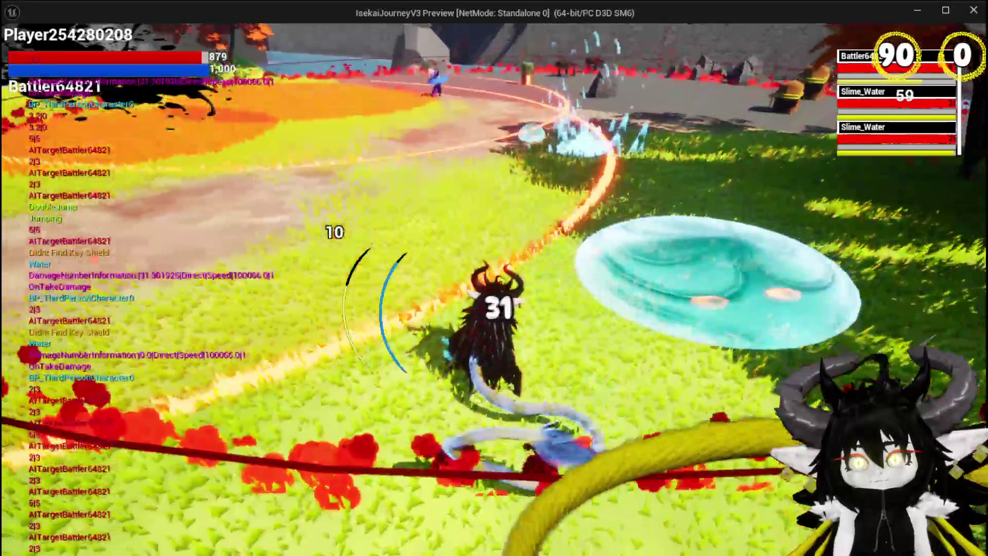
key(w)
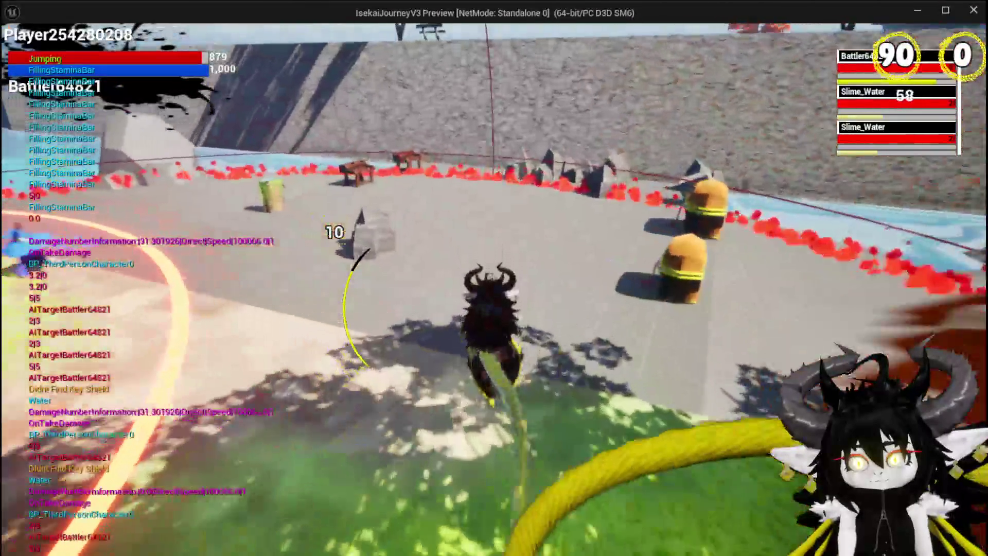
key(space)
key(w)
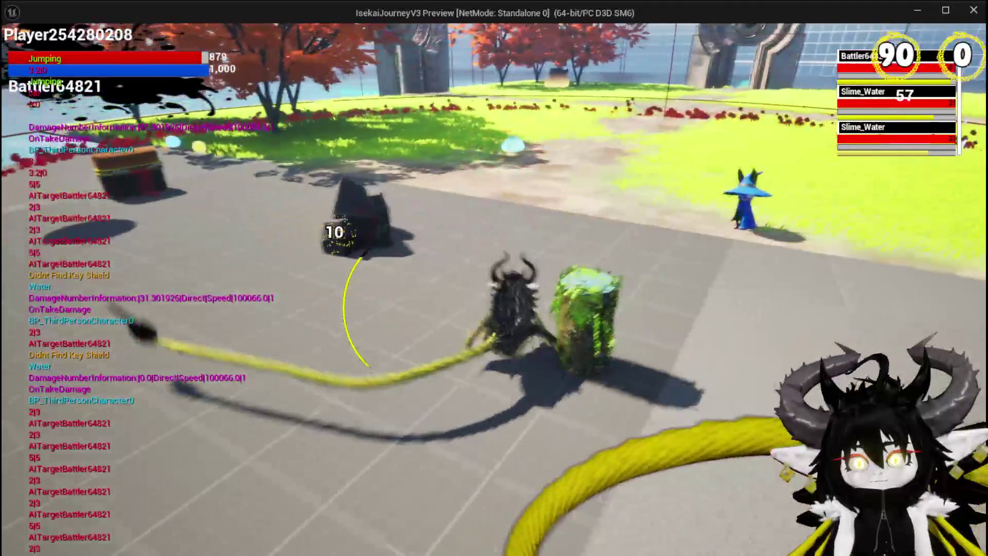
key(w)
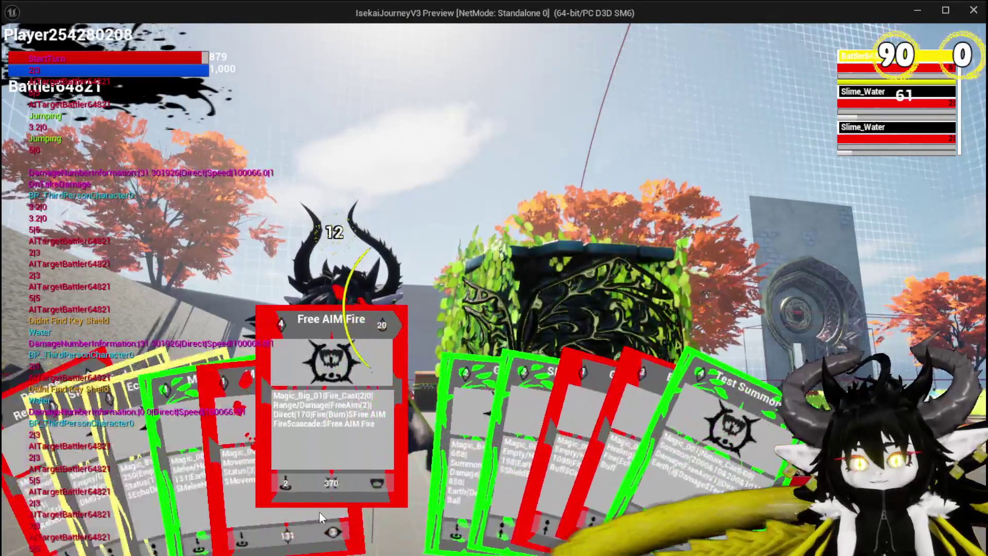
Cast Free AIM Fire twice more at the slimes, pushing its value to 370
click(319, 511)
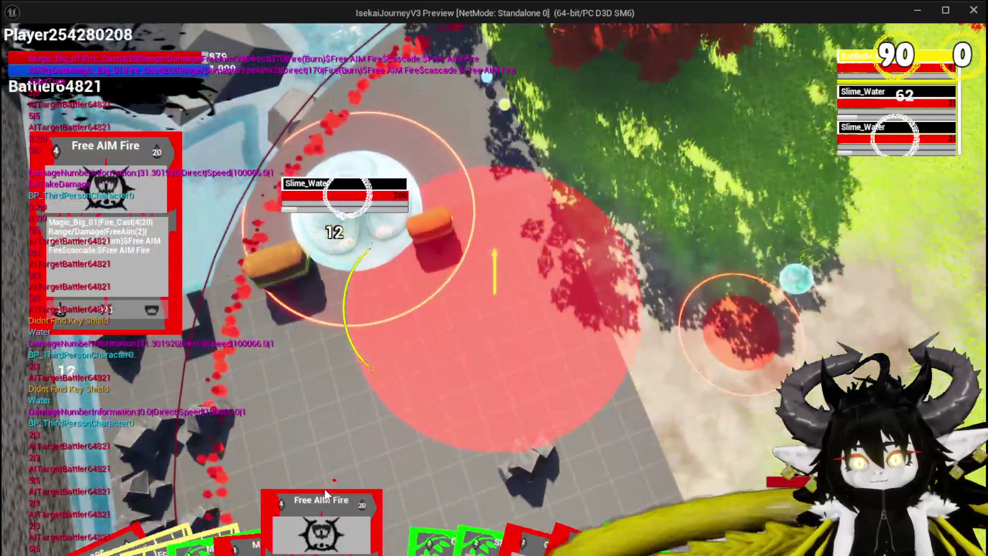
click(324, 489)
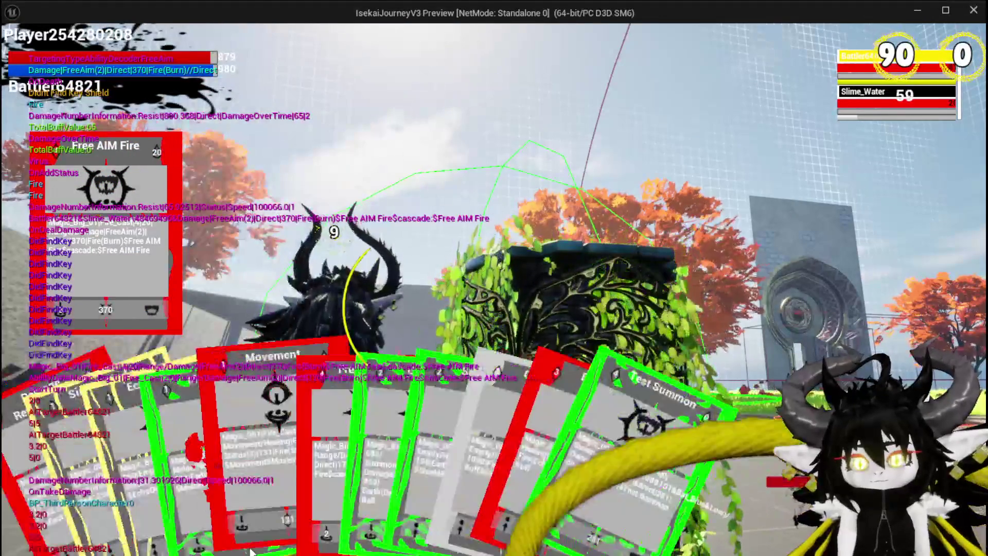
click(386, 467)
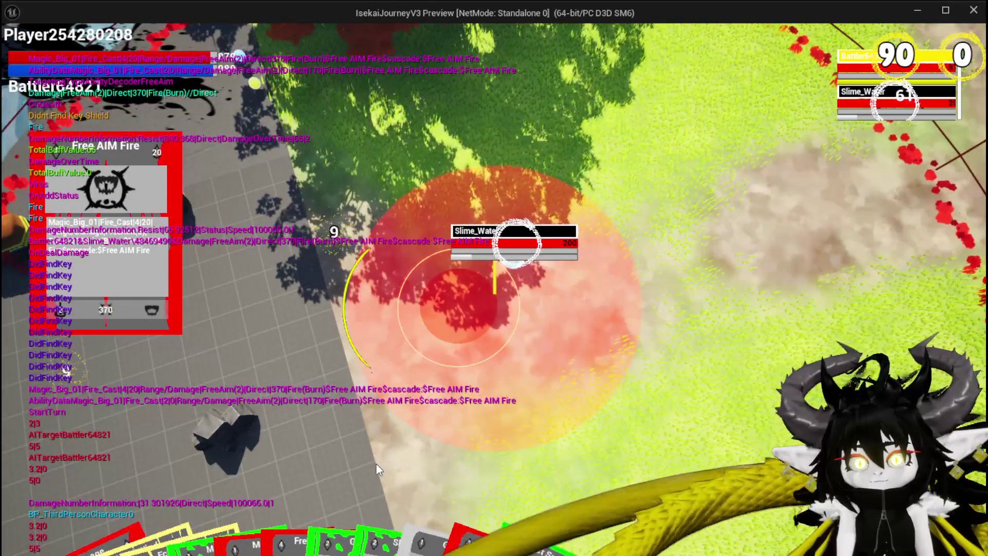
click(376, 464)
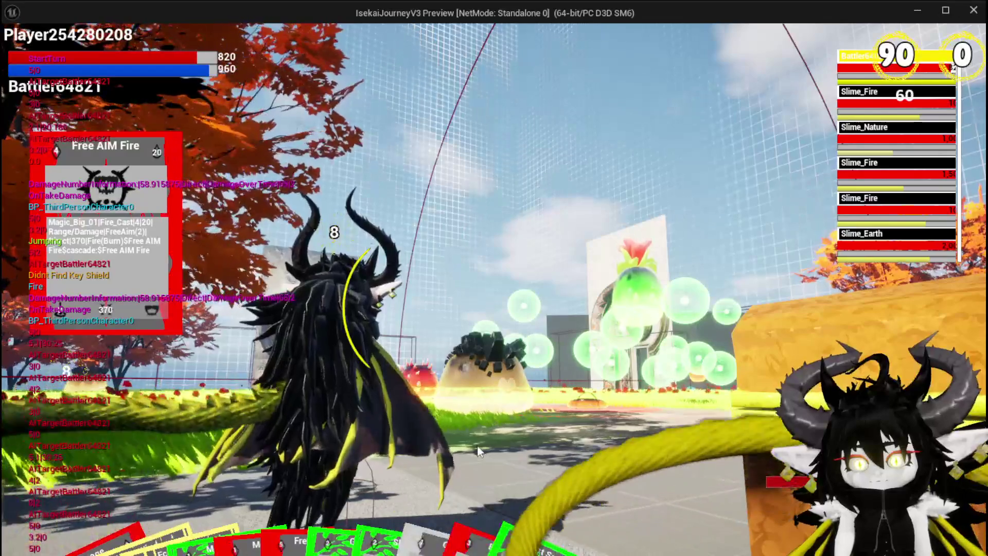
Fire Free AIM Fire twice more so its cascade reaches 470, then end the play-test
mouse_move(359, 473)
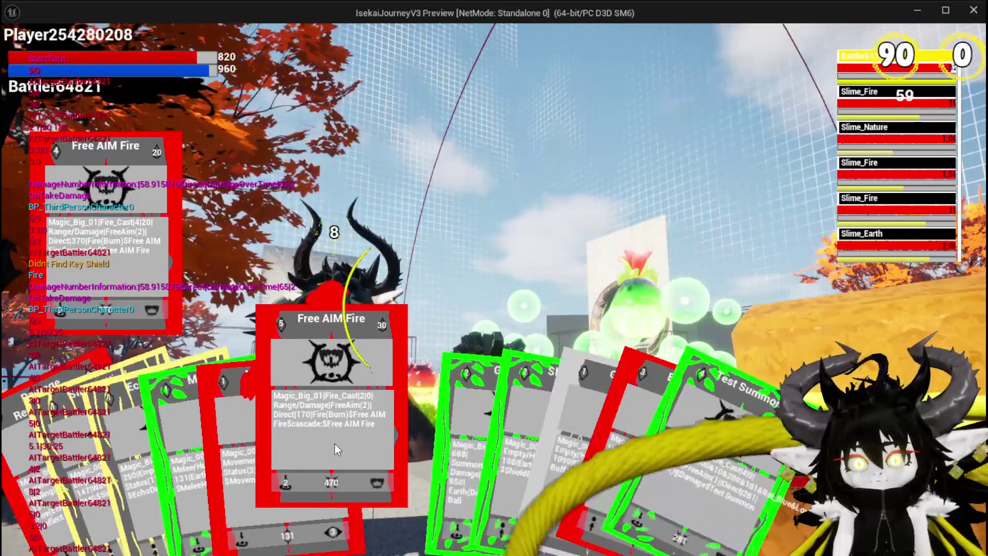
click(335, 444)
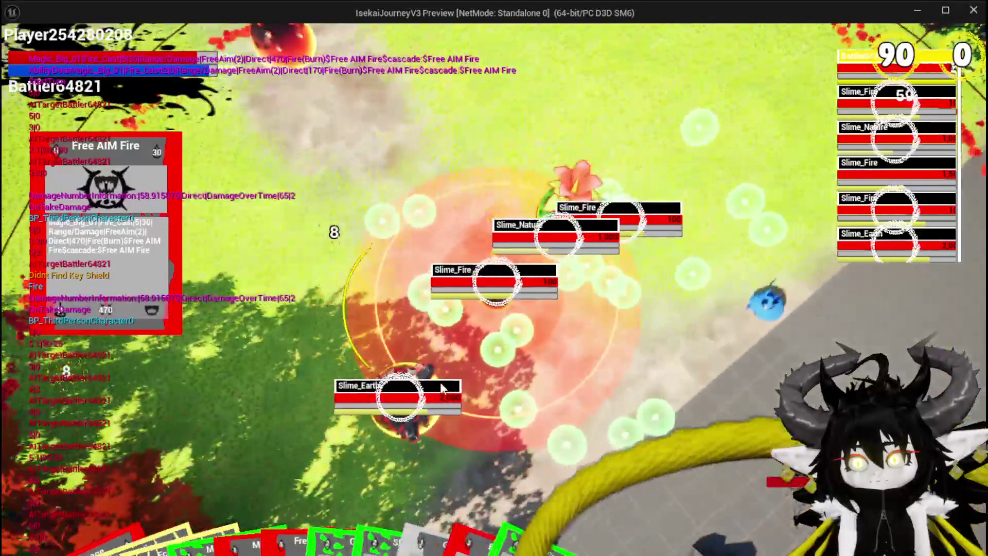
click(440, 382)
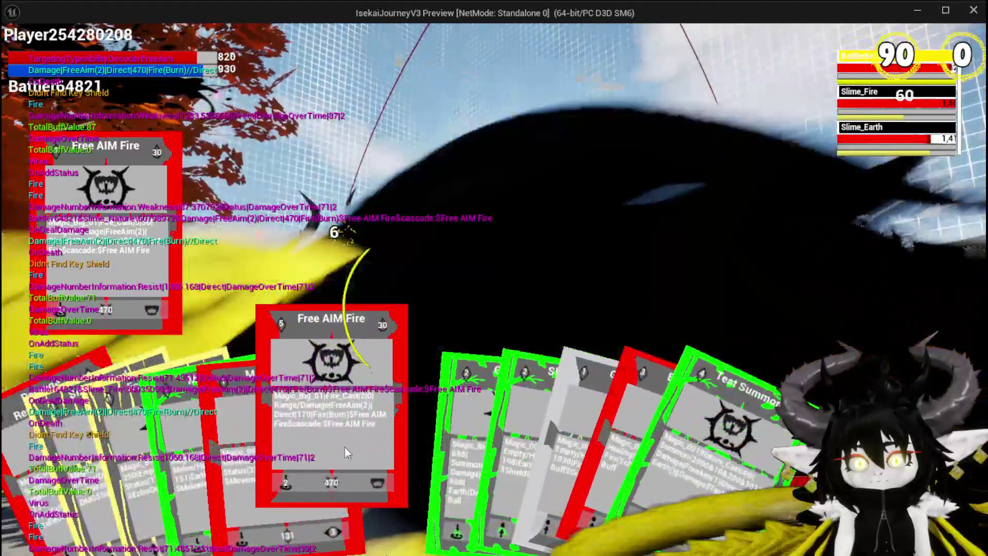
click(344, 446)
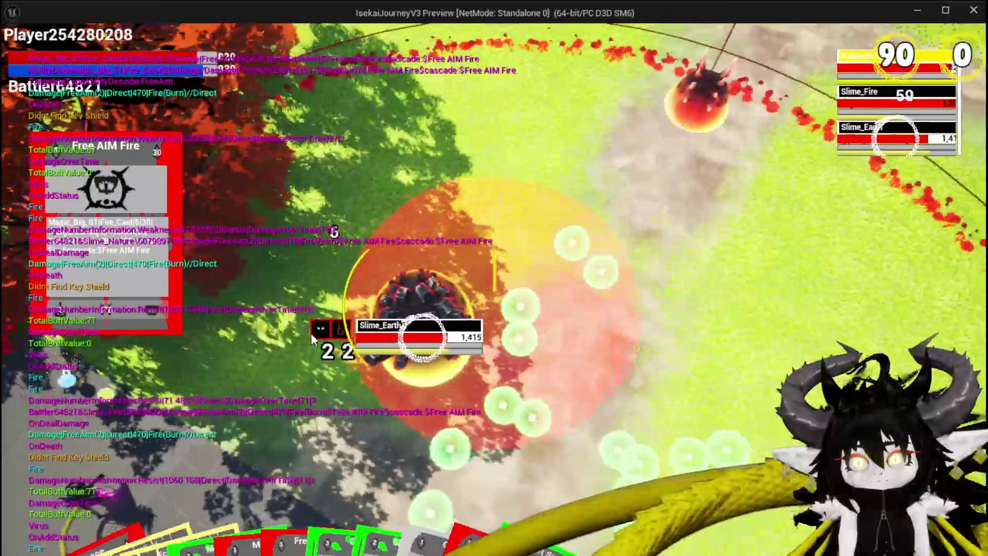
click(311, 332)
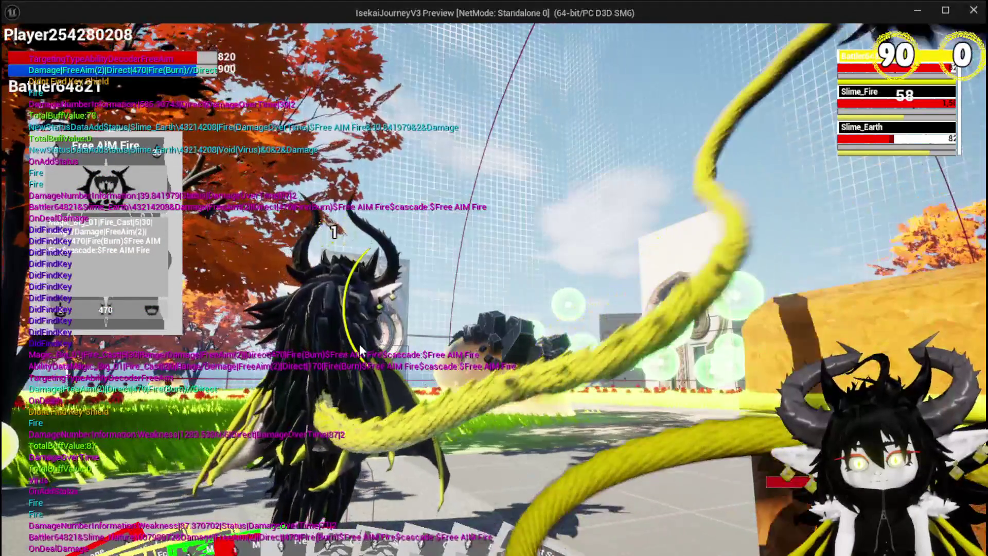
key(w)
key(w)
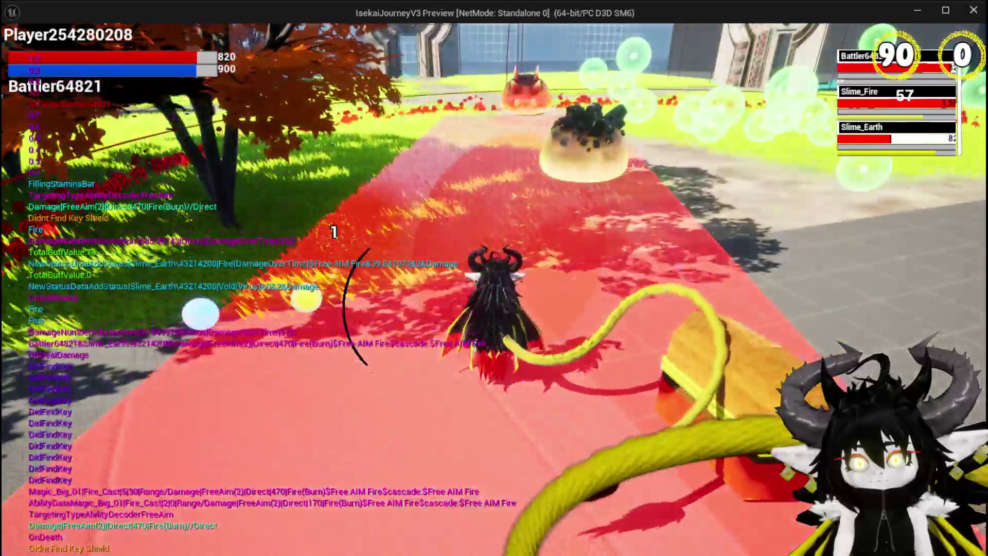
key(Escape)
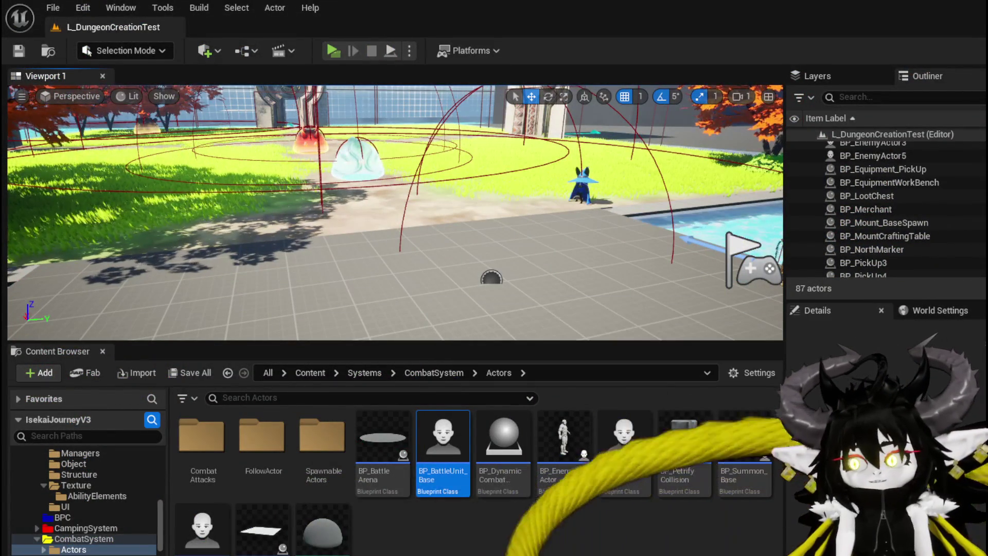
Return to the WP_ActionSelection blueprint and open its TriggerEmpower function graph
key(alt+Tab)
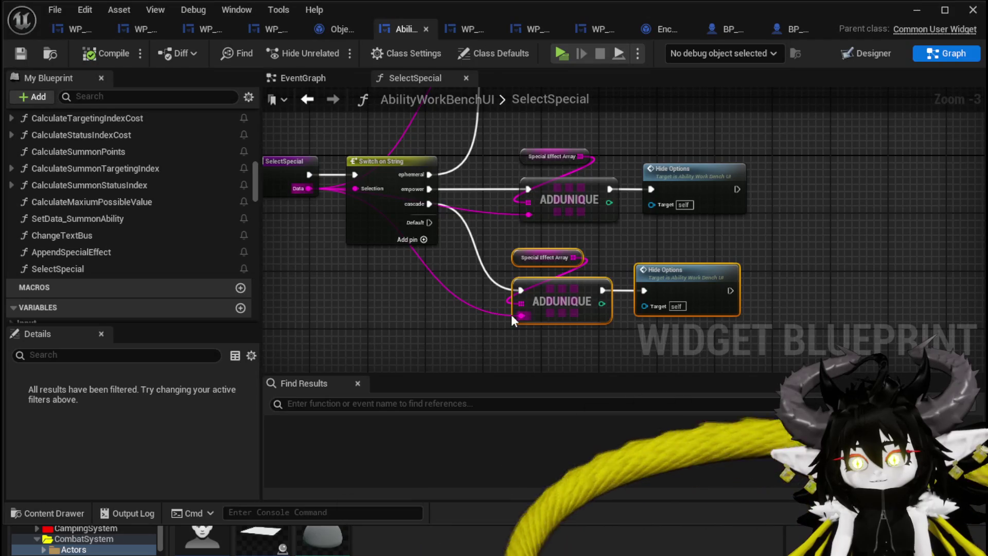
click(71, 29)
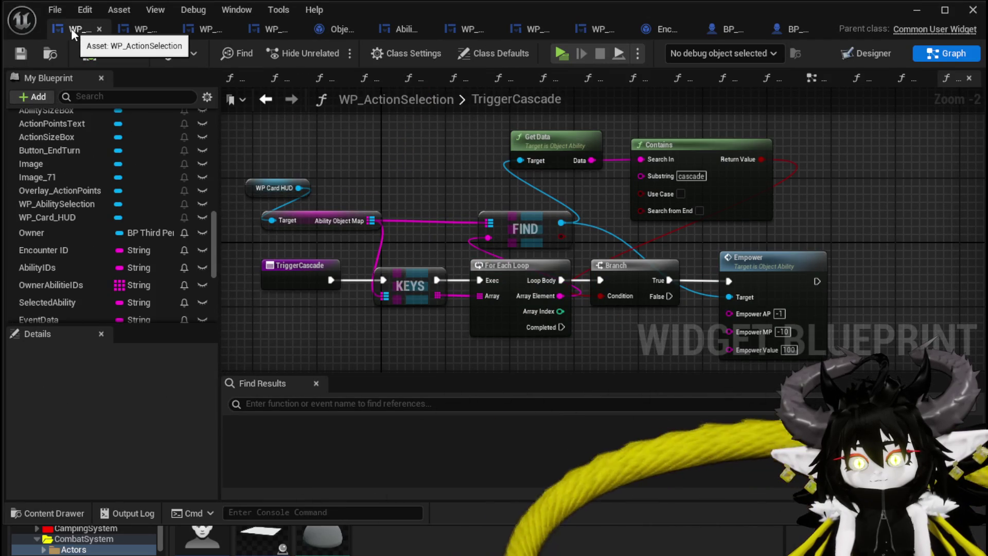
scroll(105, 167, up, 5)
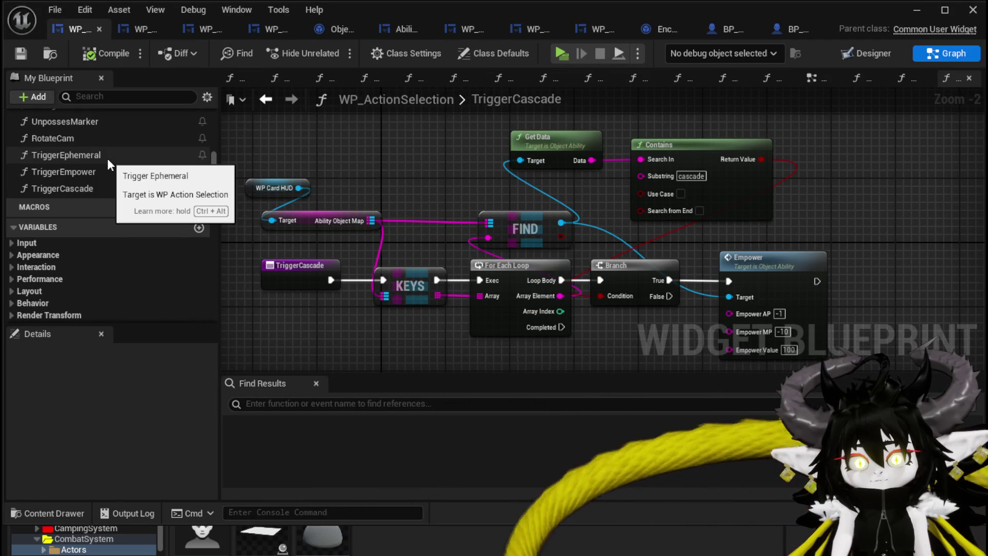
double_click(97, 171)
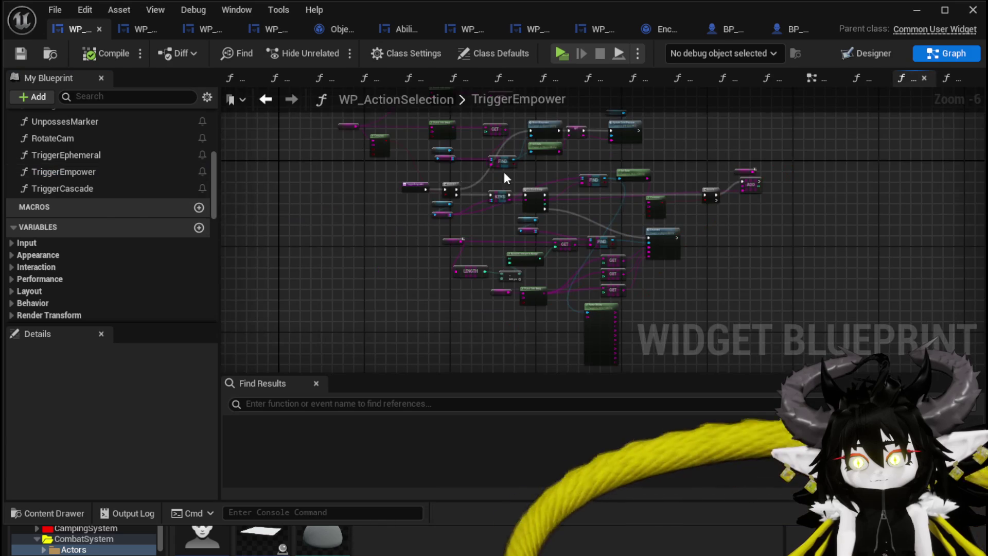
scroll(593, 234, up, 3)
Select the Selected Ability node and the Empower reset node chain, then open TriggerCascade
mouse_move(593, 234)
mouse_down()
mouse_move(617, 288)
mouse_move(872, 304)
mouse_up()
drag(281, 189, 280, 189)
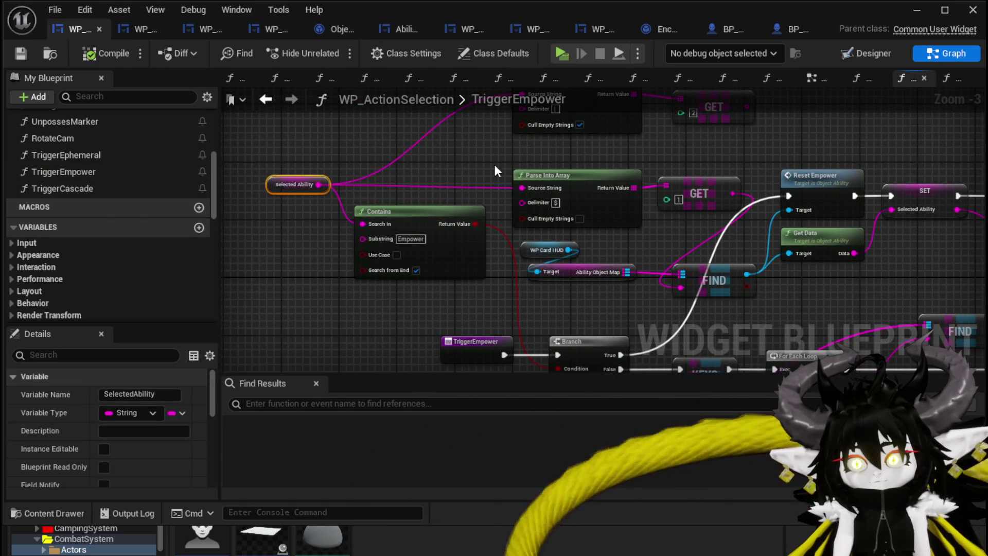
drag(493, 165, 345, 151)
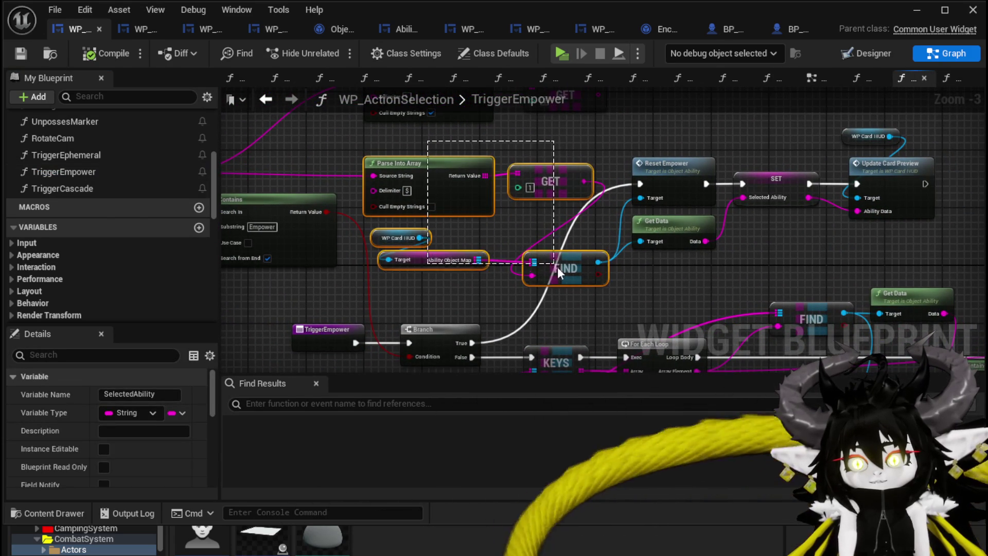
drag(555, 265, 556, 264)
drag(641, 272, 515, 279)
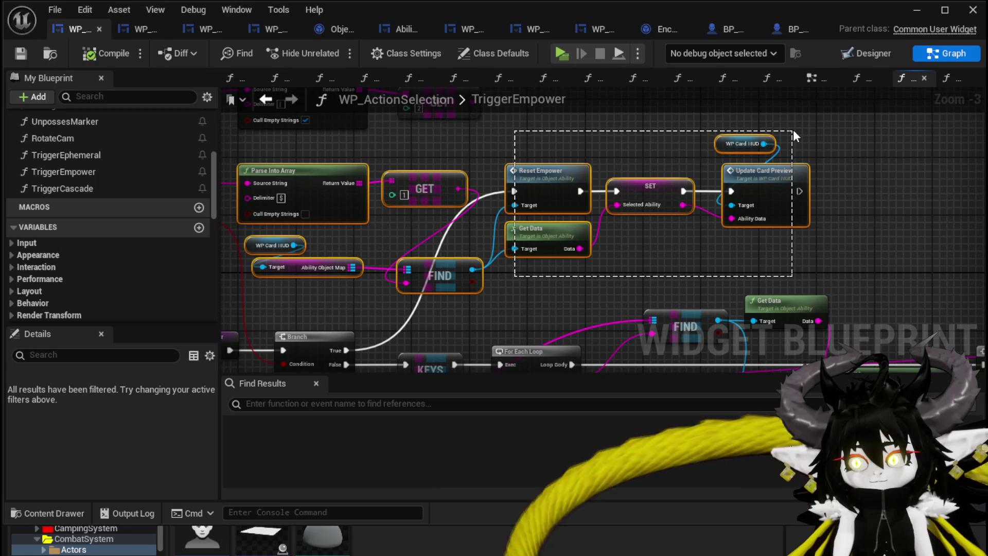
drag(575, 143, 912, 149)
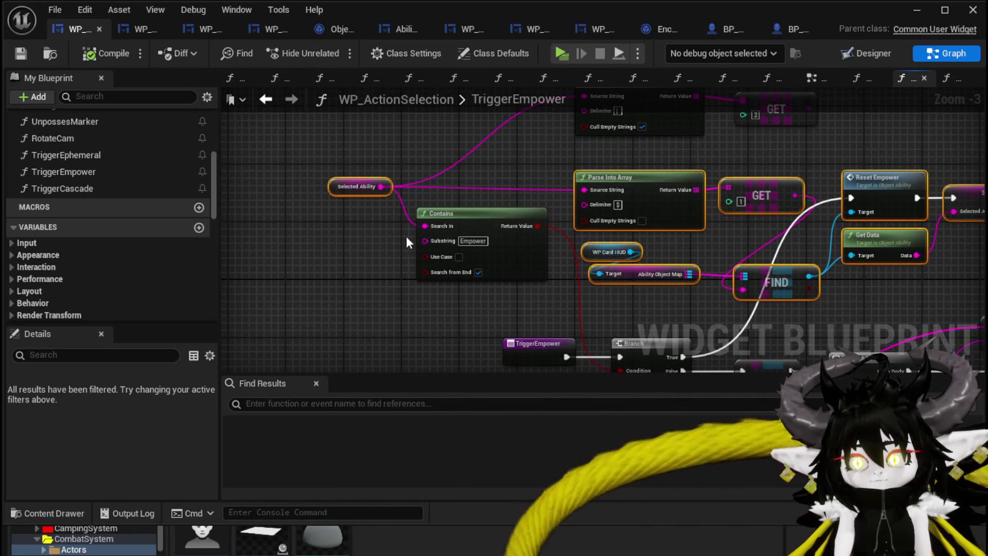
double_click(72, 189)
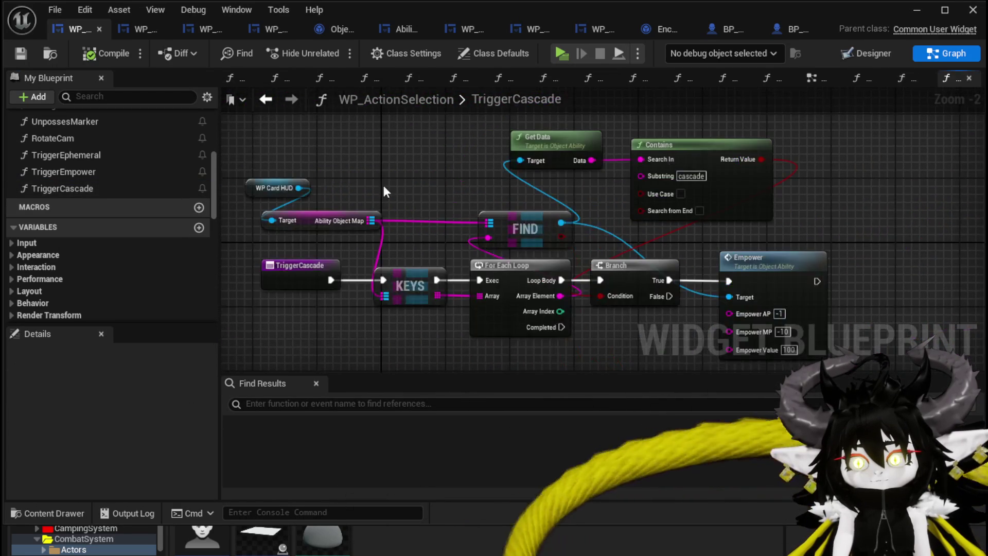
Paste the copied Empower reset nodes into TriggerCascade, placed above the existing logic
scroll(368, 187, up, 1)
key(ctrl+v)
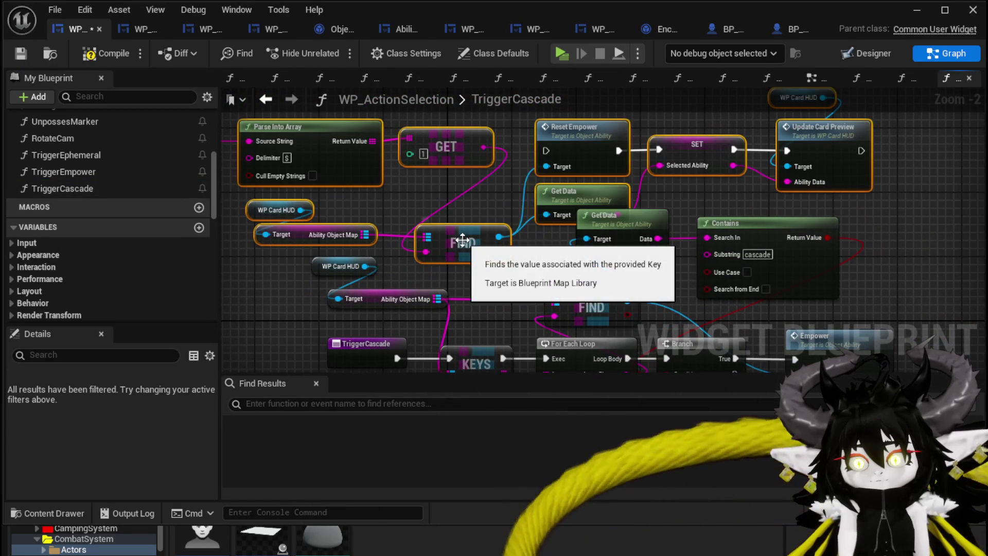
drag(470, 238, 499, 194)
scroll(442, 242, down, 2)
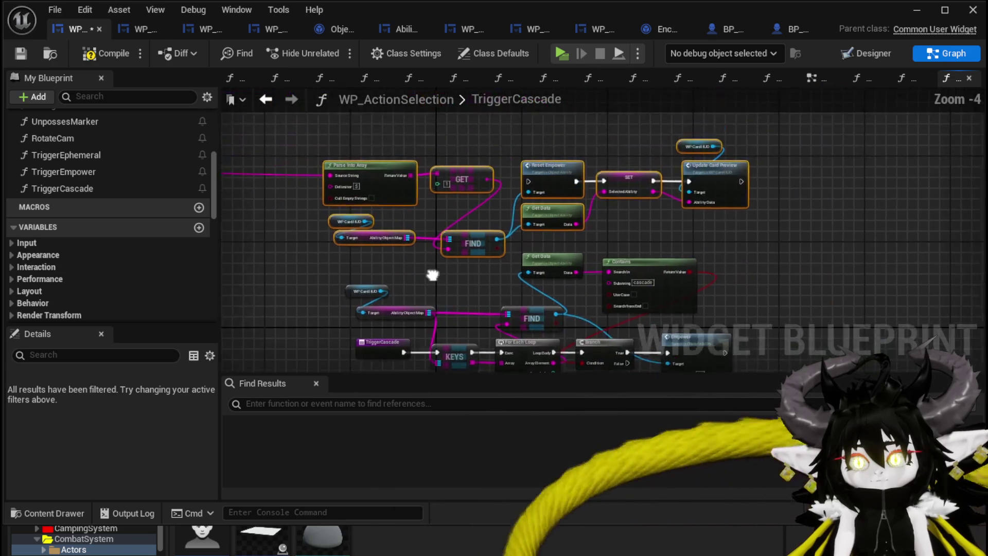
click(396, 197)
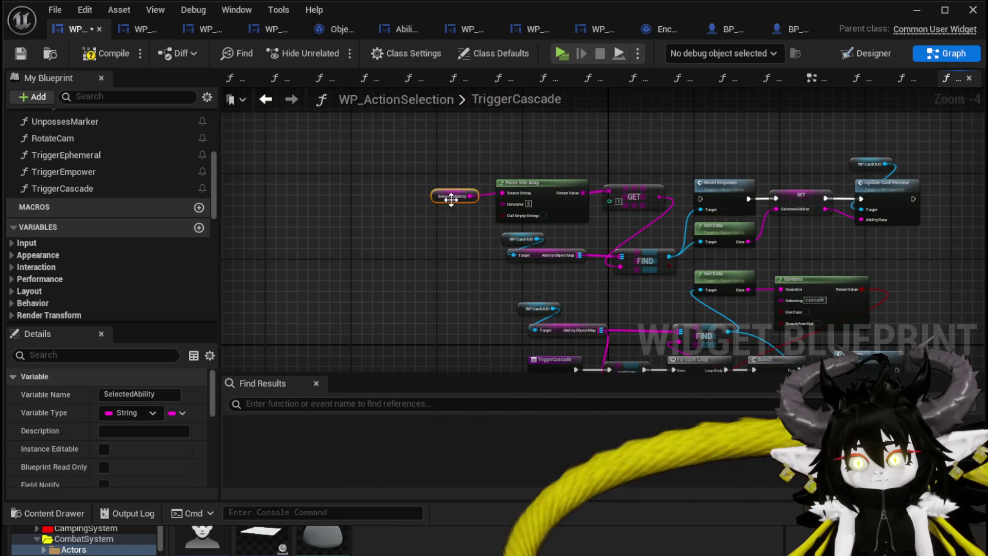
drag(451, 200, 315, 169)
Collapse the pasted block of reset nodes into a new function
drag(554, 268, 574, 265)
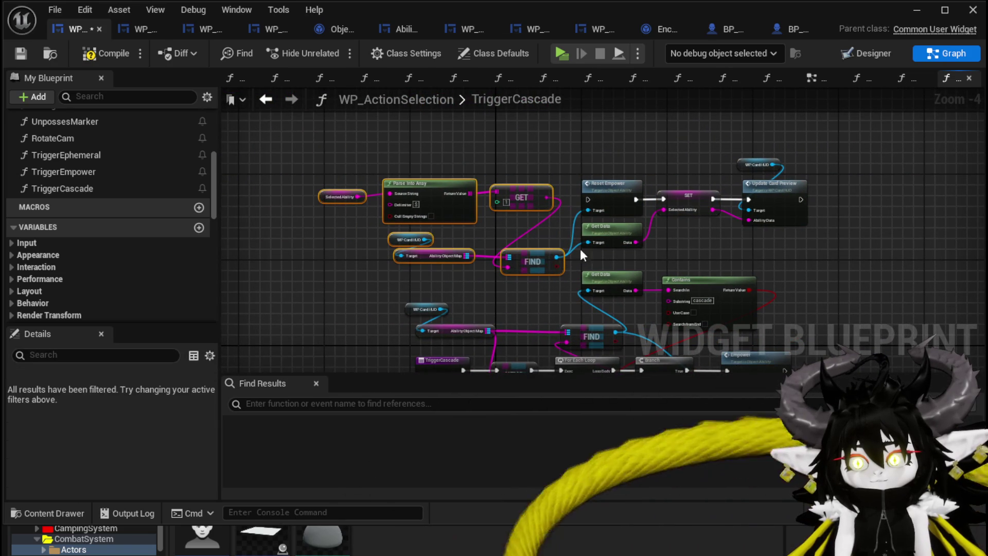
drag(782, 239, 753, 238)
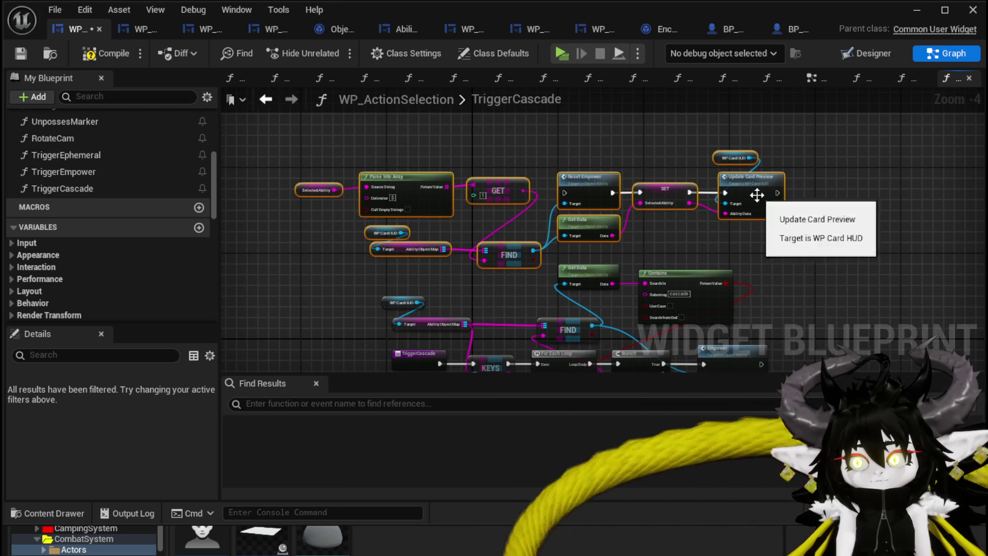
right_click(757, 196)
click(792, 395)
text(ResetCascade)
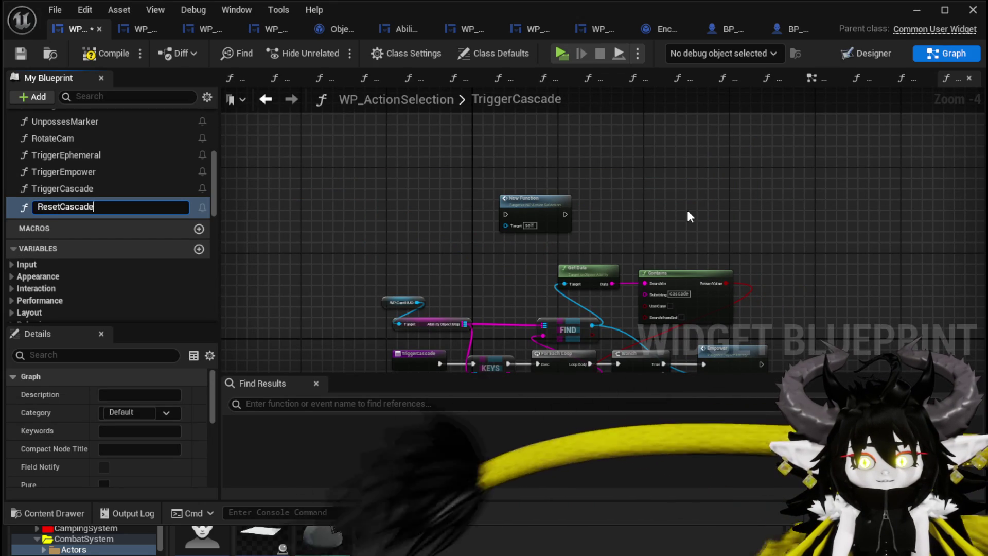
Name the function ResetCascade, delete its call from TriggerCascade, and save the blueprint
key(Return)
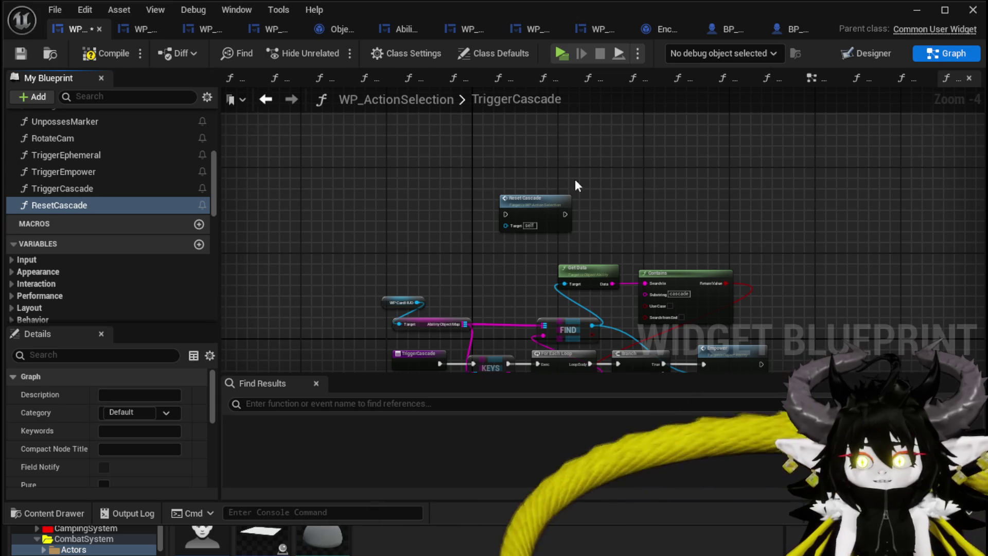
click(549, 227)
key(Delete)
click(14, 51)
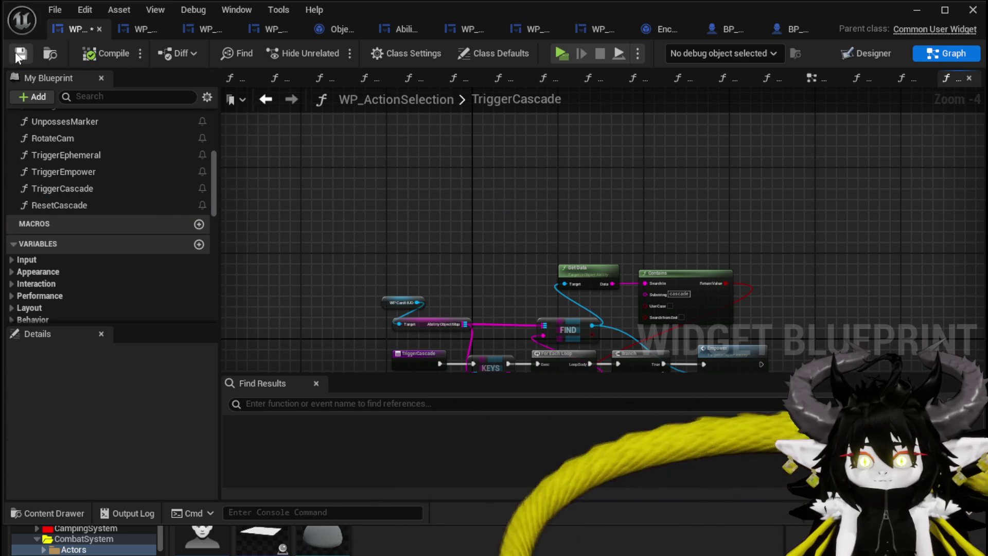
In the EventGraph, add a Reset Cascade call right after Trigger Empower
click(266, 99)
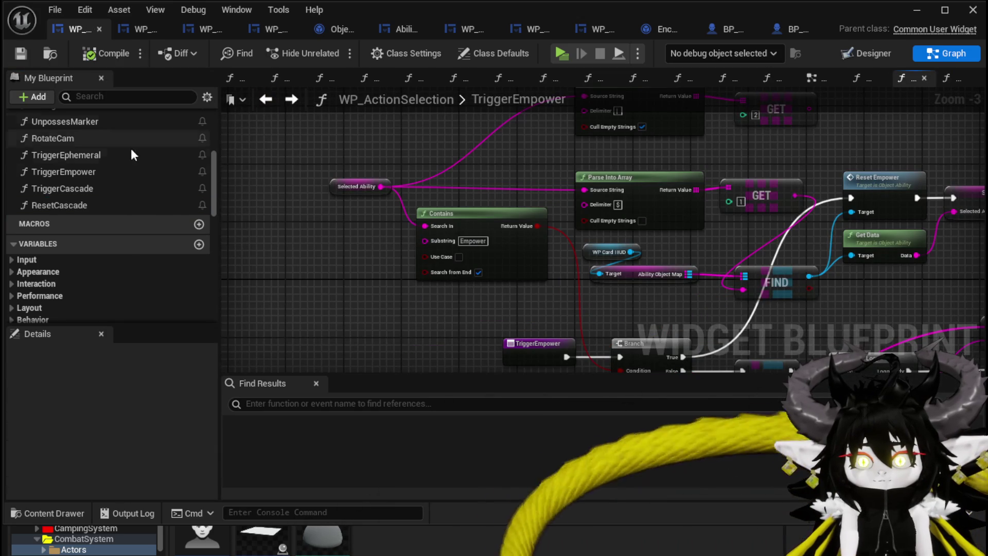
scroll(71, 171, up, 3)
click(820, 81)
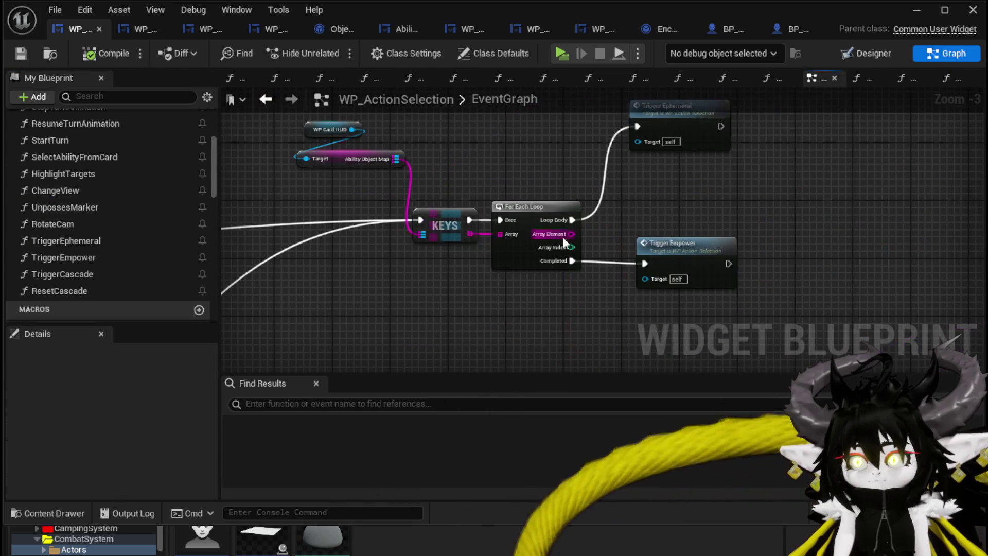
drag(487, 189, 355, 168)
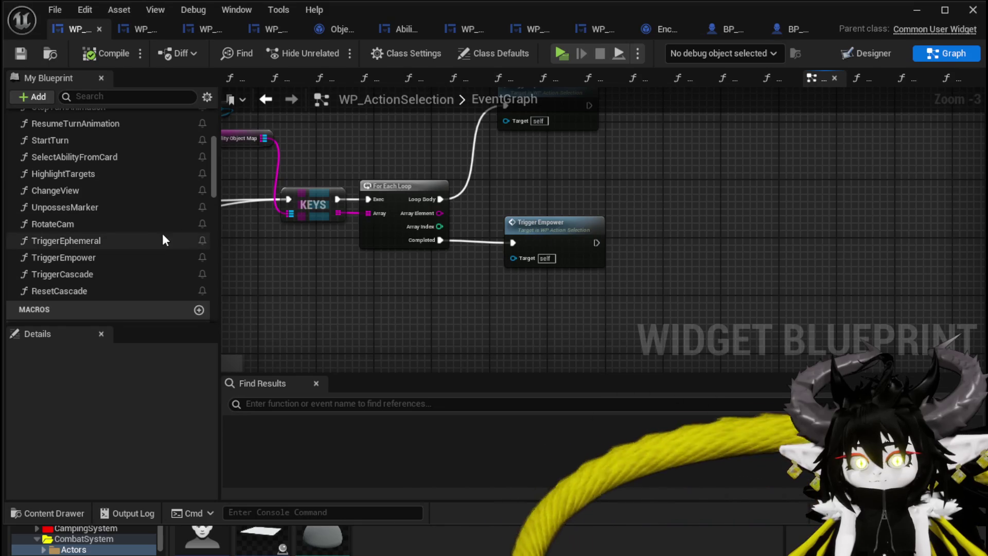
mouse_move(75, 293)
mouse_down()
mouse_move(640, 225)
mouse_move(630, 220)
mouse_move(637, 243)
mouse_up()
Open the ResetCascade graph, move the Selected Ability node aside, and search for Contains
double_click(664, 238)
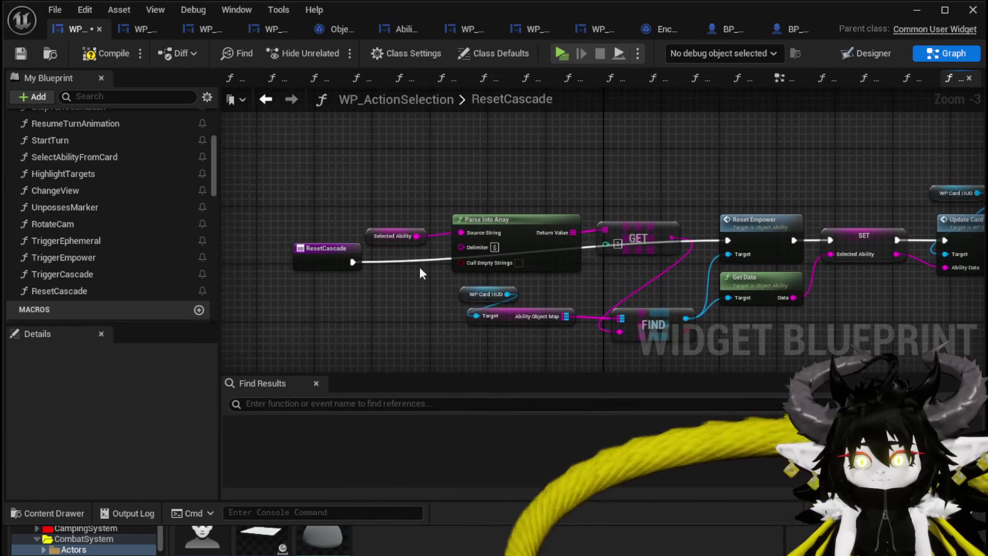
mouse_move(459, 161)
mouse_down()
mouse_move(377, 125)
mouse_move(488, 162)
mouse_up()
mouse_move(422, 230)
mouse_down()
mouse_move(330, 135)
mouse_move(468, 146)
mouse_up()
text(Contains)
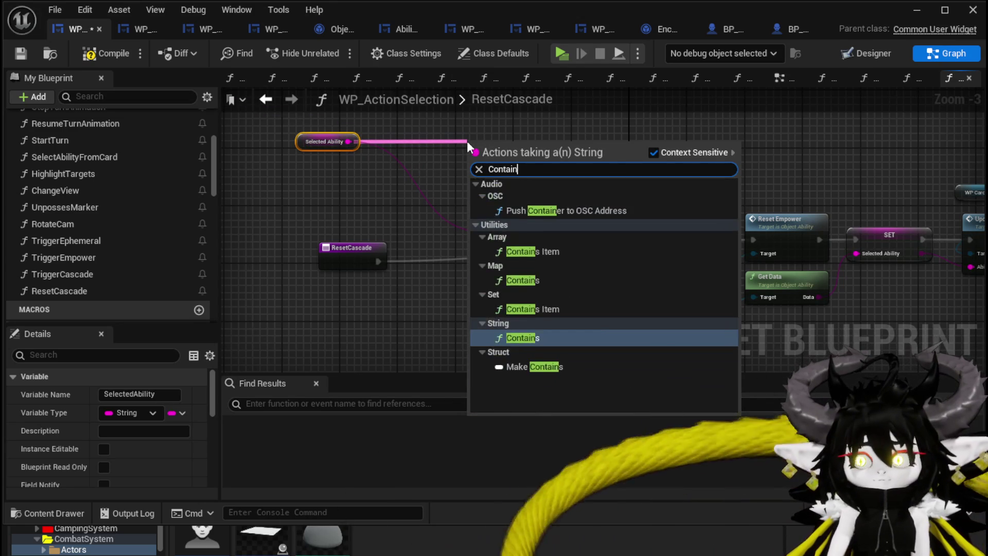
Add a String Contains 'cascade' check feeding a Branch whose True output runs Reset Empower
click(522, 297)
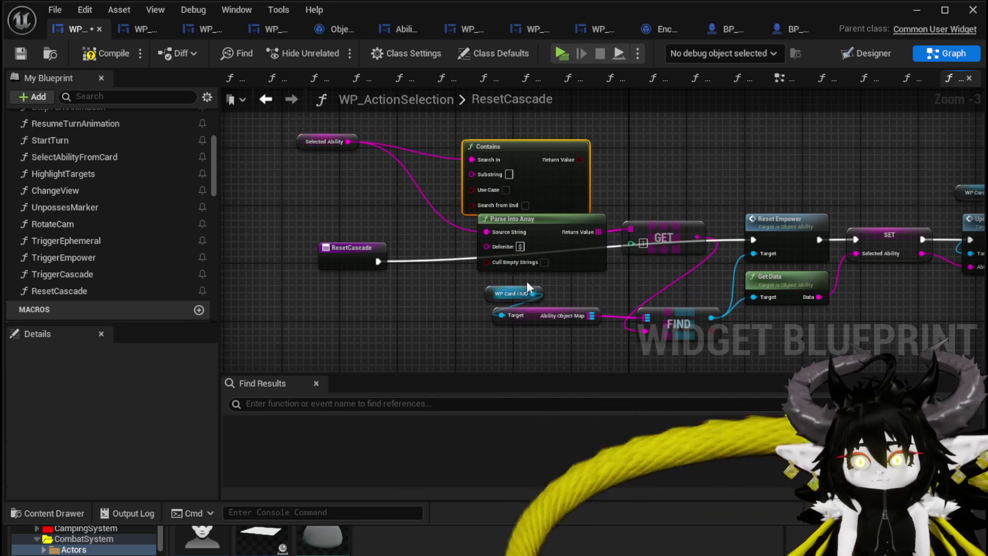
drag(514, 170, 325, 199)
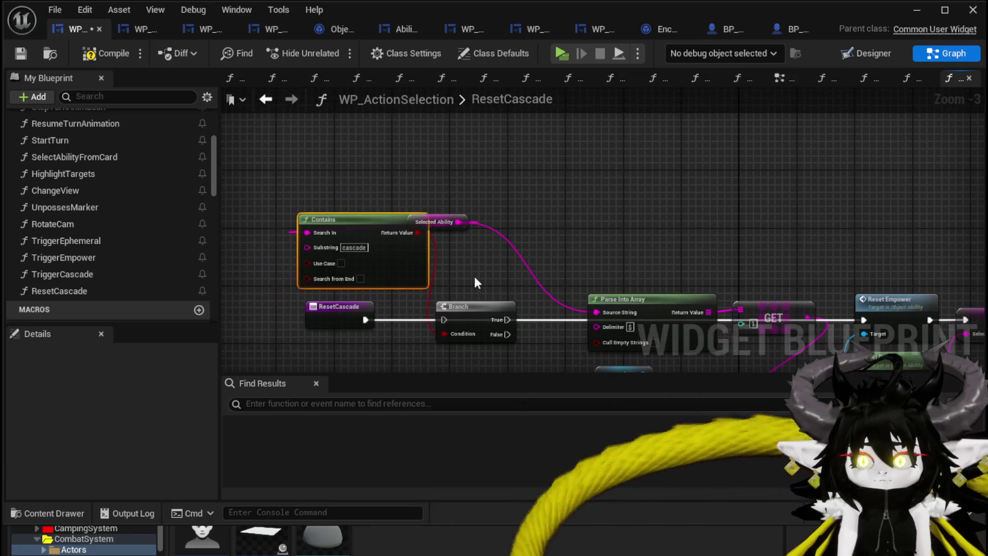
drag(453, 230, 356, 165)
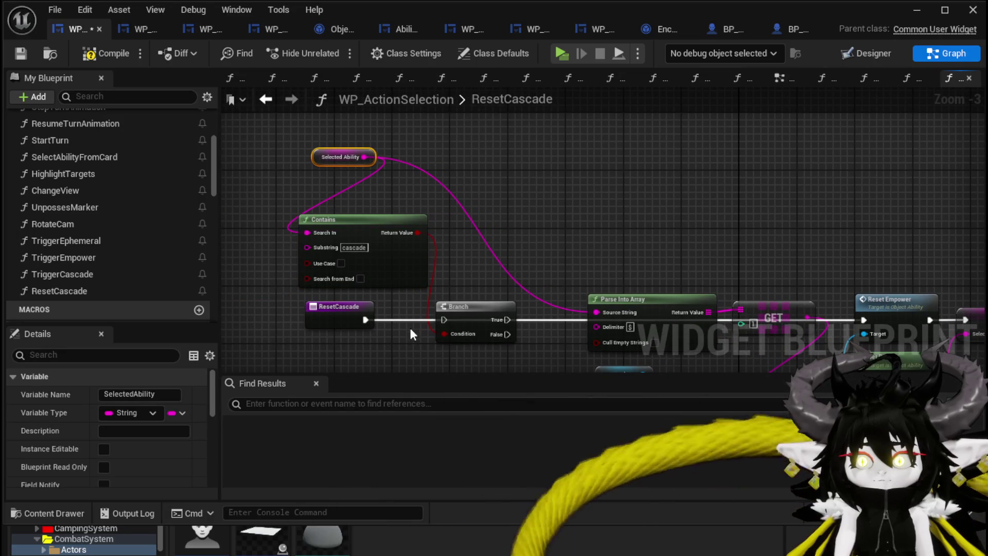
drag(447, 319, 446, 320)
mouse_move(375, 283)
mouse_down()
mouse_move(682, 303)
mouse_move(742, 286)
mouse_move(735, 283)
mouse_up()
Tidy the ResetCascade graph by moving Parse Into Array and GET up-left
drag(632, 192, 616, 173)
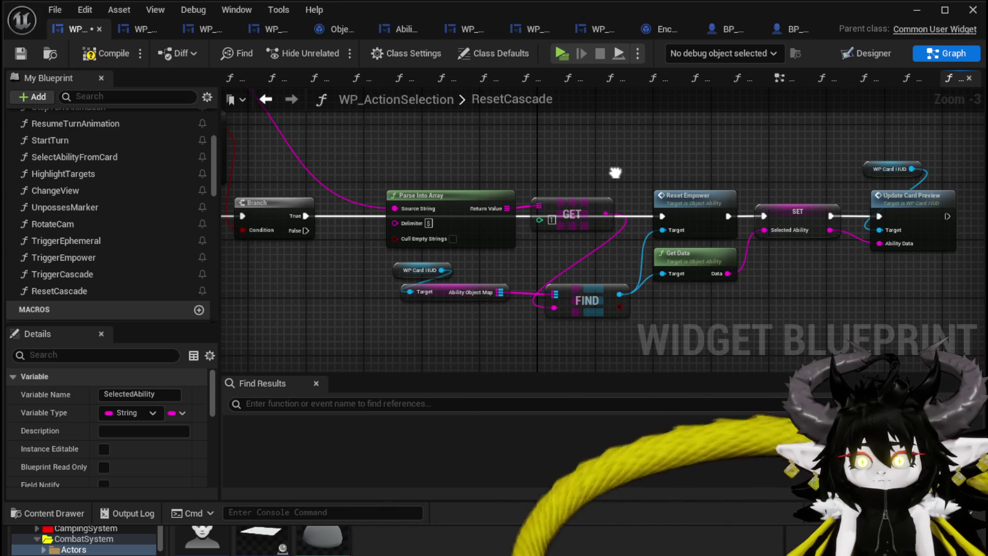
drag(615, 172, 638, 216)
mouse_move(401, 221)
mouse_down()
mouse_move(564, 256)
mouse_move(562, 211)
mouse_move(522, 156)
mouse_up()
click(690, 177)
mouse_move(691, 177)
mouse_down()
mouse_move(639, 132)
mouse_move(817, 170)
mouse_up()
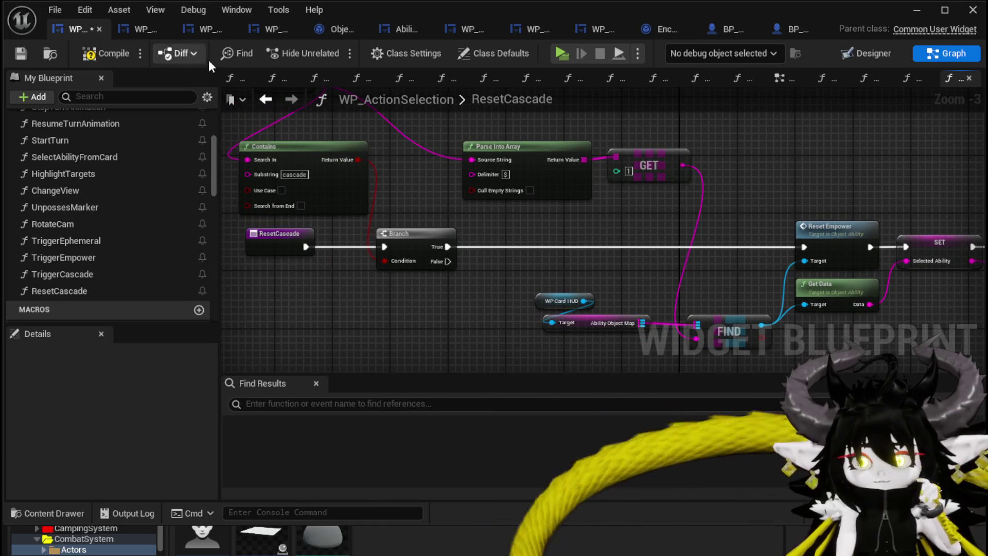
Save the blueprint, close the editor, and start a new play test
click(20, 53)
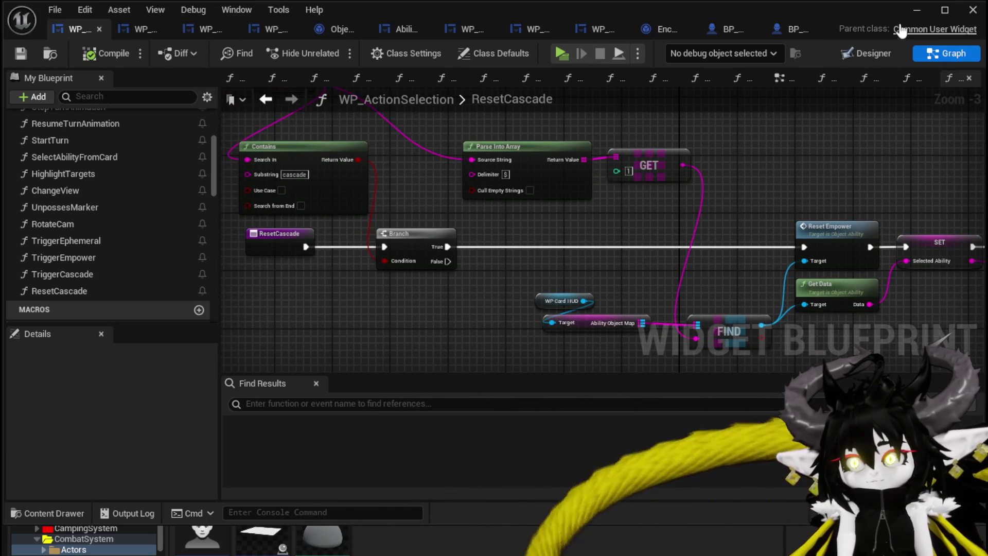
click(903, 17)
click(328, 48)
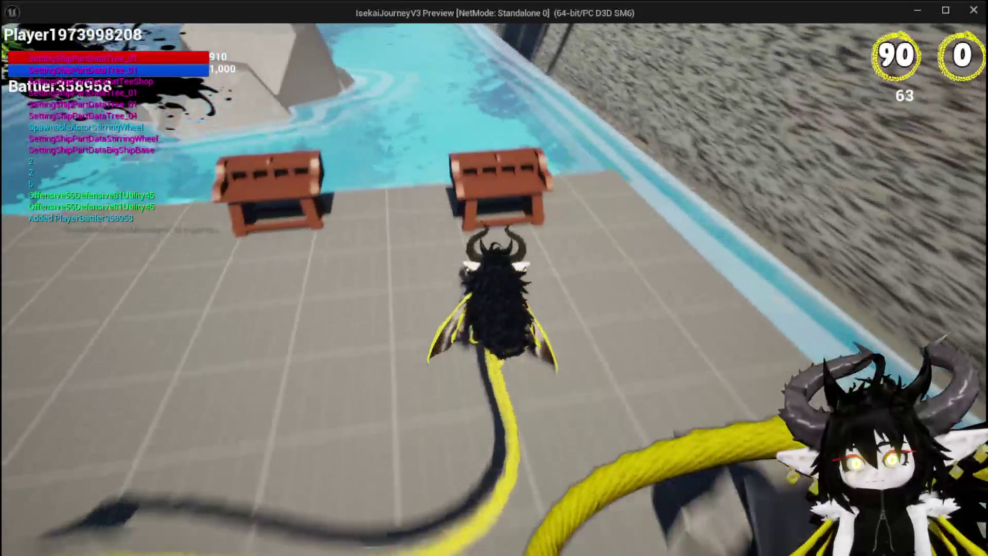
Stop the game preview and open TriggerCascade, zoomed in on its Empower call node
key(Escape)
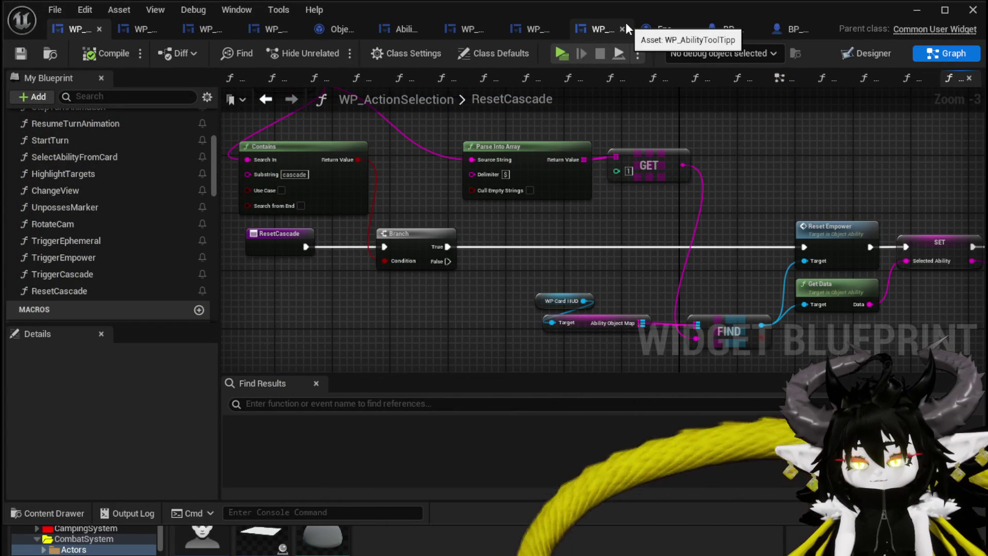
double_click(42, 274)
scroll(593, 323, up, 2)
drag(593, 323, 503, 290)
scroll(503, 290, up, 1)
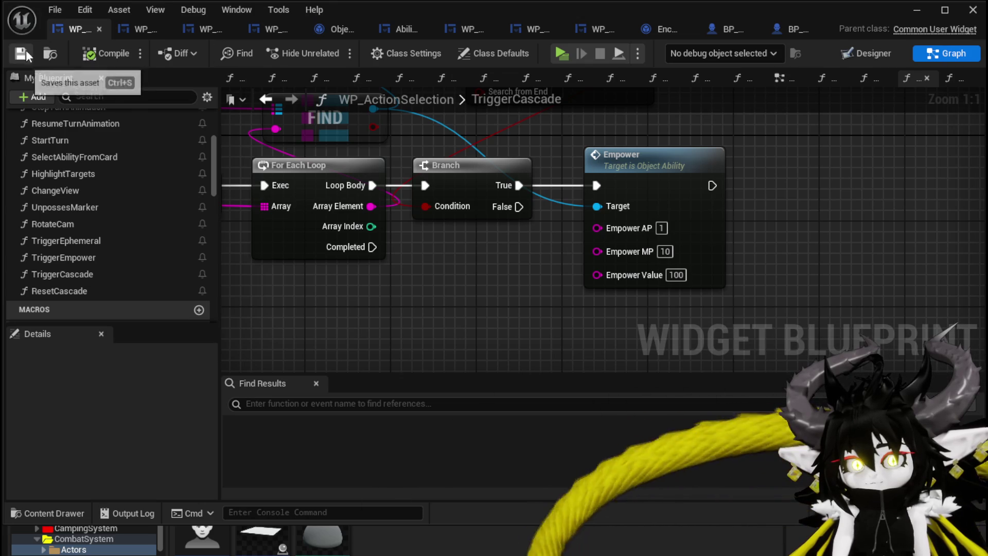
Launch the game and load the Magic|ChuraMagicSummon|001 ability set at the workbench
click(917, 10)
click(335, 48)
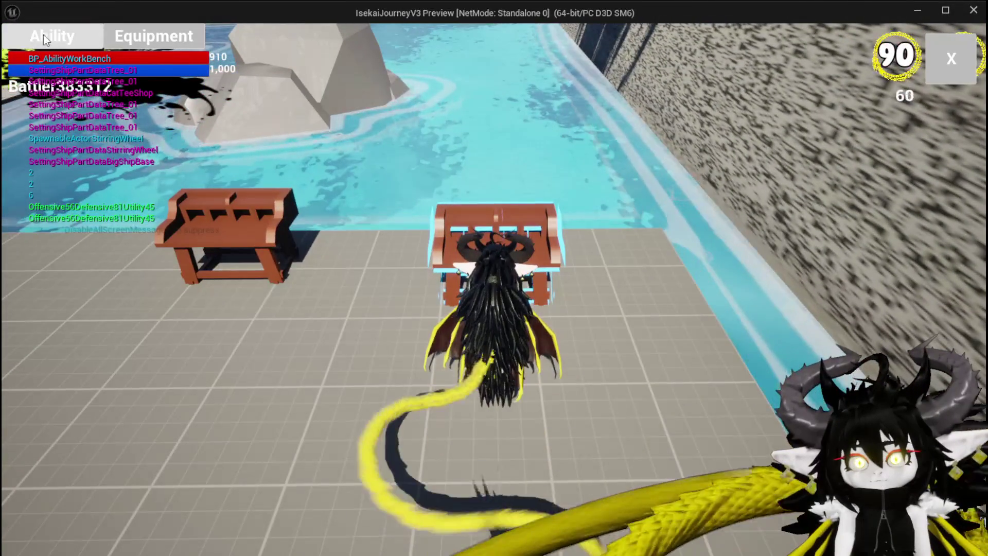
click(52, 36)
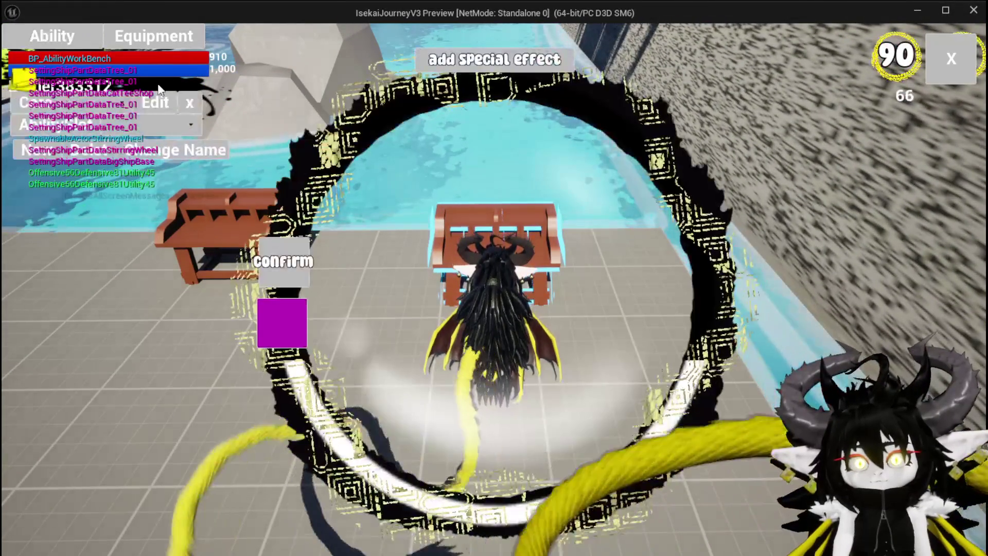
click(78, 103)
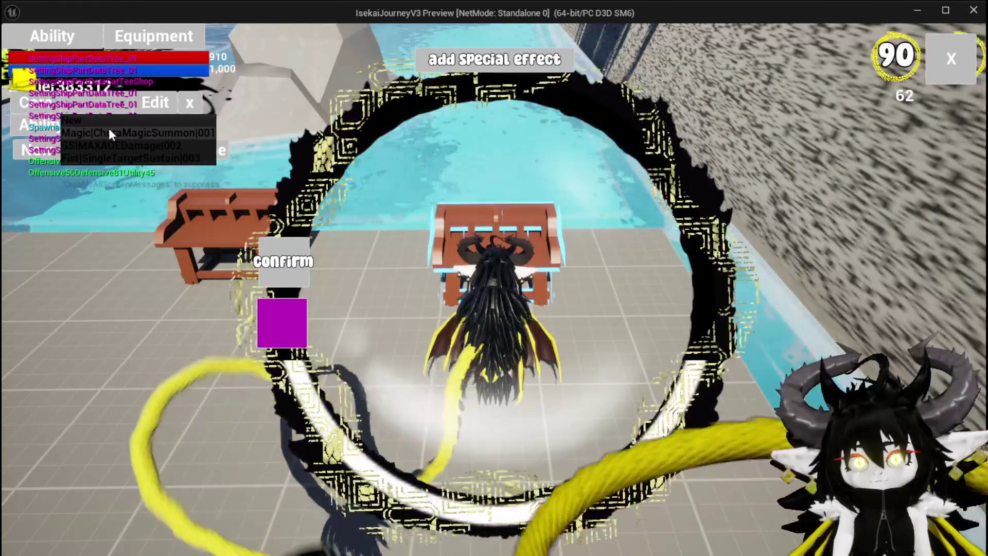
click(109, 130)
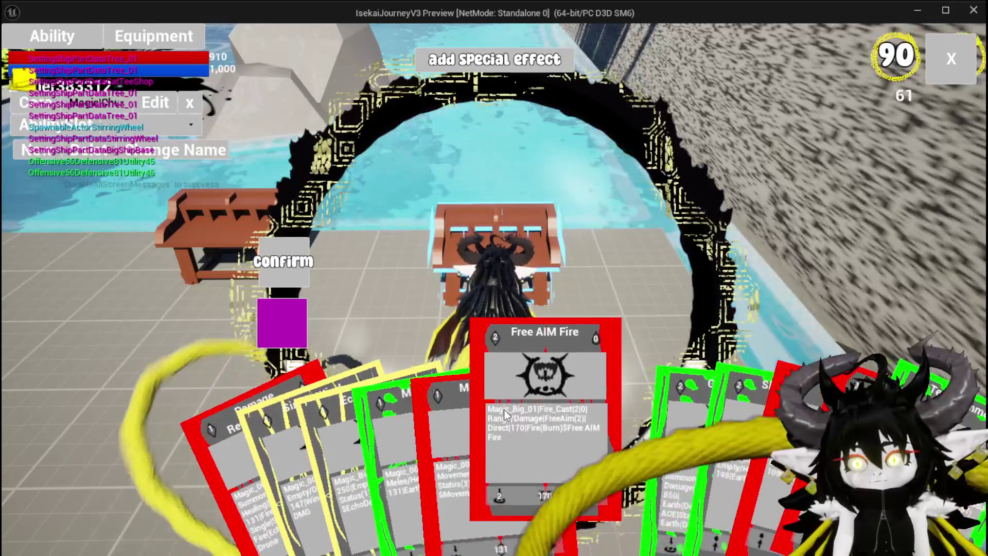
Add the cascade special effect to Free AIM Fire, confirm, and close the card editor
click(510, 371)
click(463, 61)
click(563, 198)
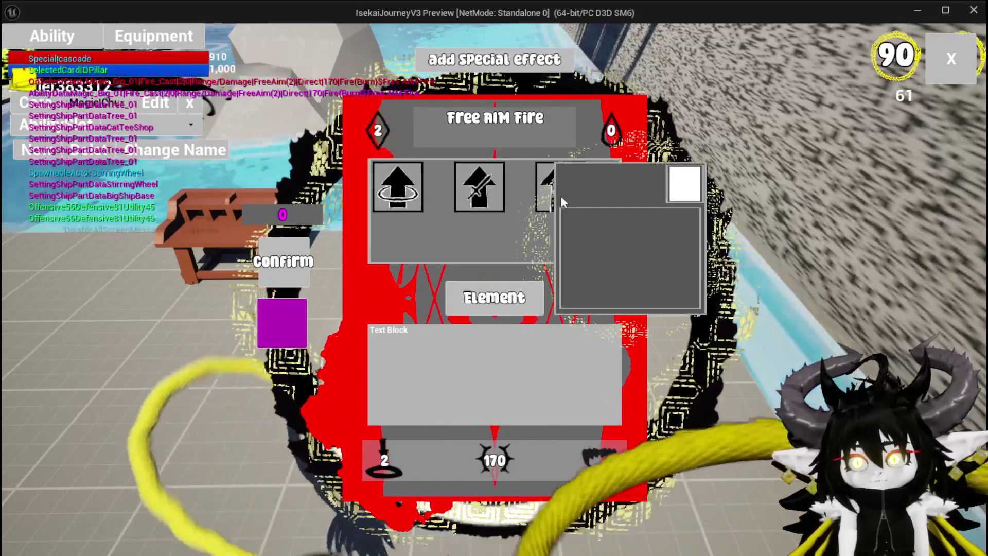
click(685, 185)
click(364, 301)
click(291, 274)
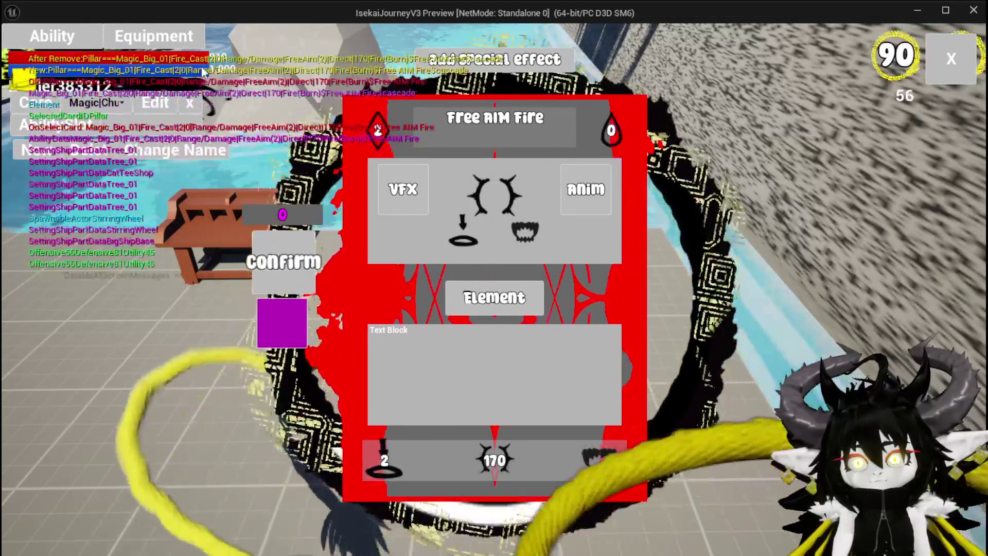
click(953, 77)
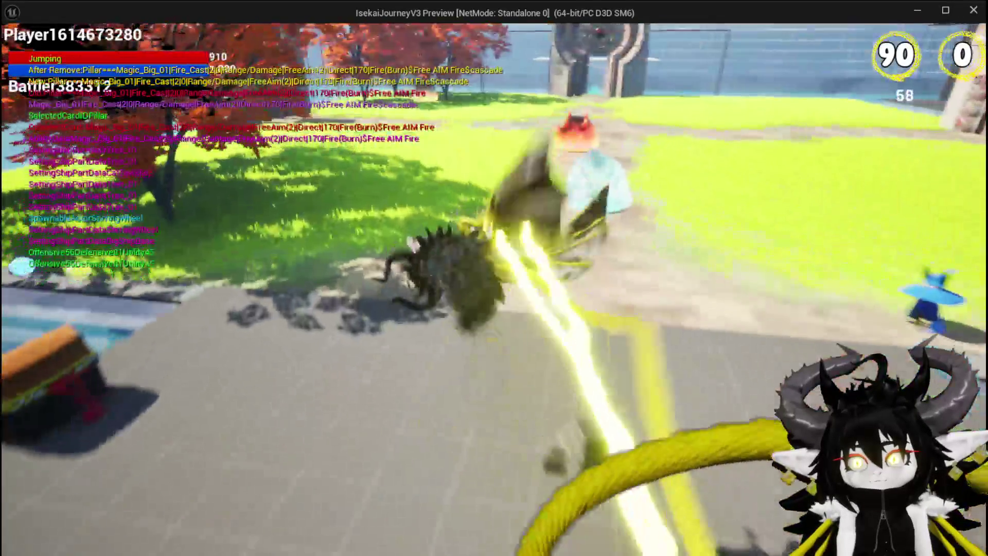
Run to the blue slime to start a battle and dismiss the start-of-battle prompt
key(w)
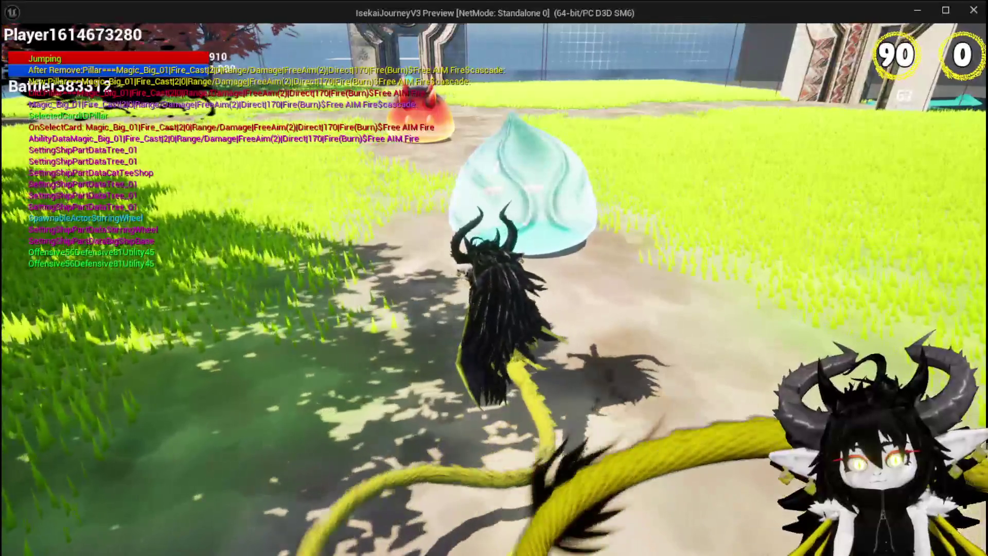
key(w)
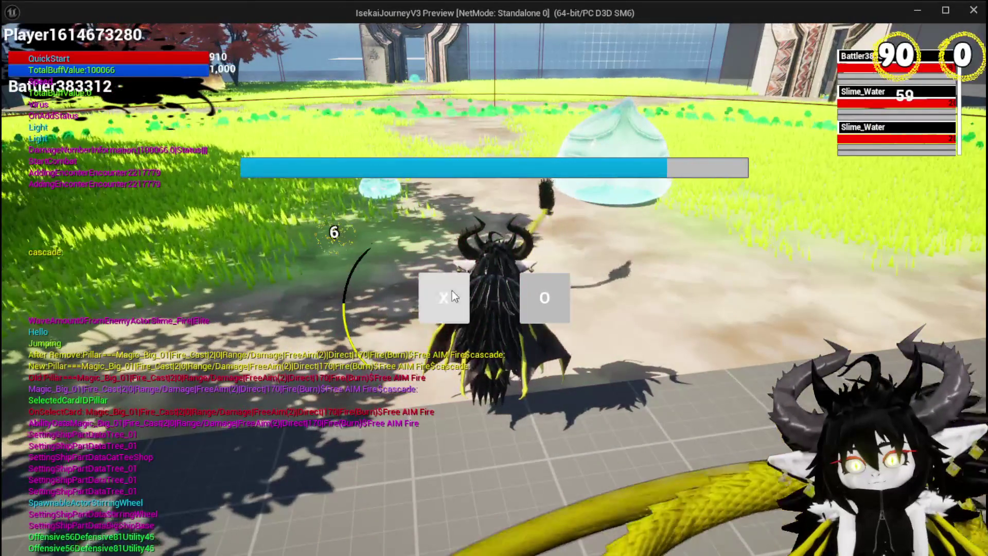
click(452, 290)
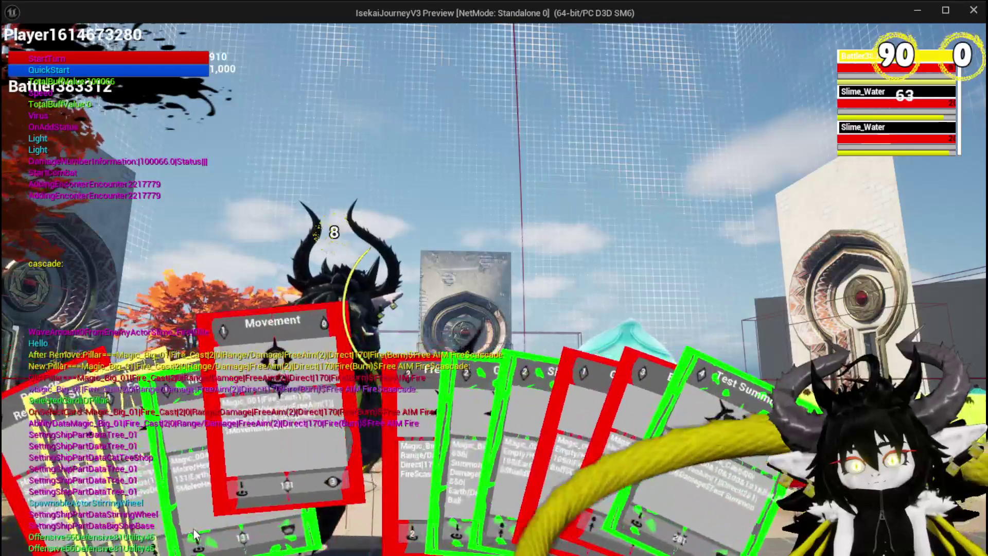
Run across the arena and jump toward the slime as the card hand appears
click(528, 227)
key(w)
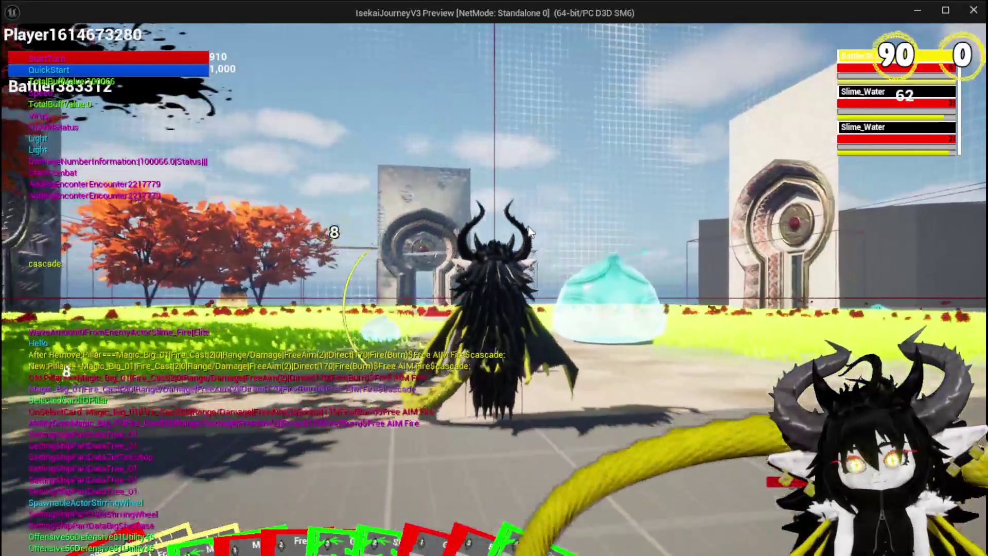
key(w)
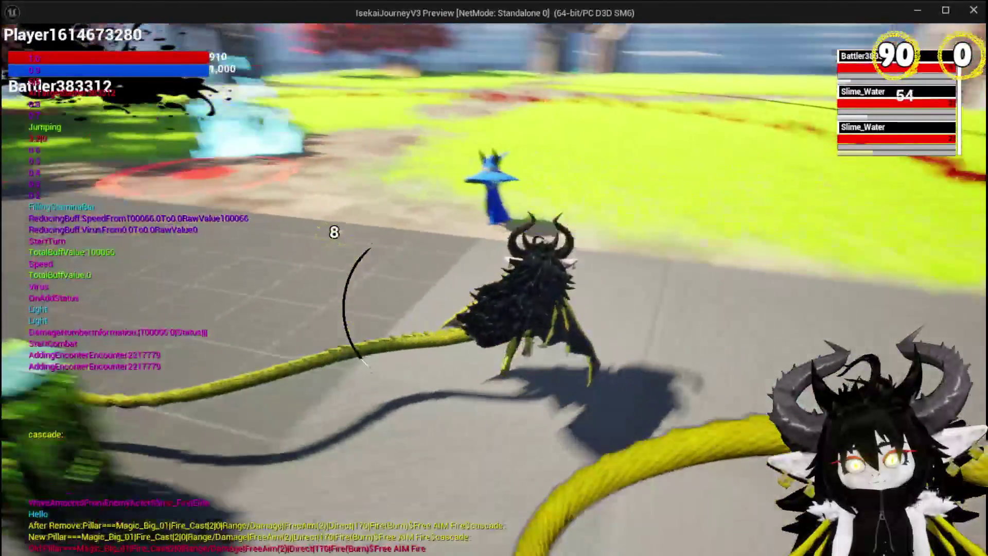
key(w)
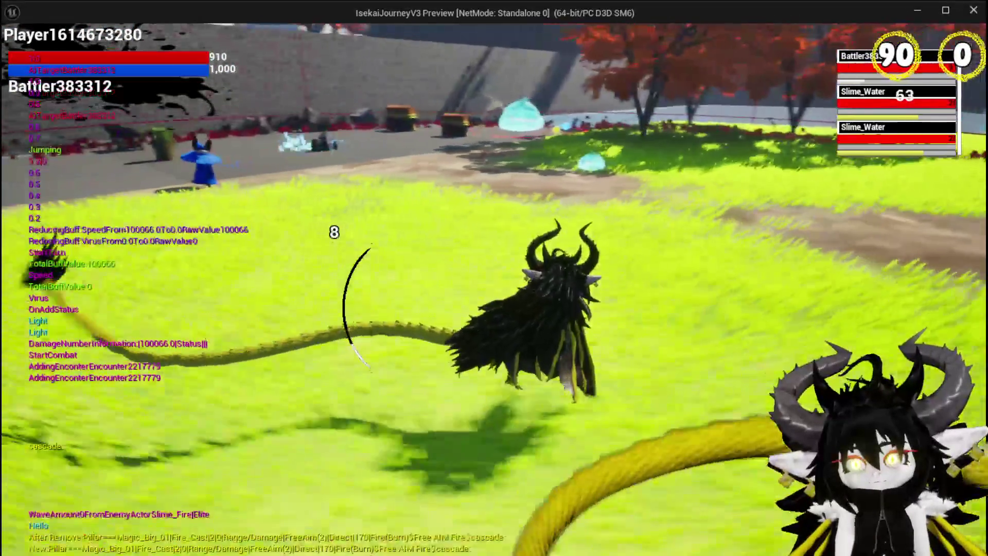
key(w)
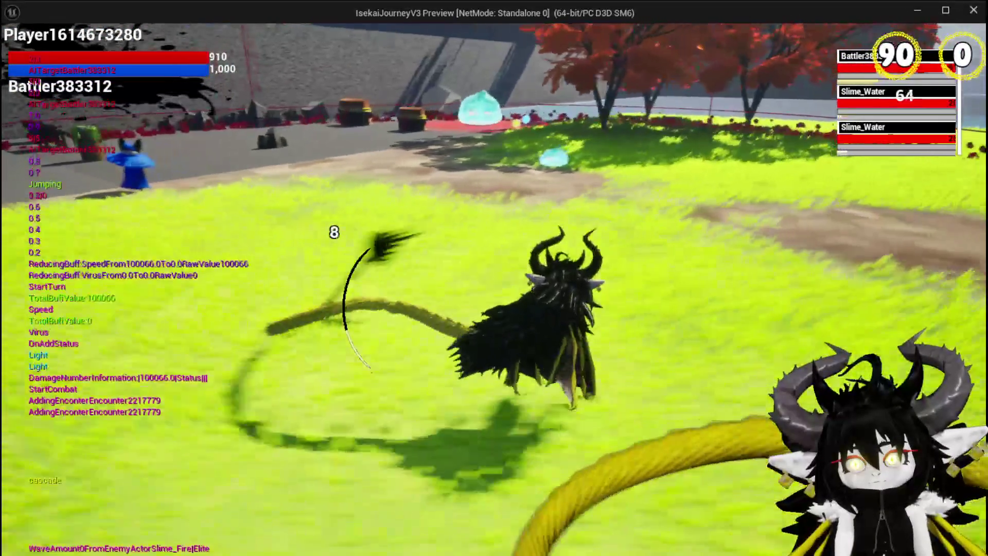
key(space)
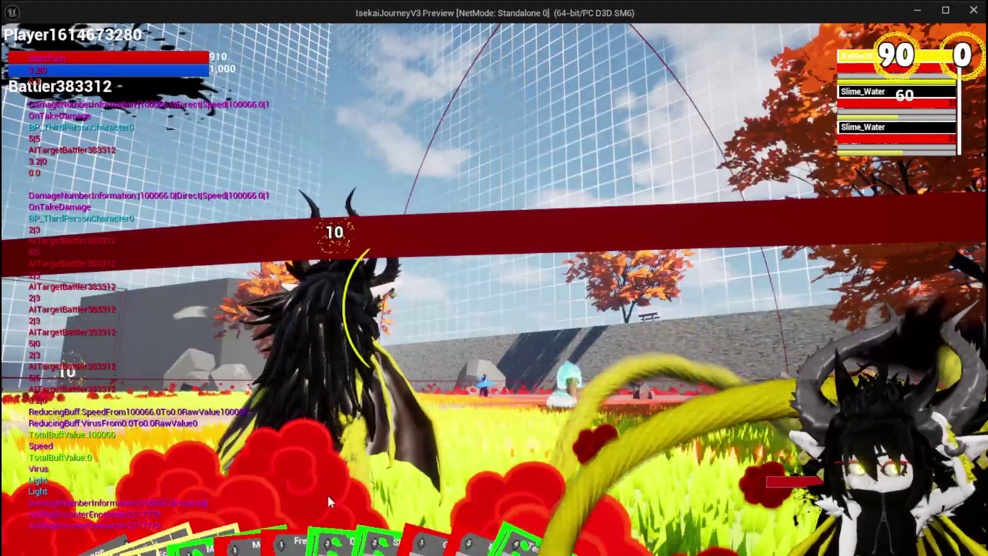
mouse_move(332, 486)
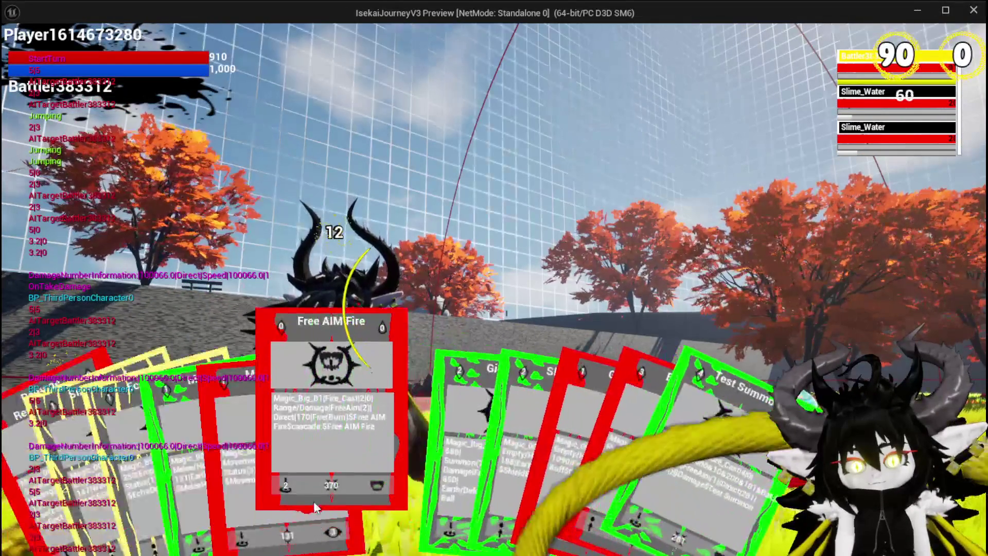
Cast Free AIM Fire twice, at the target area and then at the slime
click(316, 493)
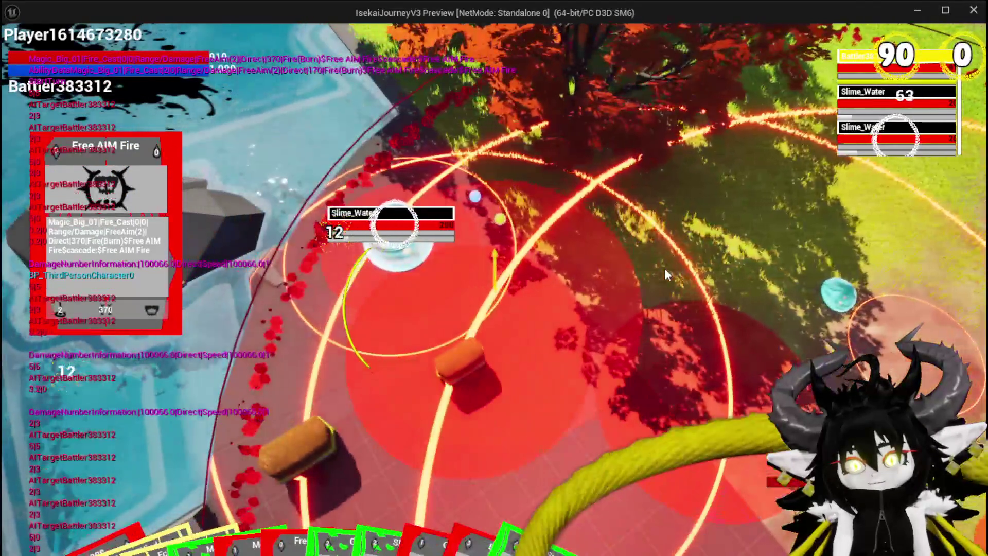
click(664, 269)
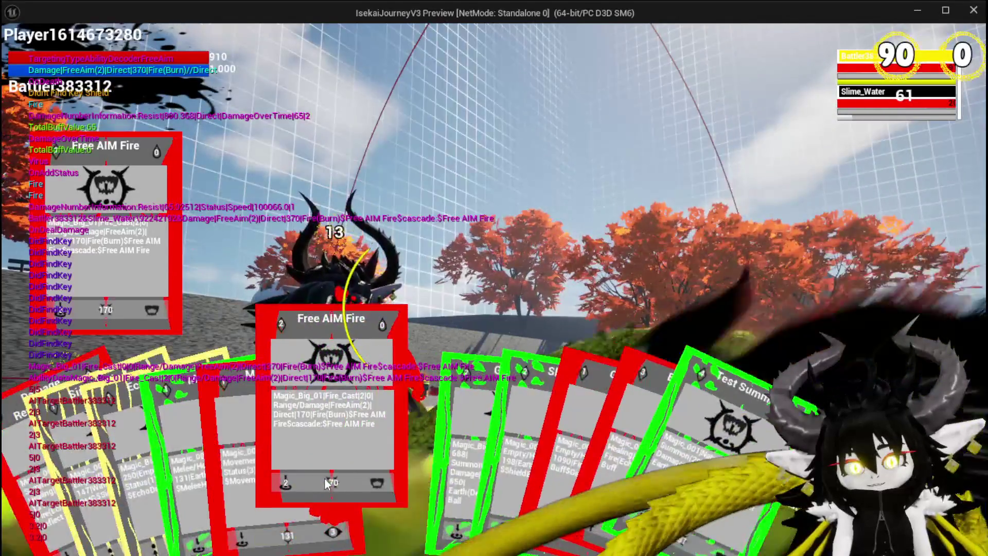
click(326, 484)
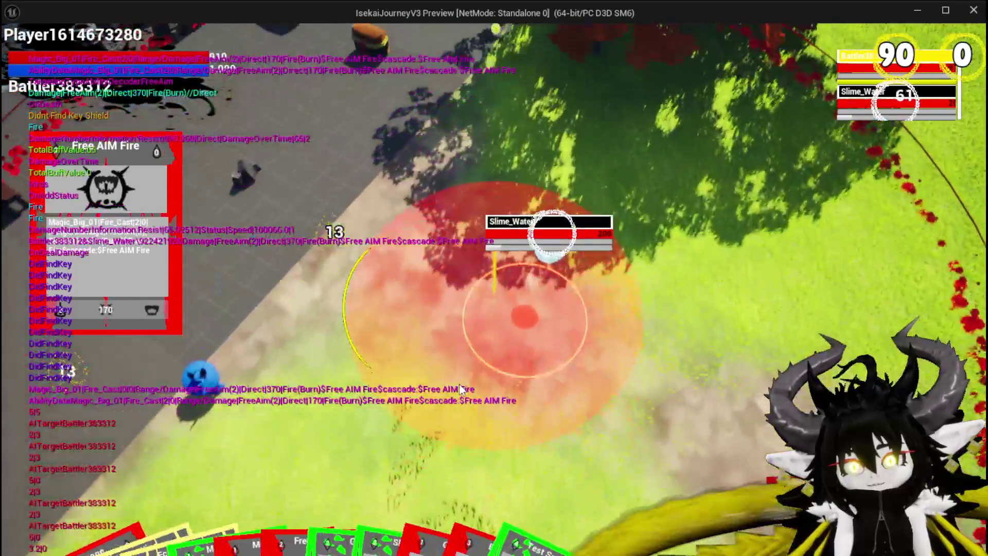
click(459, 384)
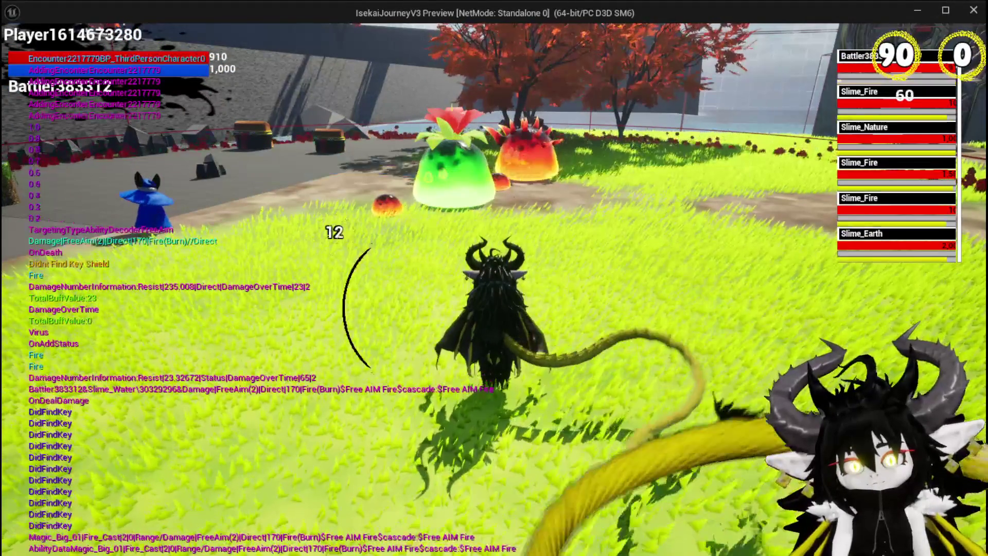
Dismiss the battle prompt, cast Free AIM Fire at the slimes again, then stop the preview
key(space)
key(space)
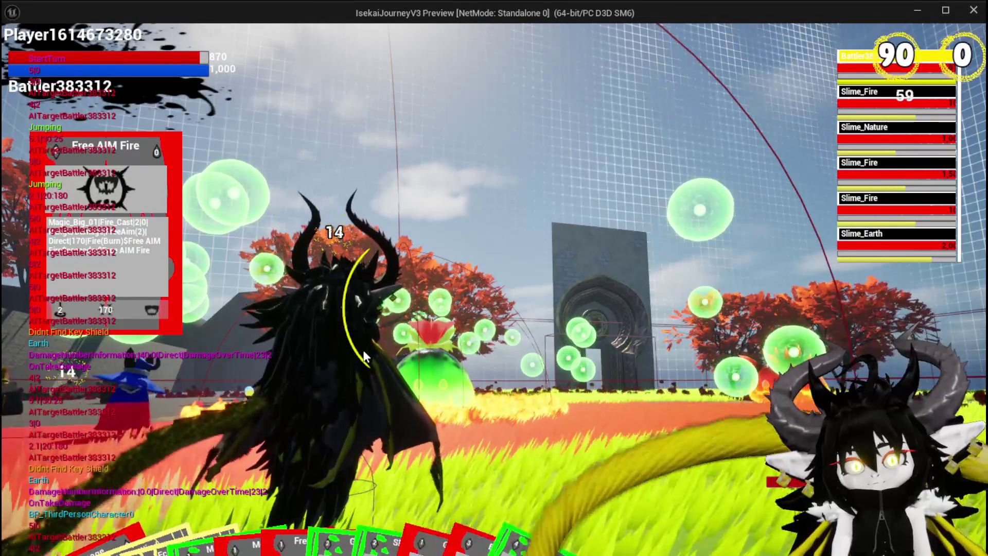
mouse_move(320, 516)
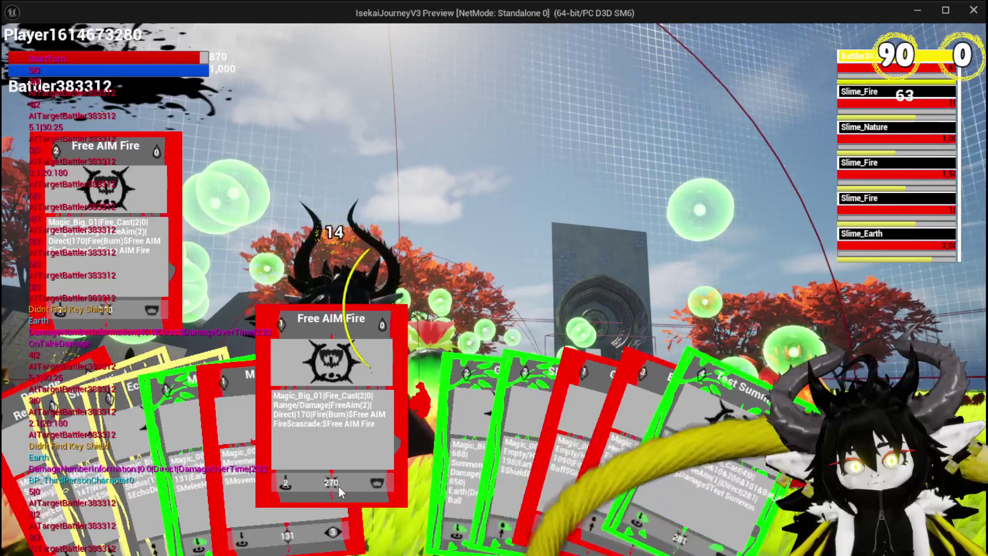
click(338, 485)
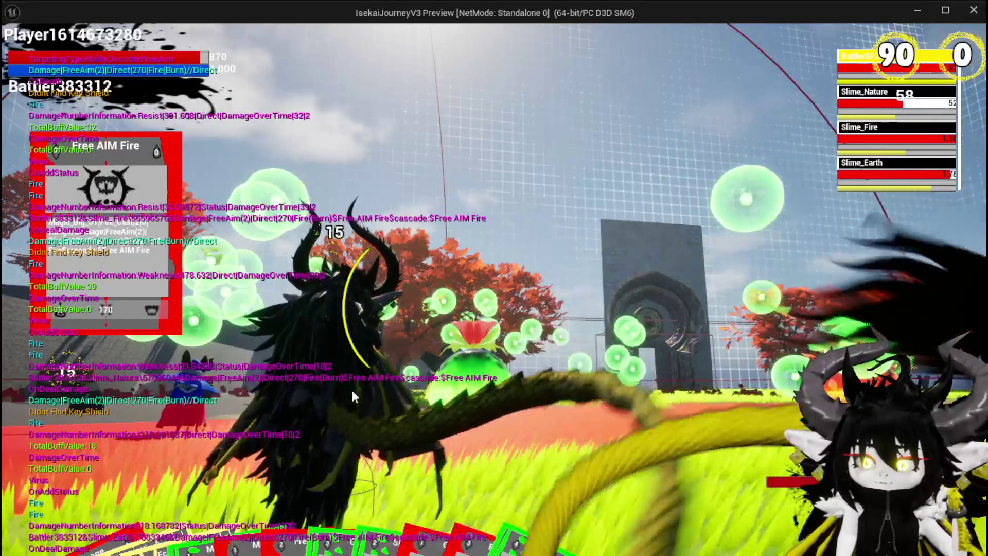
key(Escape)
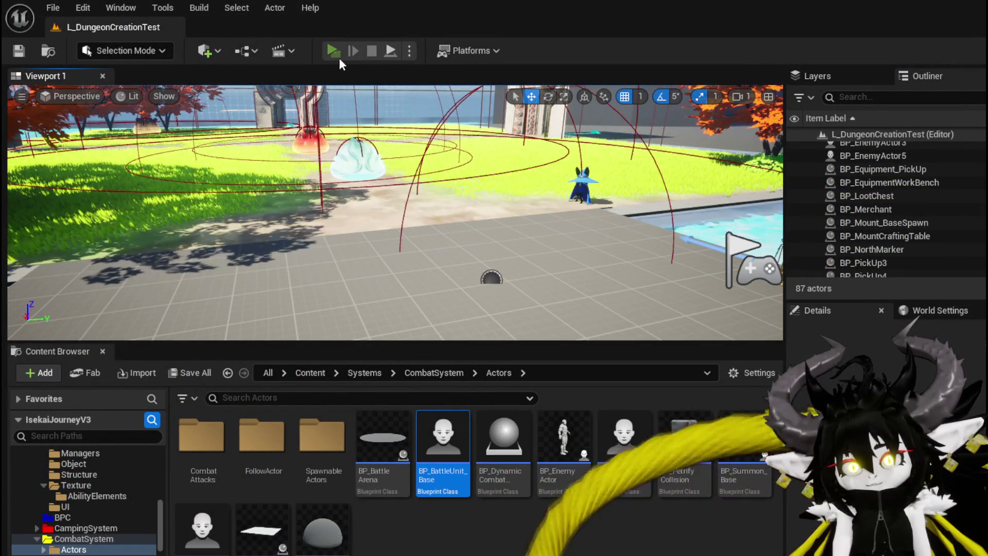
Restart the game and open Free AIM Fire from the Magic|ChuraMagicSummon|001 set at the workbench
click(338, 58)
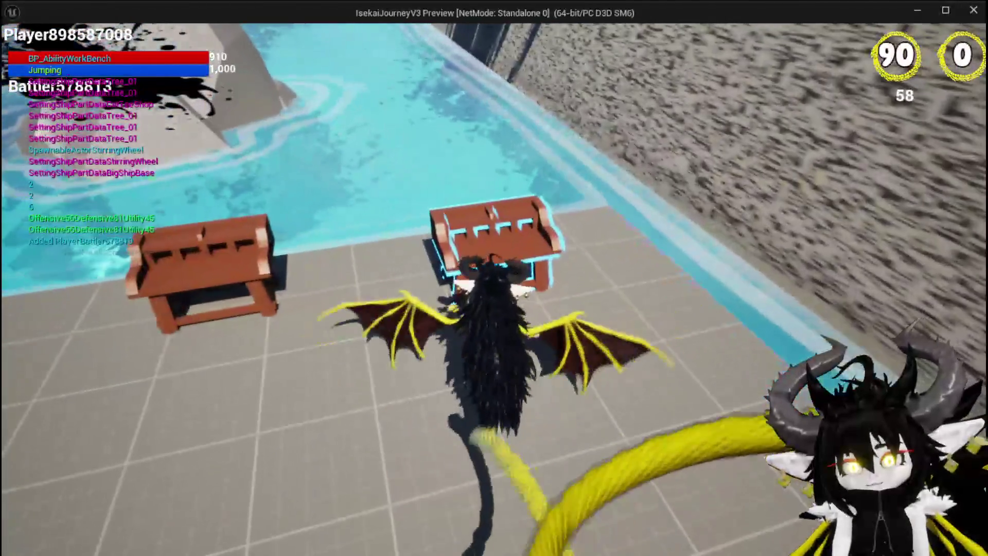
key(e)
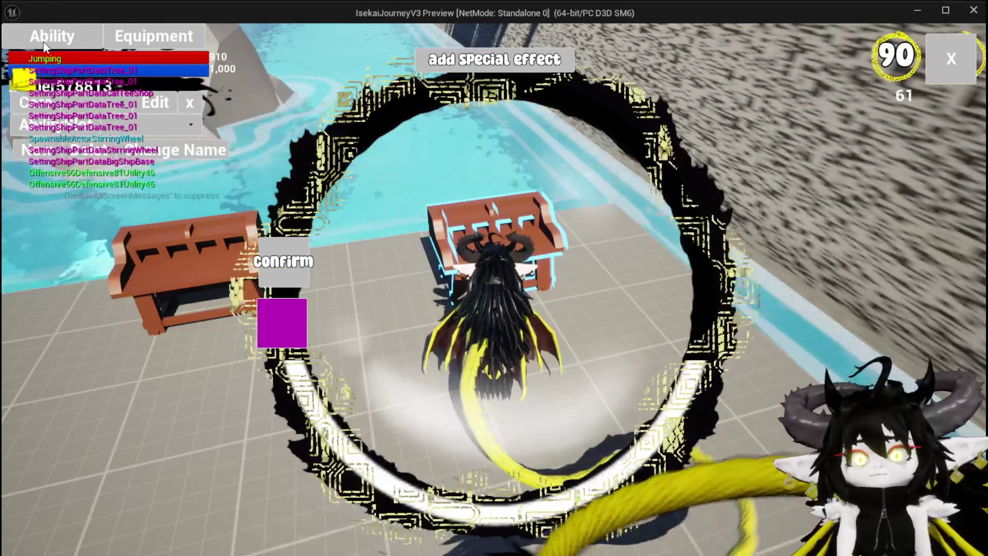
click(66, 102)
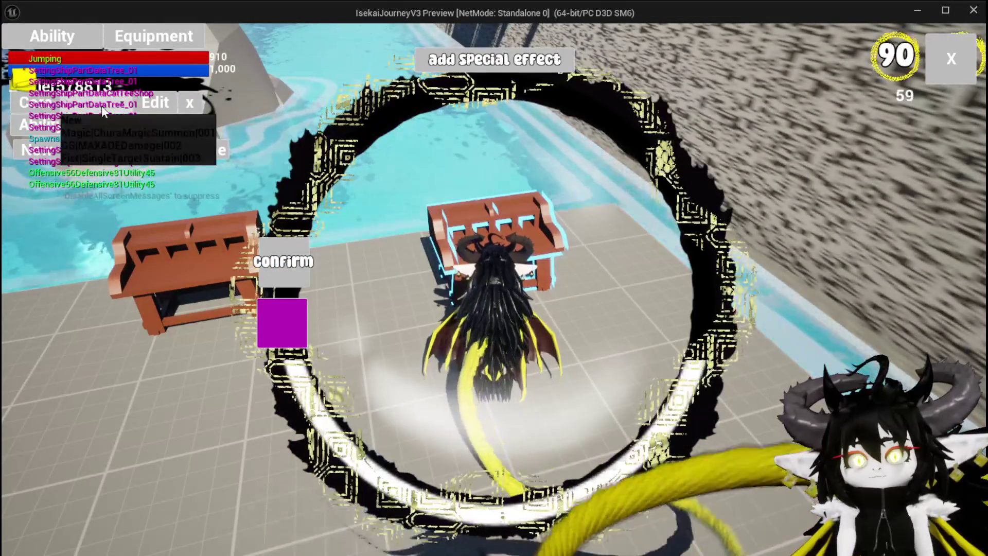
click(144, 137)
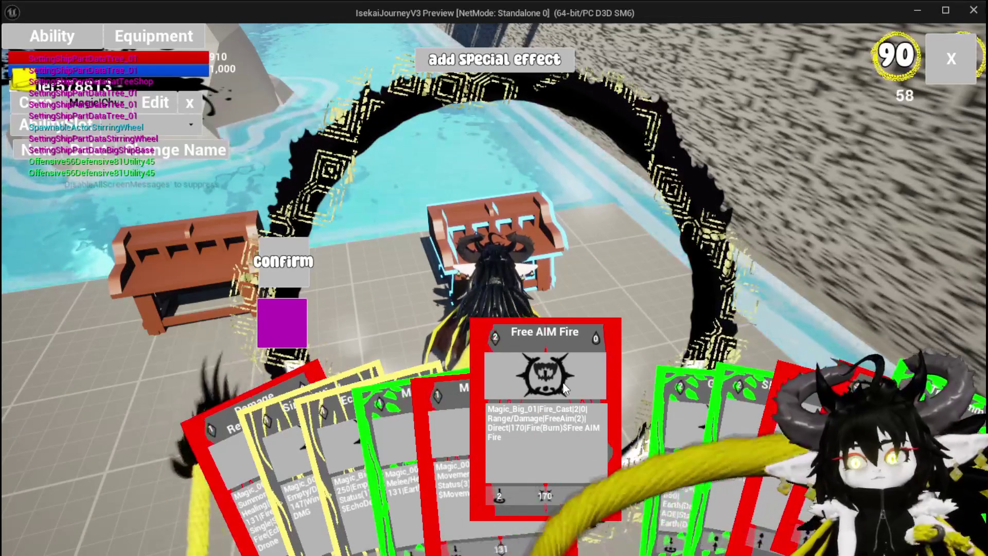
click(563, 383)
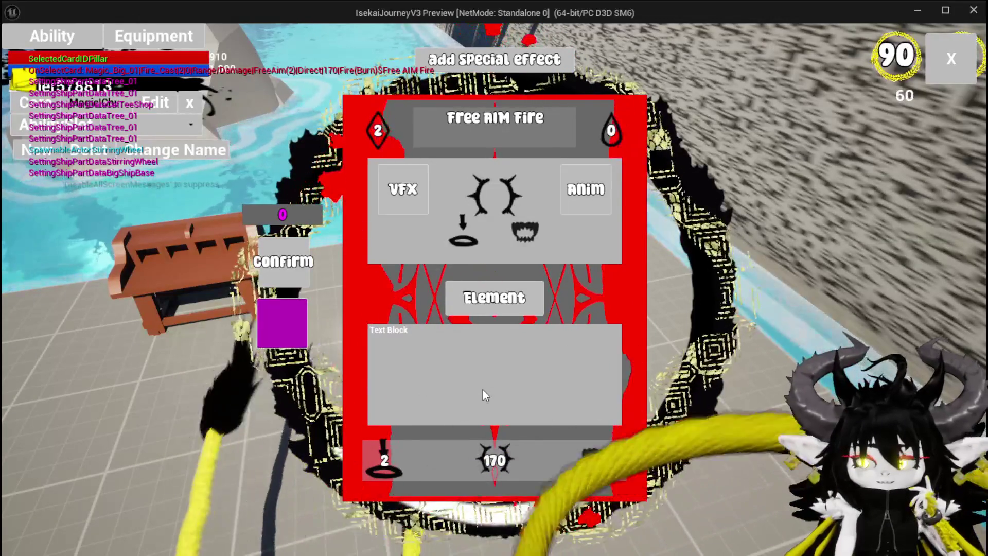
Choose cascade as Free AIM Fire's special effect, close the card editor, and stop Play In Editor
click(487, 297)
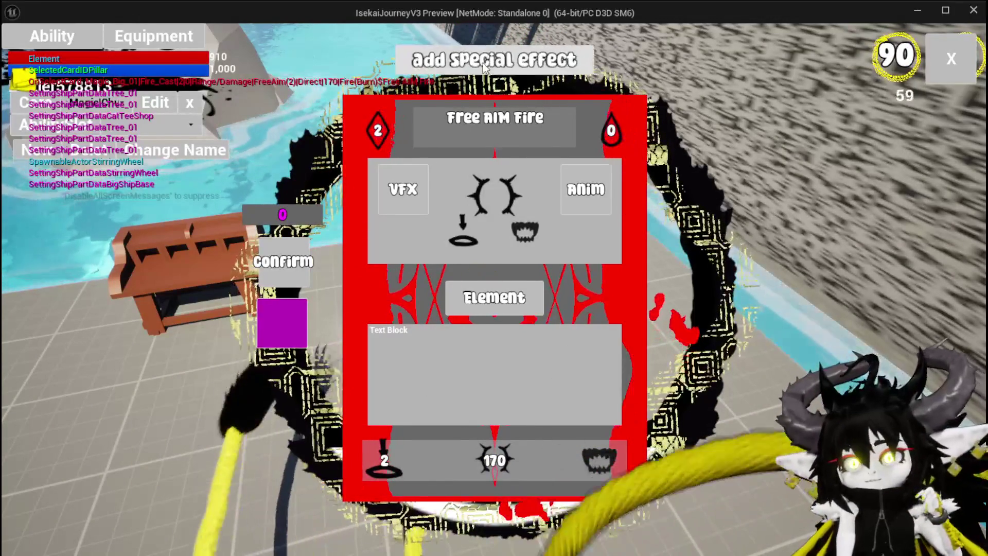
click(491, 64)
mouse_move(503, 191)
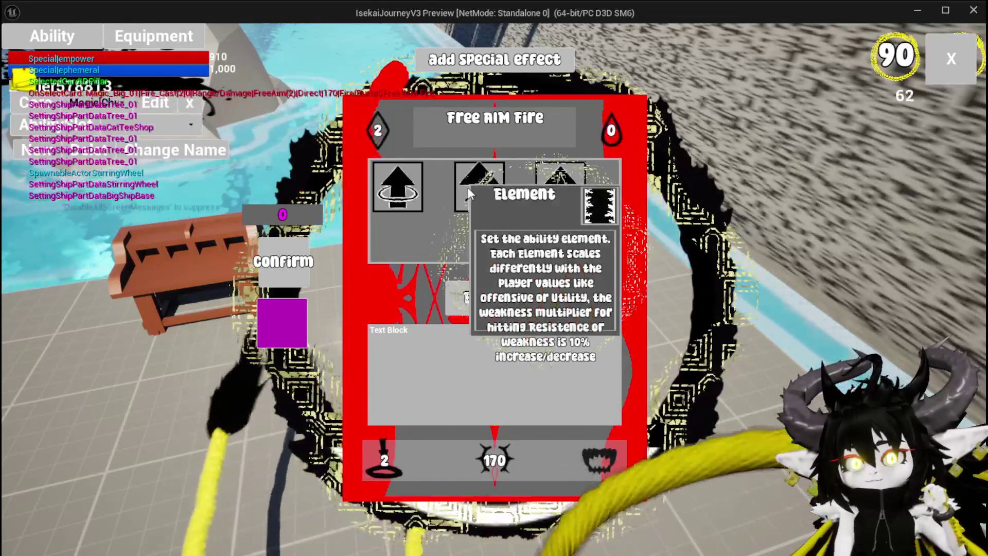
click(482, 191)
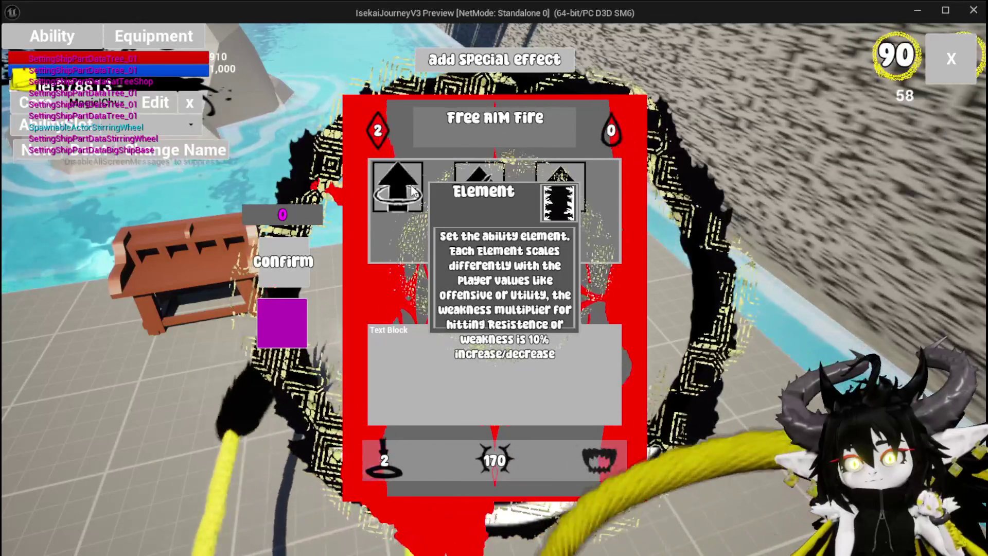
click(951, 58)
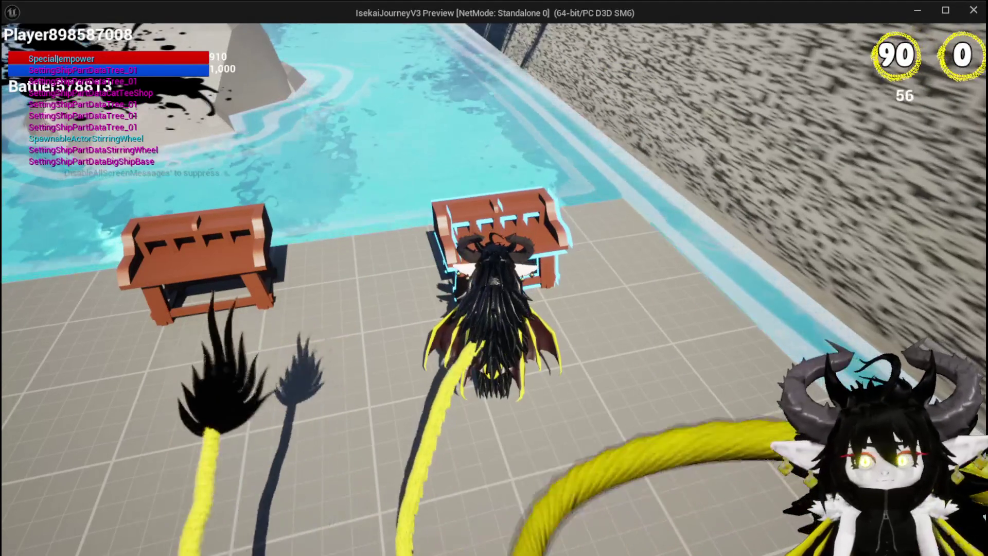
key(Escape)
Save all changes and open the DT_Ability_BasicInformation data table from the DataBase folder
key(ctrl+s)
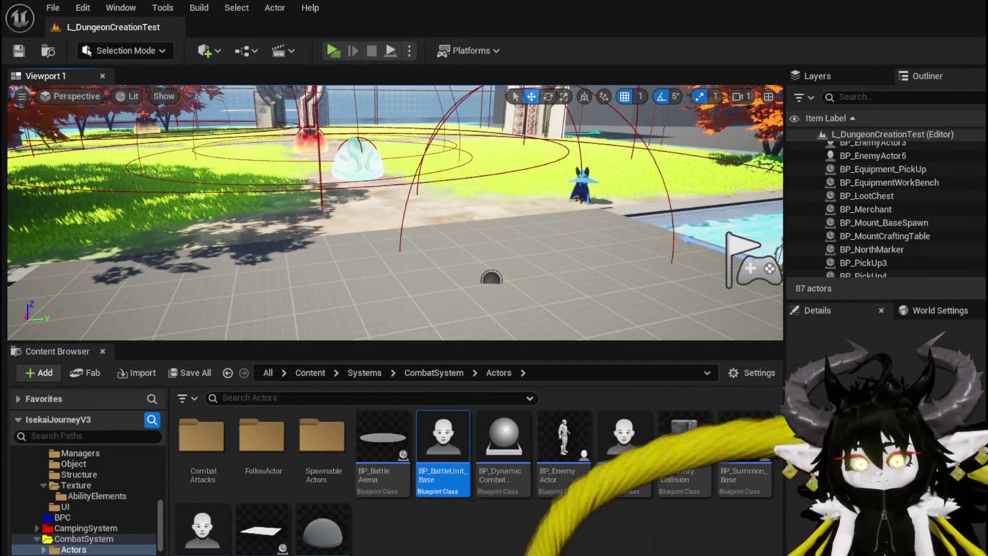
scroll(79, 506, up, 5)
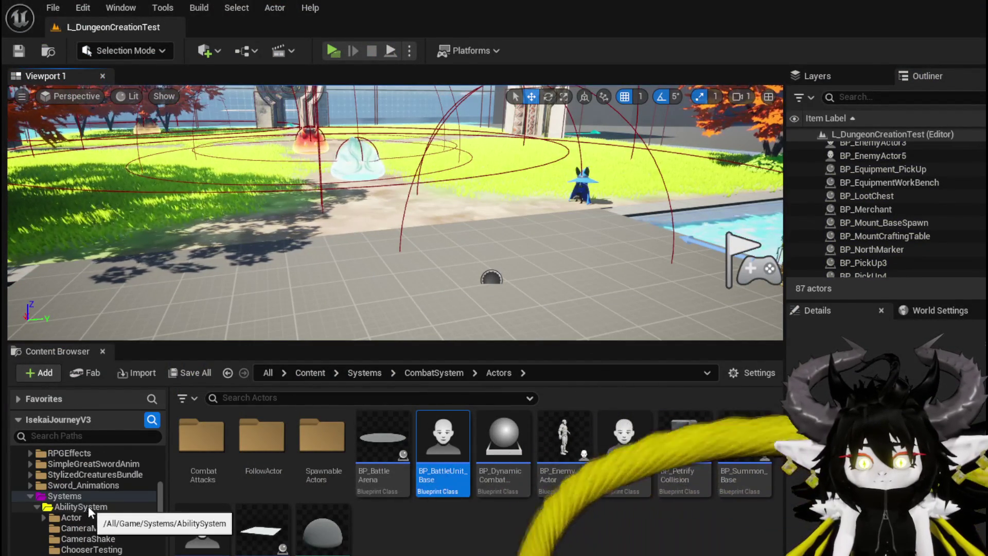
click(72, 554)
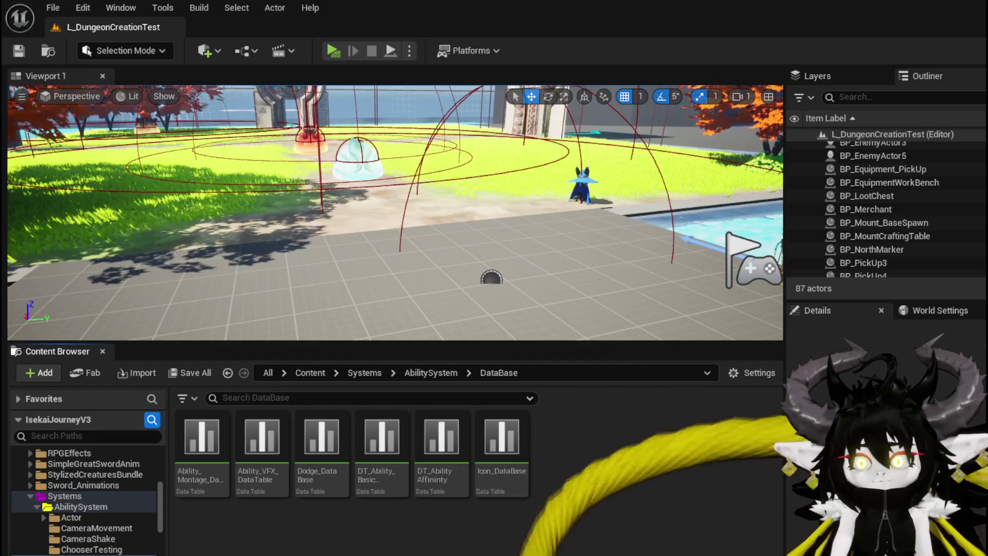
double_click(371, 491)
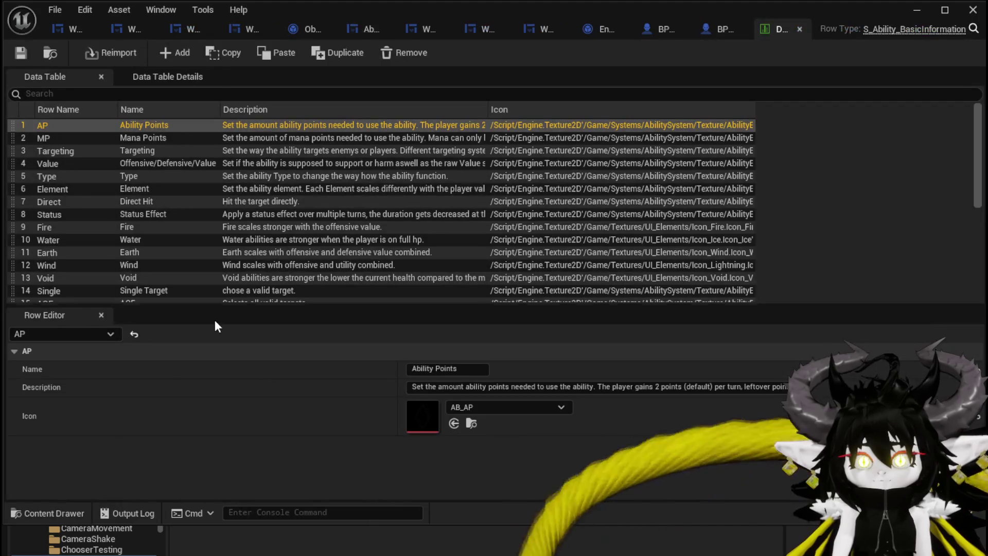
Add a new row to the data table and name it 'ephemeral'
click(167, 53)
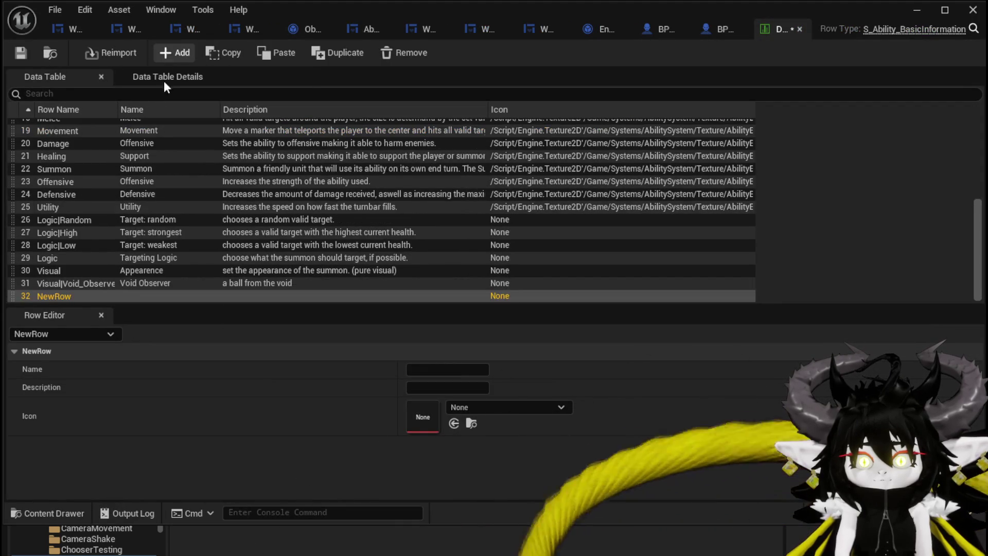
double_click(48, 296)
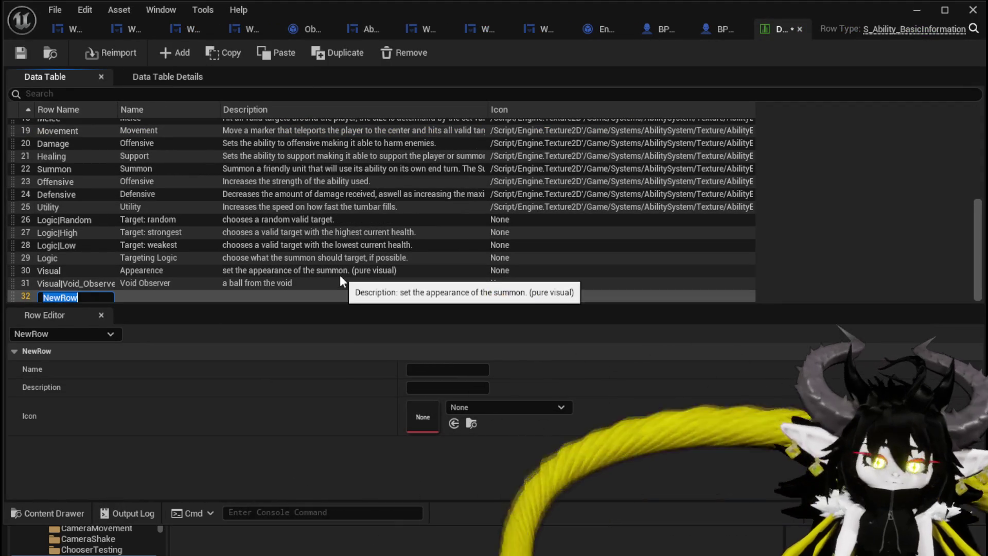
text(Eph)
key(BackSpace)
text(epheme)
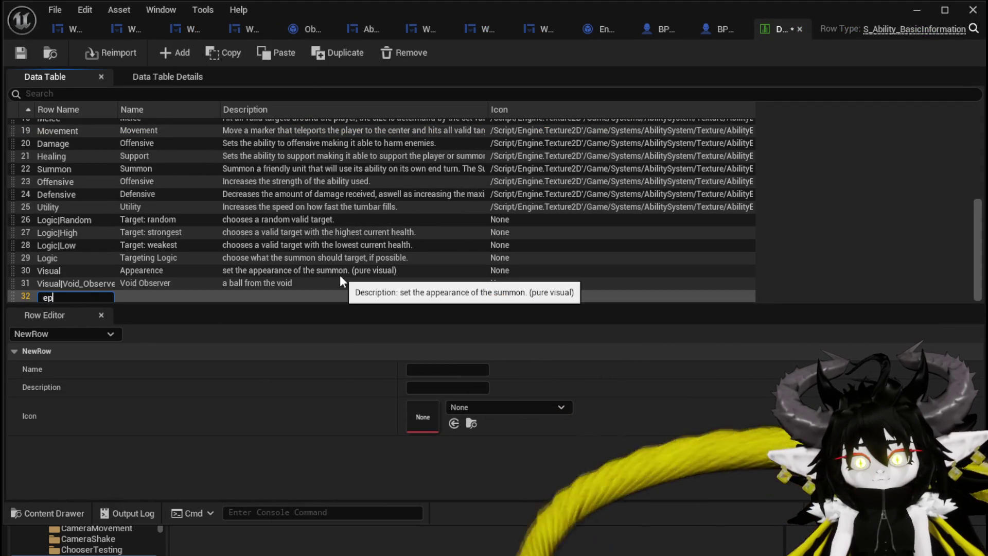
key(Return)
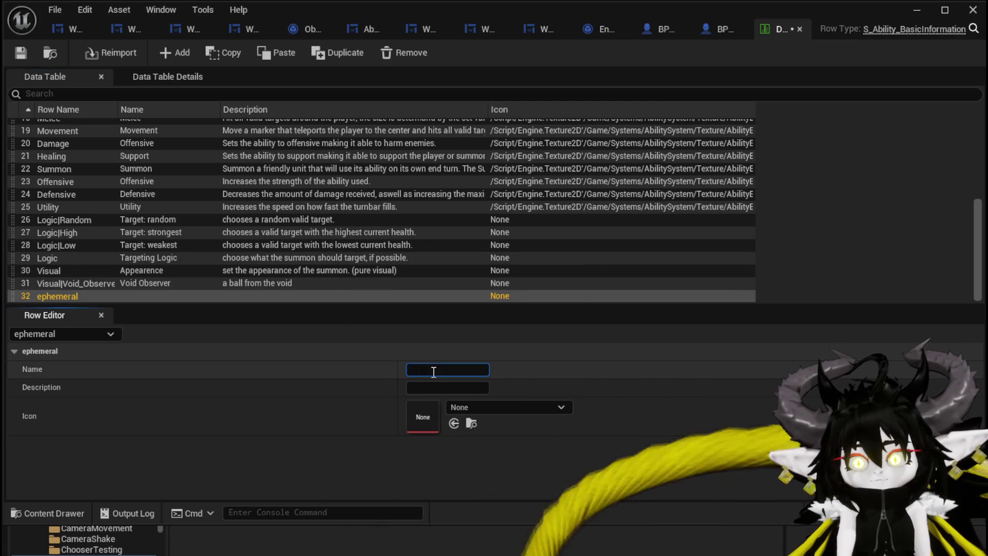
double_click(51, 297)
key(ctrl+c)
Set the ephemeral row's display name to 'Ephemeral'
click(420, 370)
key(ctrl+v)
key(Delete)
text(E)
key(Tab)
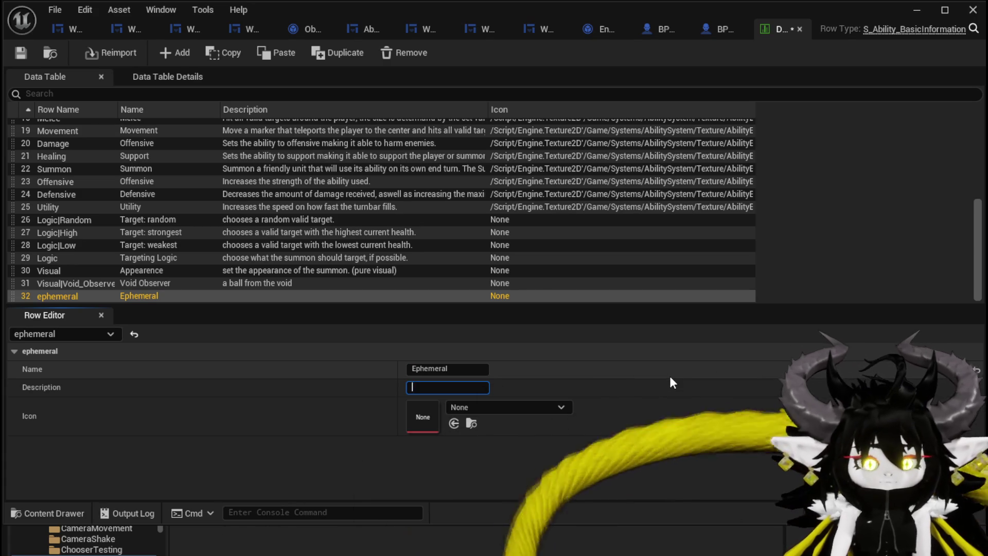
Write the description 'Removes the Card, for the rest of combat, when used.' and save the table
text(Removes the C)
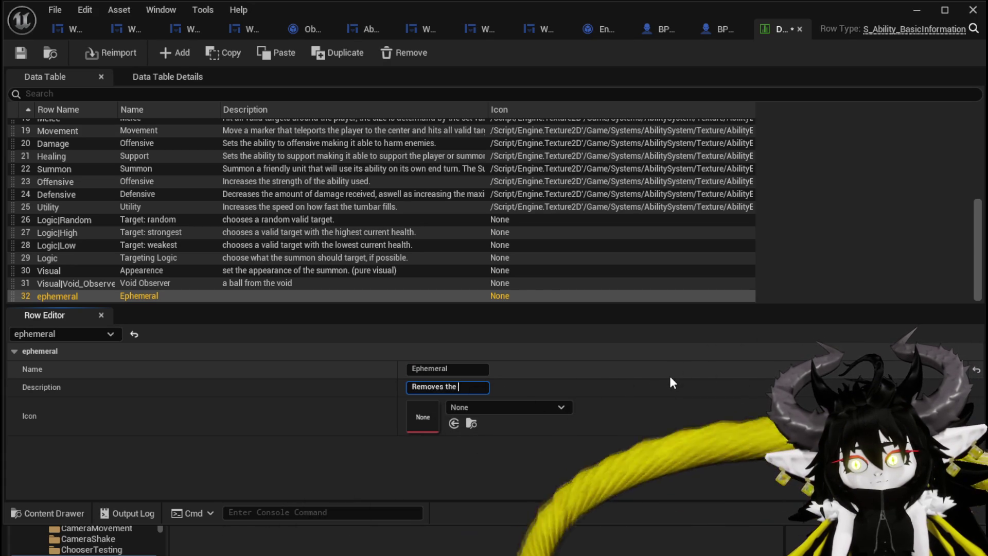
text(ard when used)
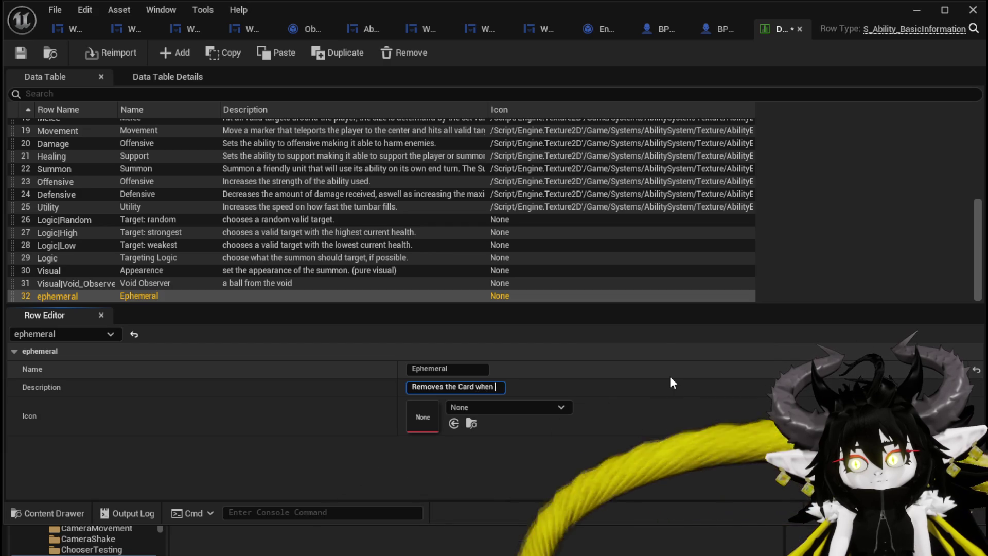
text(.)
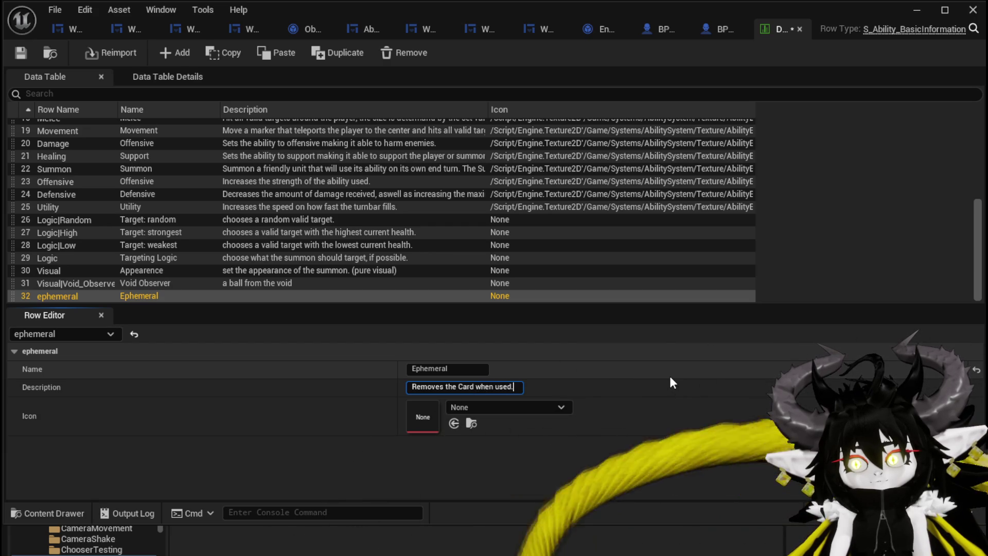
key(Left)
key(Left)
key(Left)
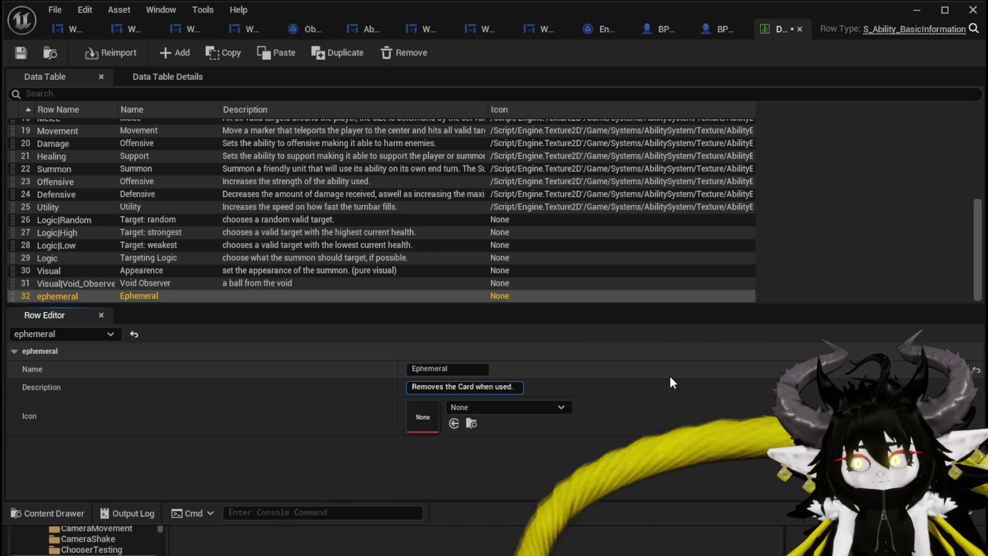
text(f)
key(BackSpace)
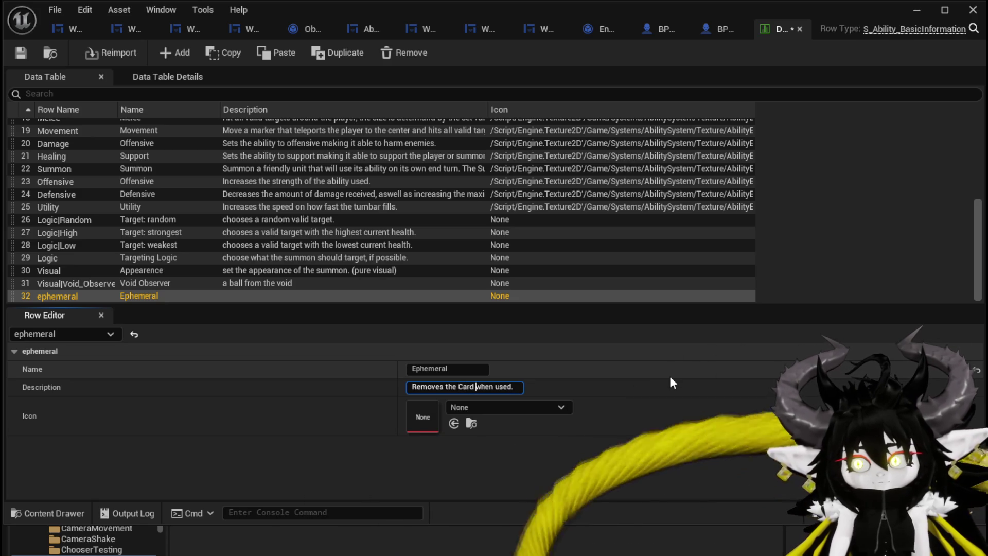
key(Right)
key(Right)
key(Right)
text(, for the rest of combat)
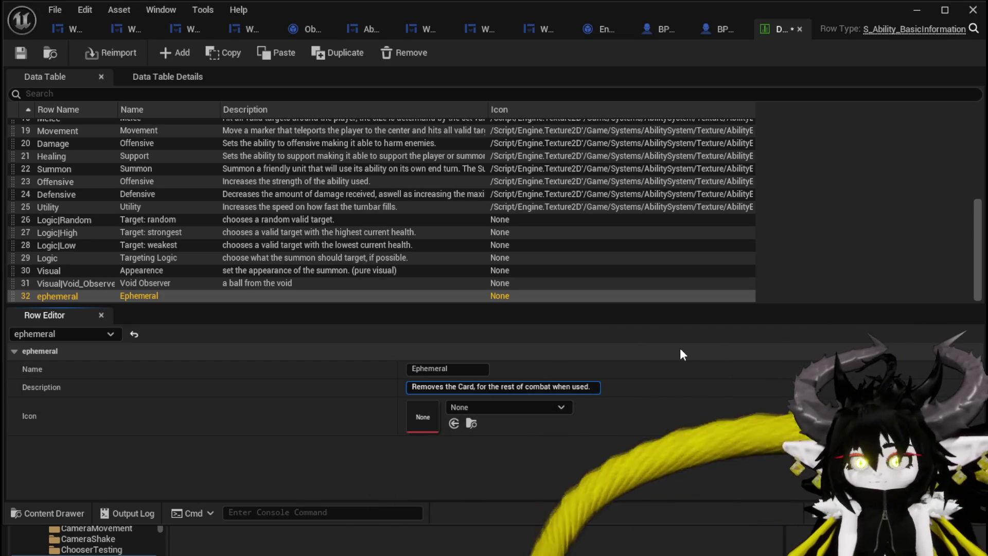
text(,)
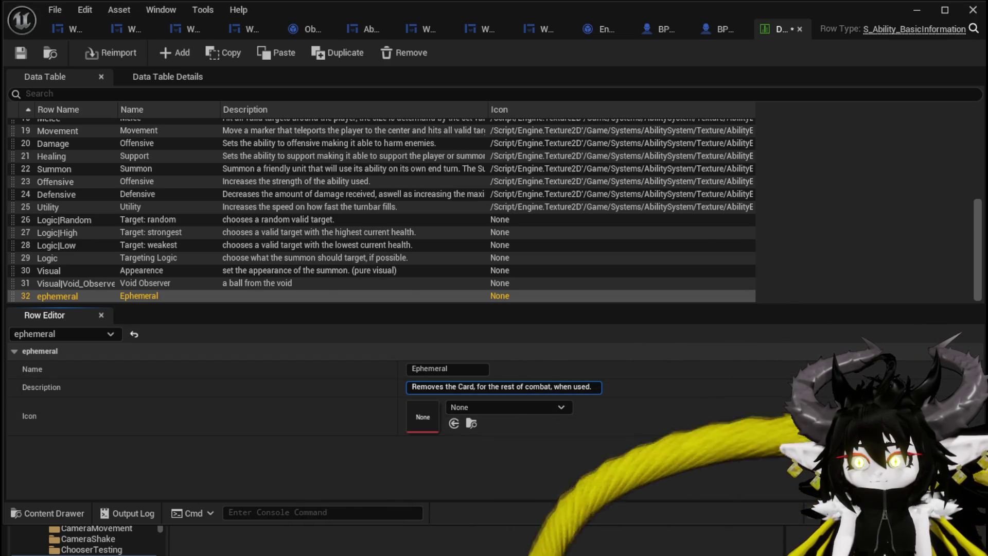
key(ctrl+shift+s)
click(730, 500)
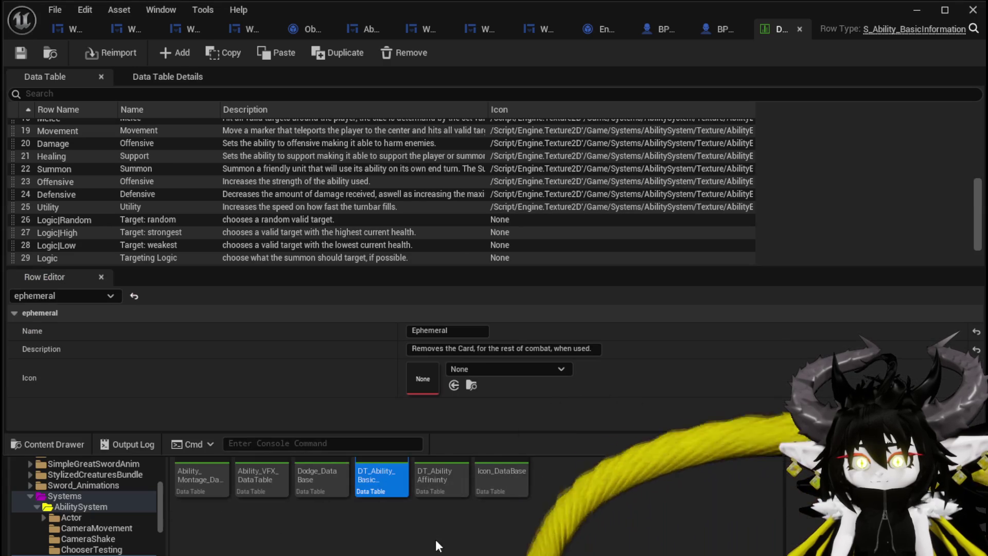
Drag T_PickupRange from the EquipmentSystem textures onto the Ephemeral row's Icon slot
scroll(91, 525, down, 3)
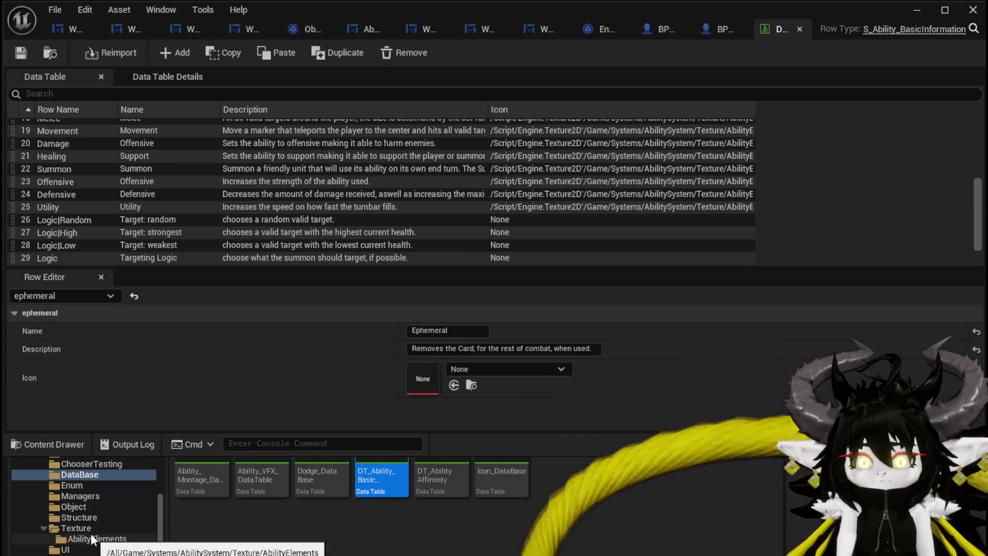
click(91, 538)
scroll(102, 548, down, 10)
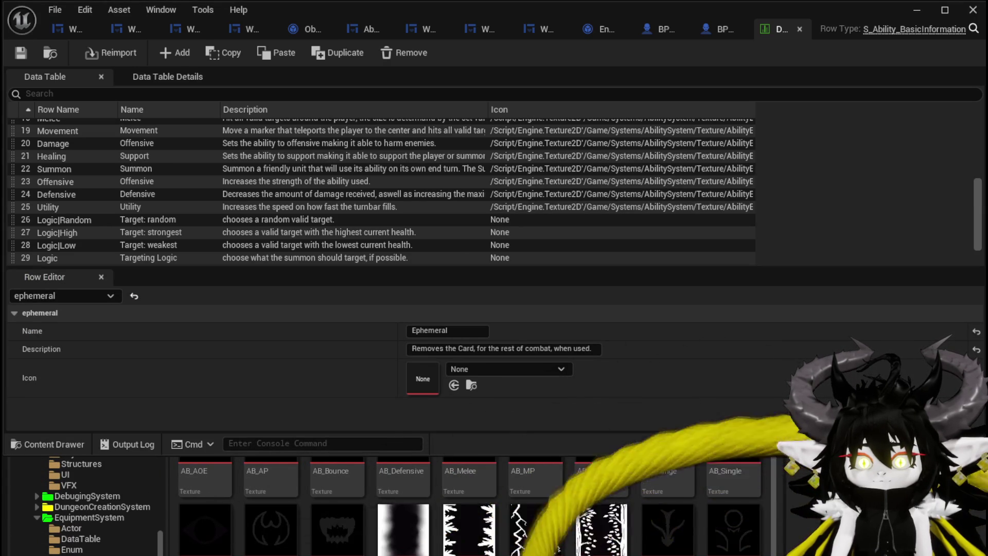
click(89, 517)
scroll(515, 515, down, 8)
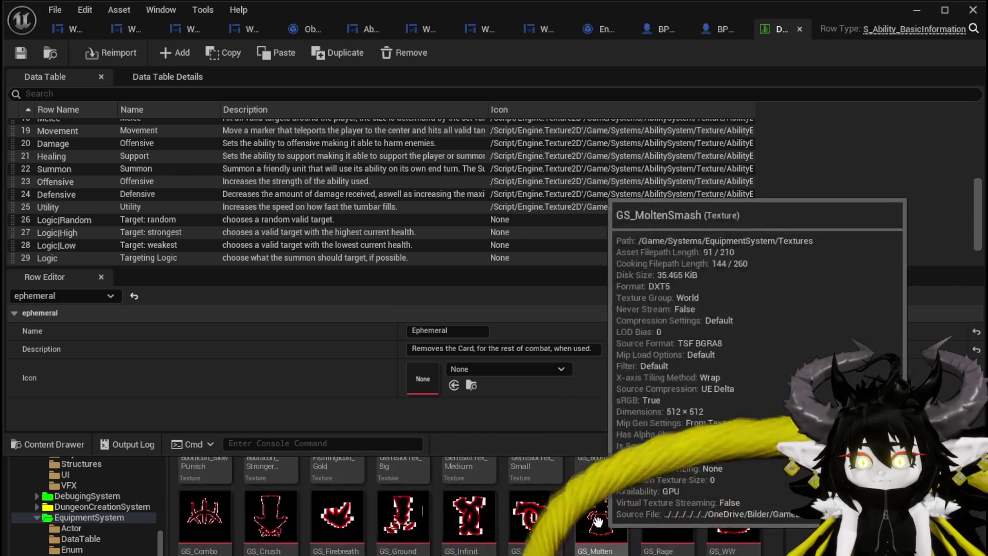
scroll(515, 514, down, 5)
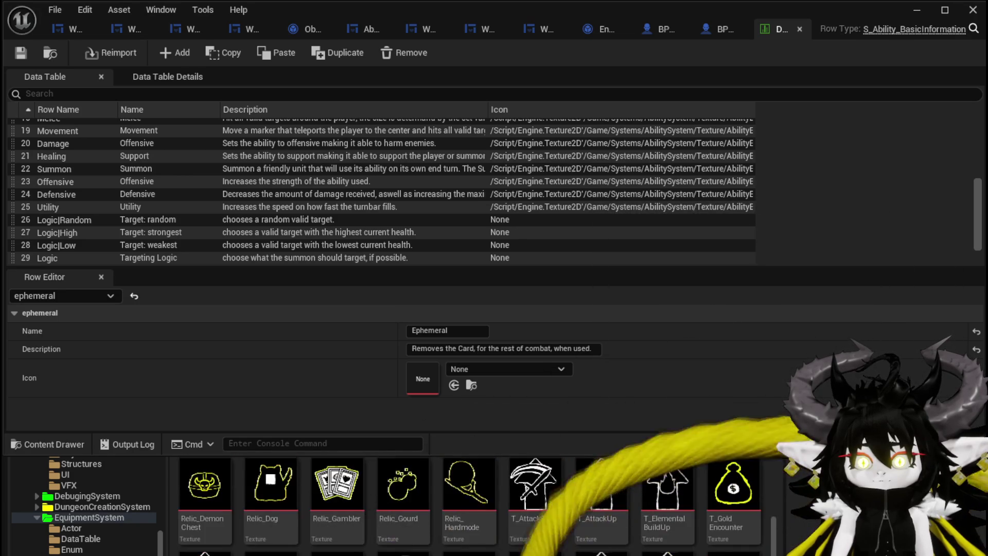
scroll(748, 536, down, 5)
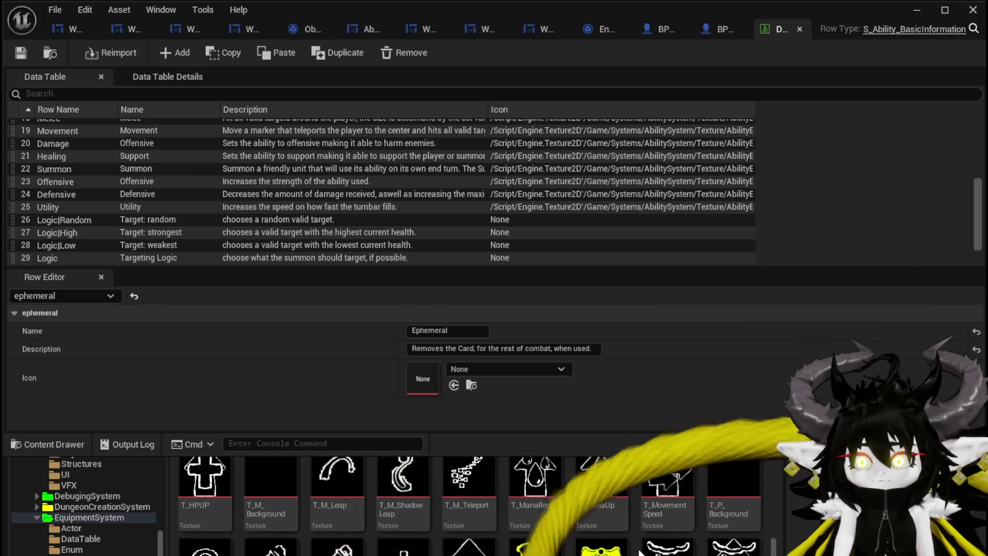
scroll(747, 535, down, 5)
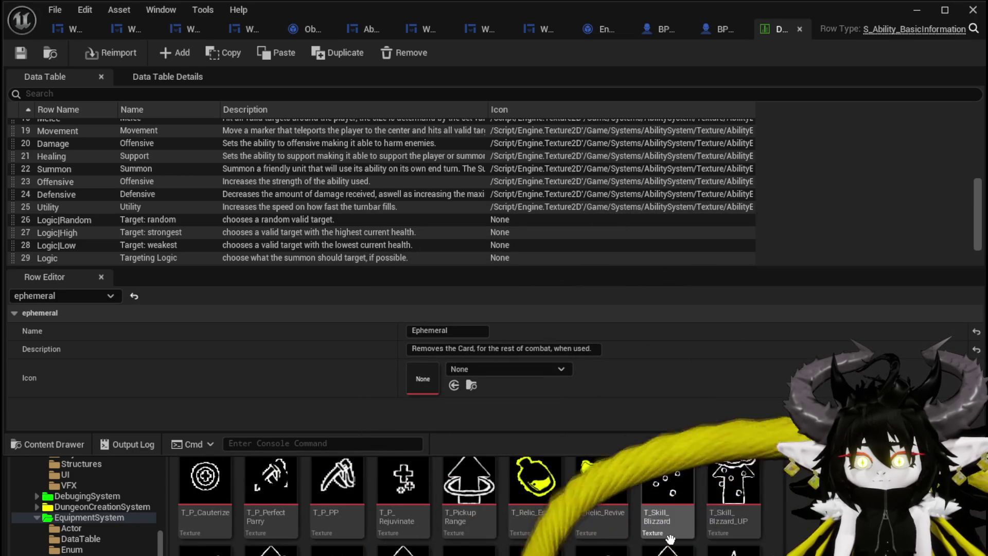
scroll(731, 530, up, 2)
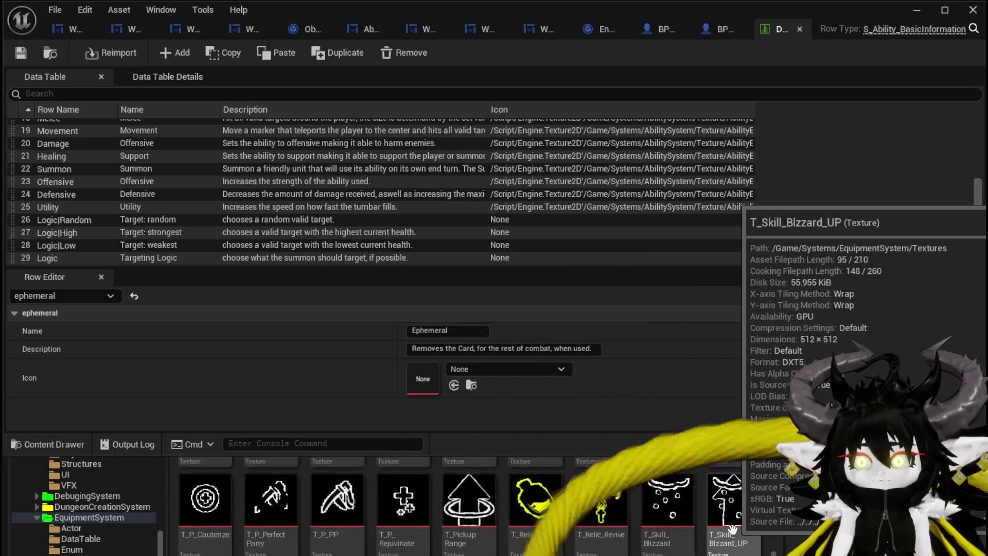
drag(468, 520, 423, 379)
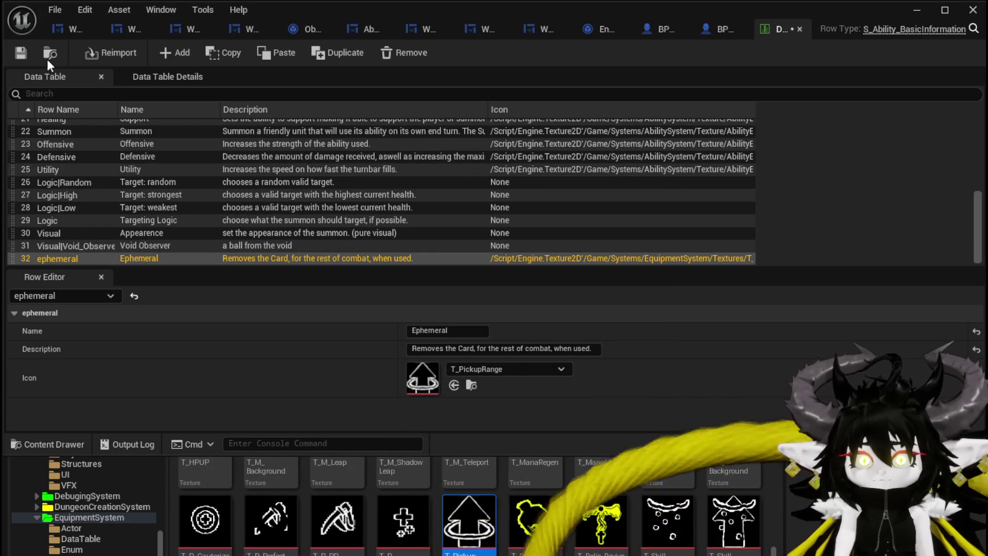
Add a row named 'empower' with display name 'Empower' and begin its description
click(171, 51)
double_click(52, 257)
text(empower)
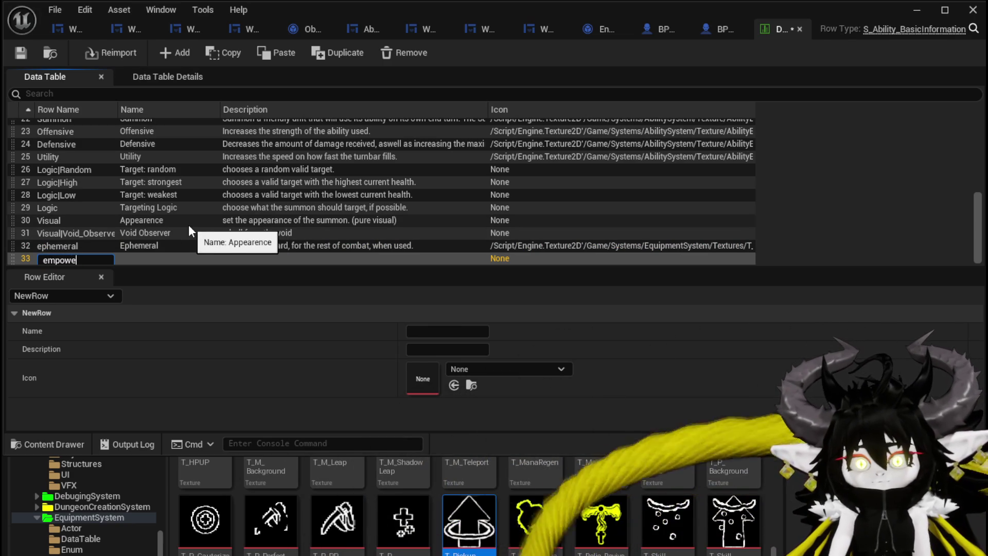
key(Return)
click(426, 330)
text(Empower)
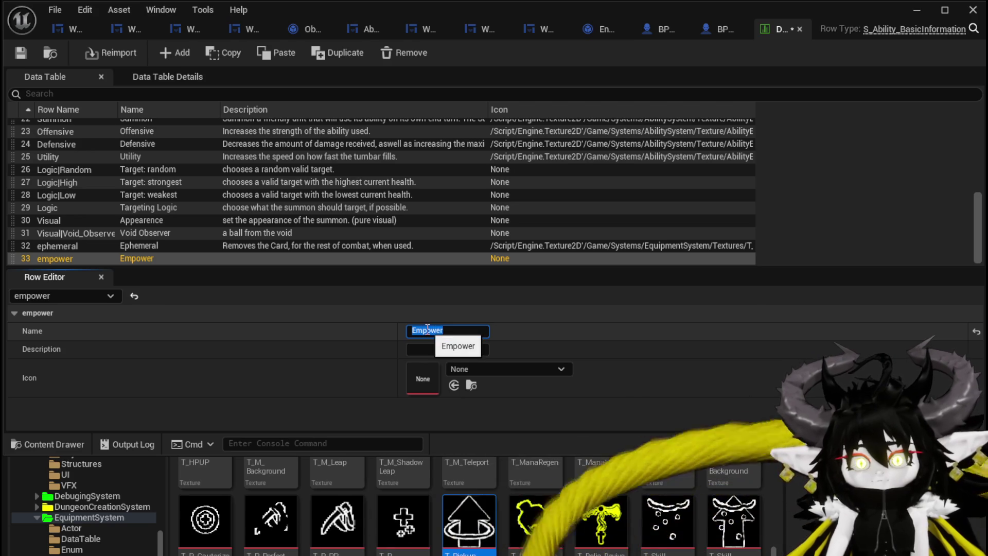
key(Tab)
text(A)
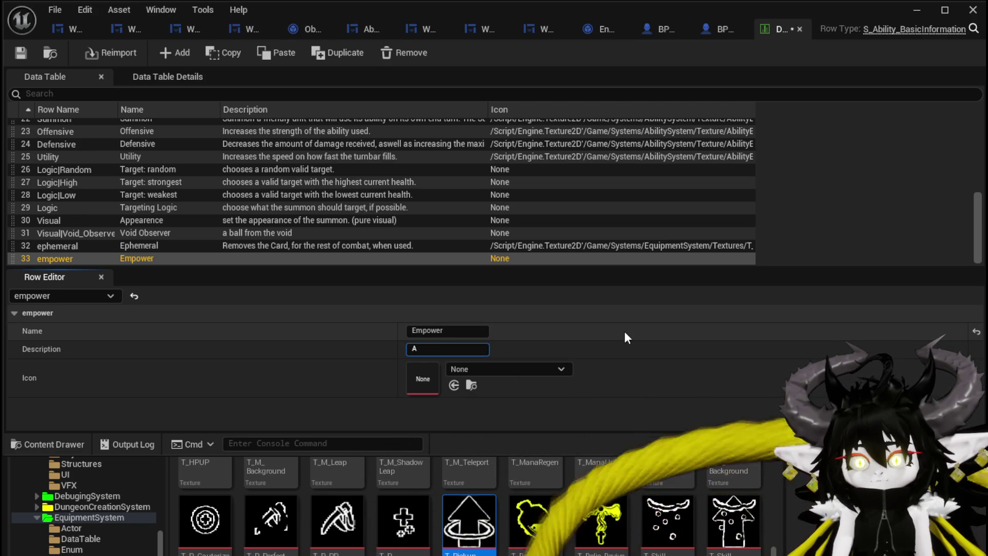
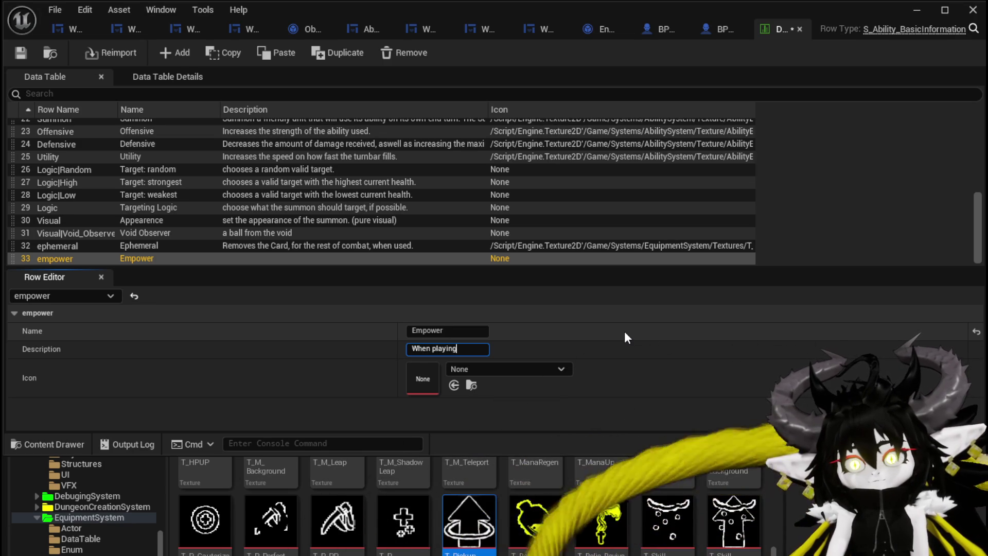
Complete the empower row's description, ending 'depending on the played card.', and save the data table
text( a non)
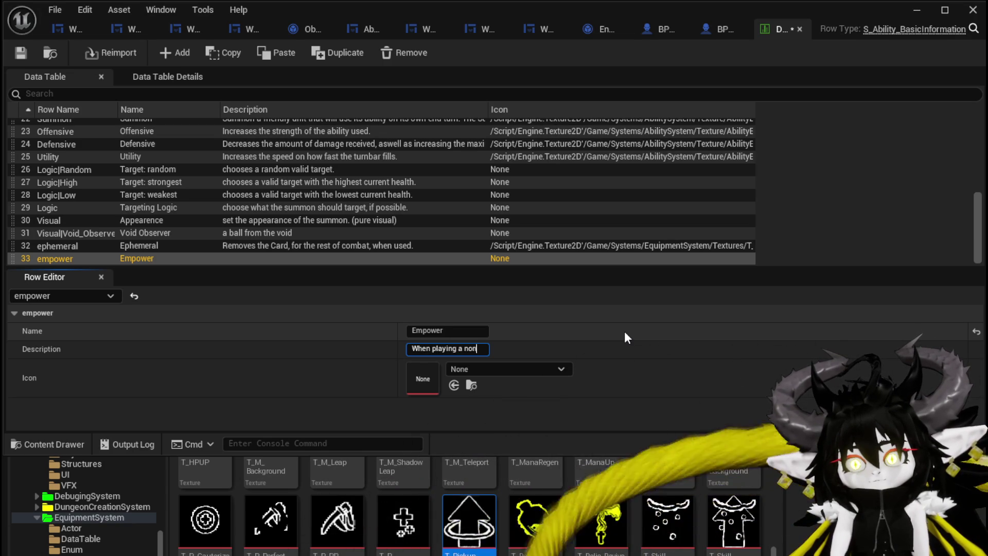
text(e empow)
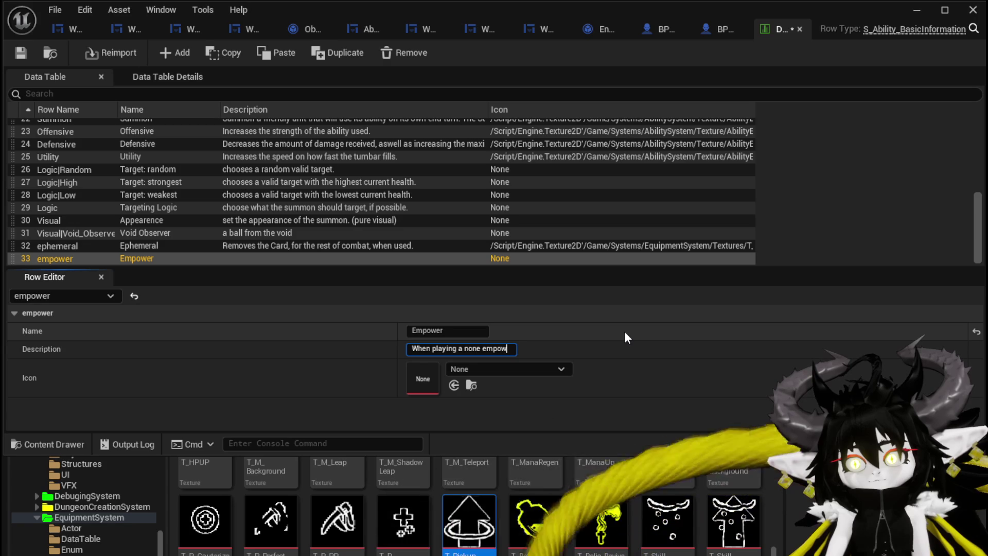
text(er card, )
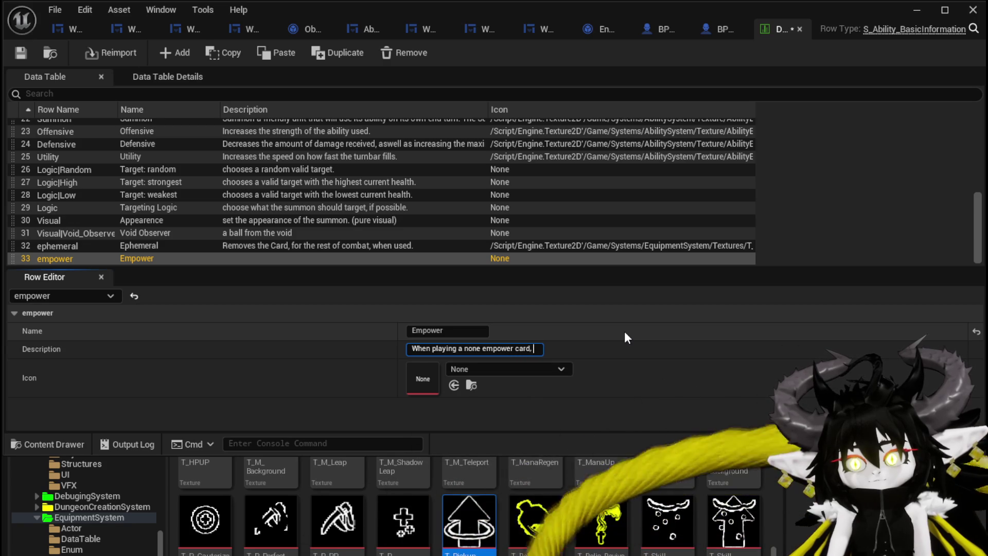
text(a random )
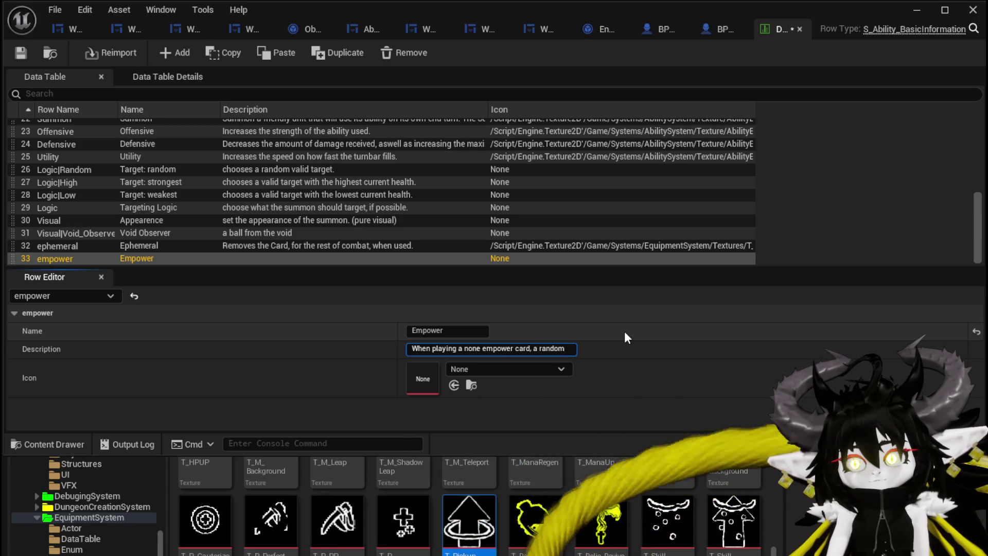
text(empo)
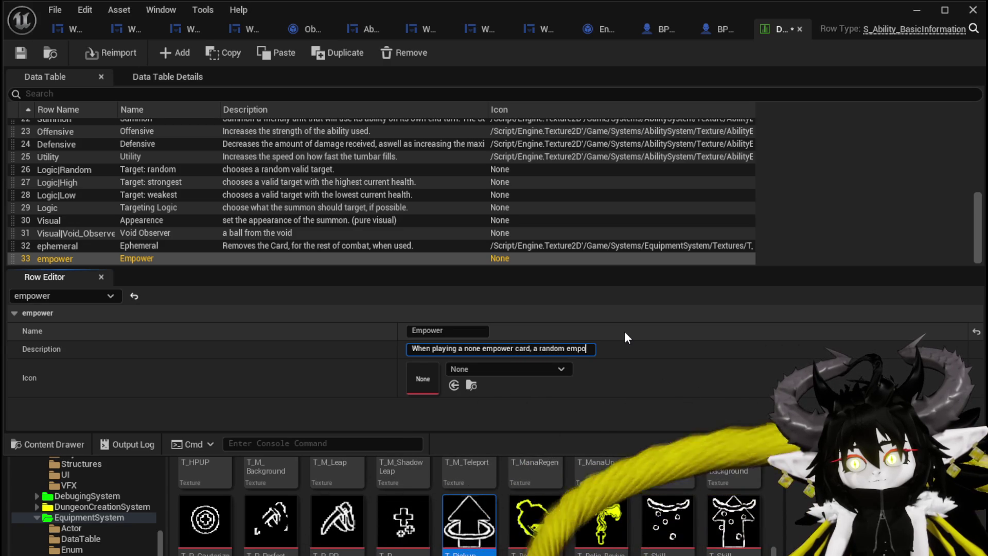
text(wer card will g)
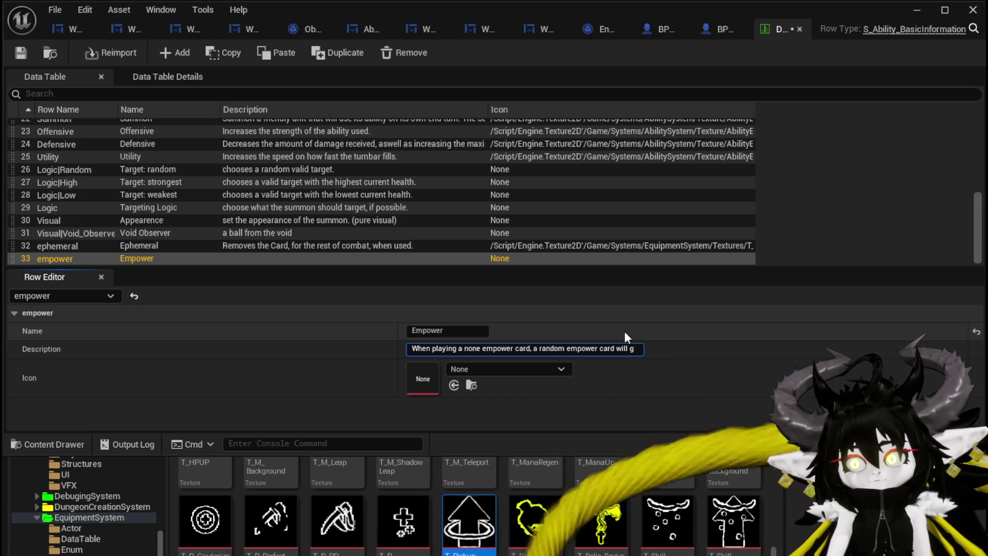
key(BackSpace)
text(reduce its)
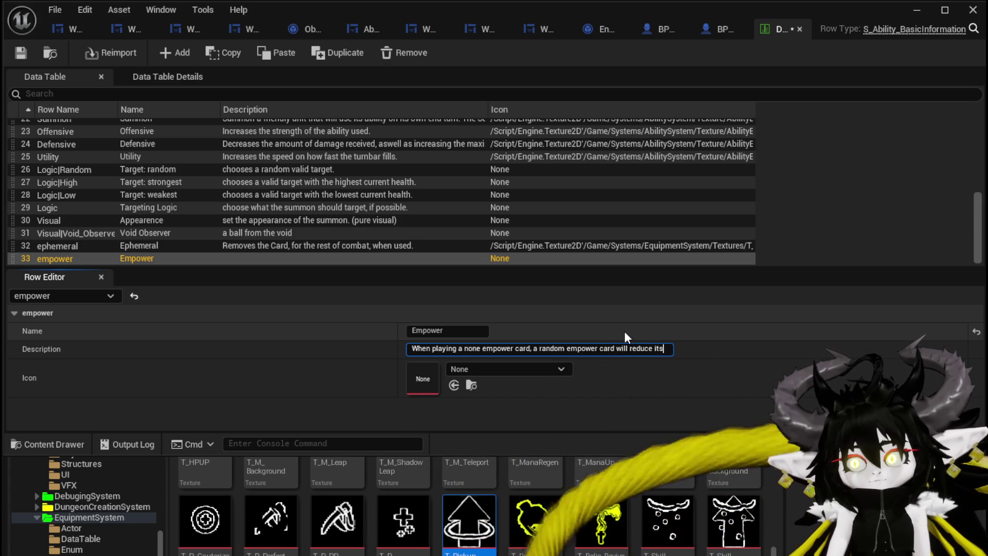
text( AP and)
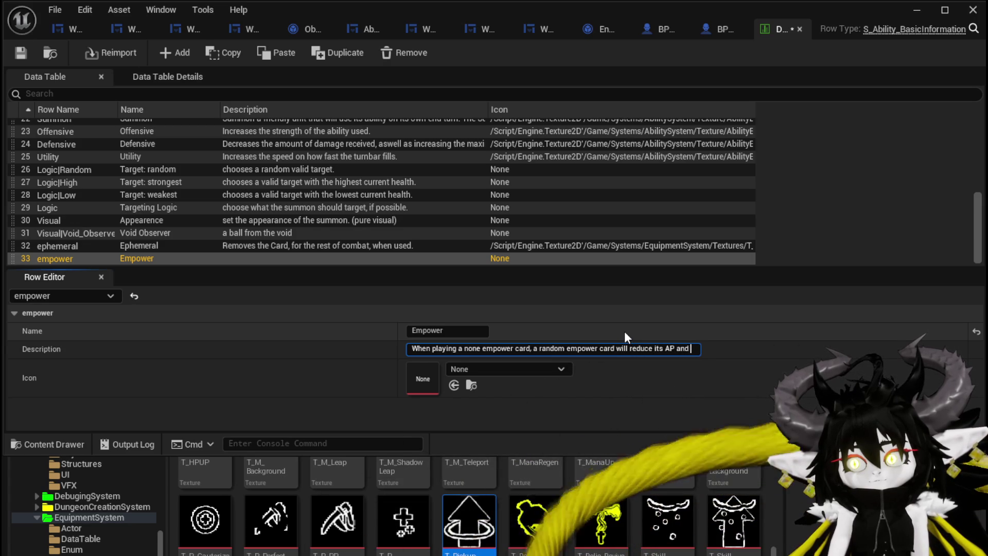
text( MP)
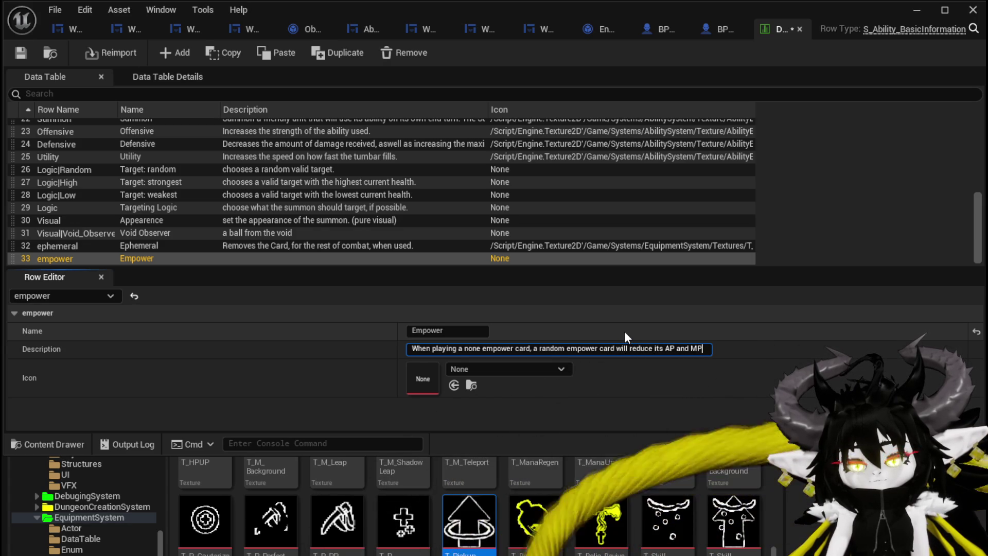
text( aswell as)
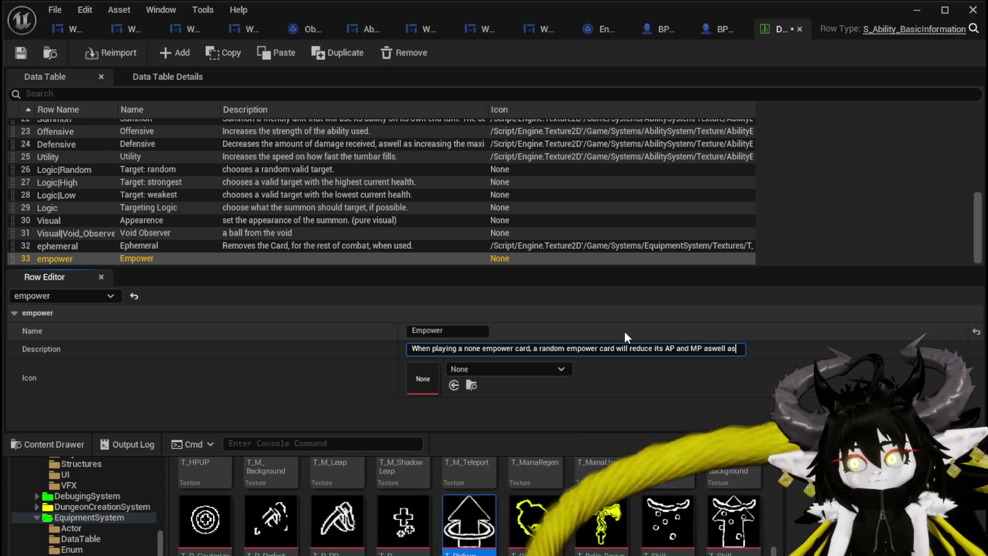
text( increasin)
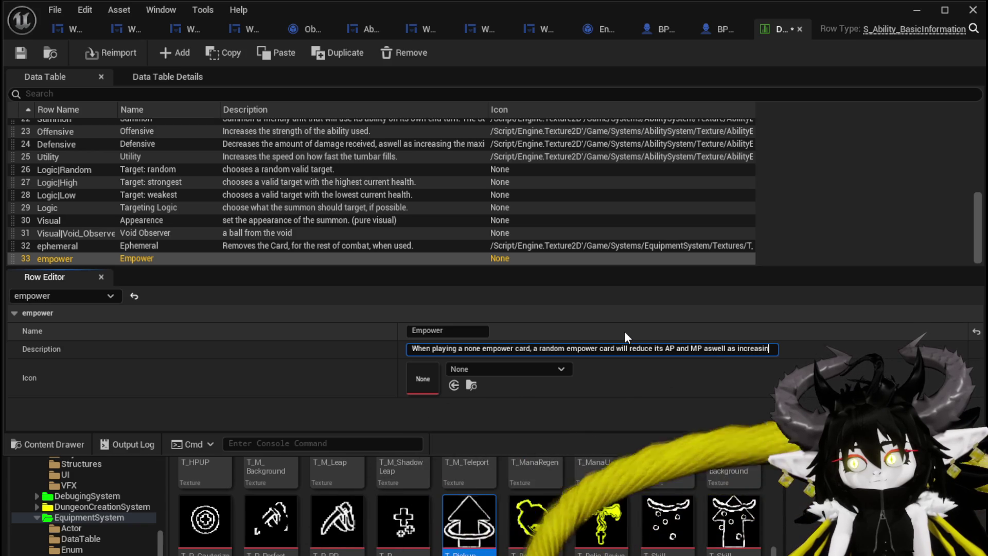
text(e Value)
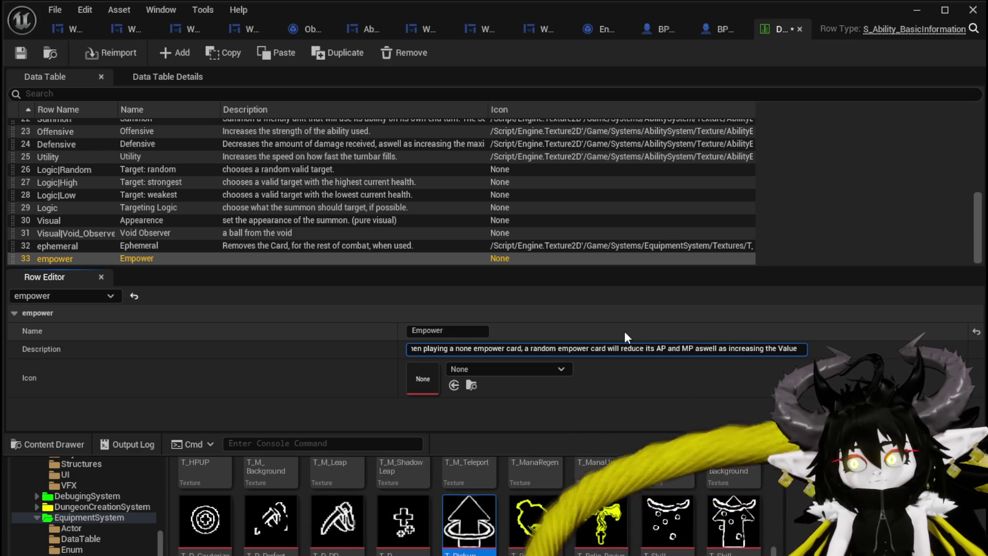
text(, depending)
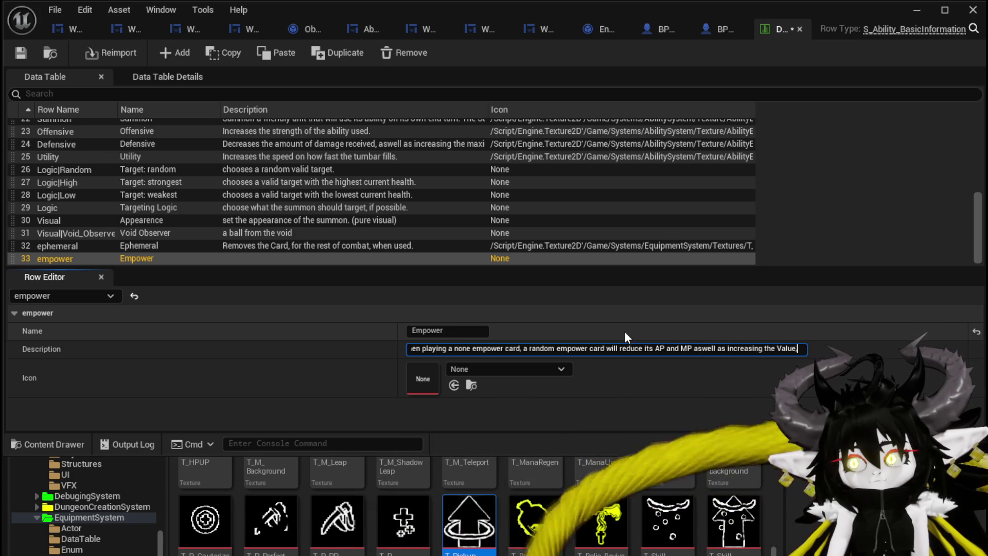
text( o)
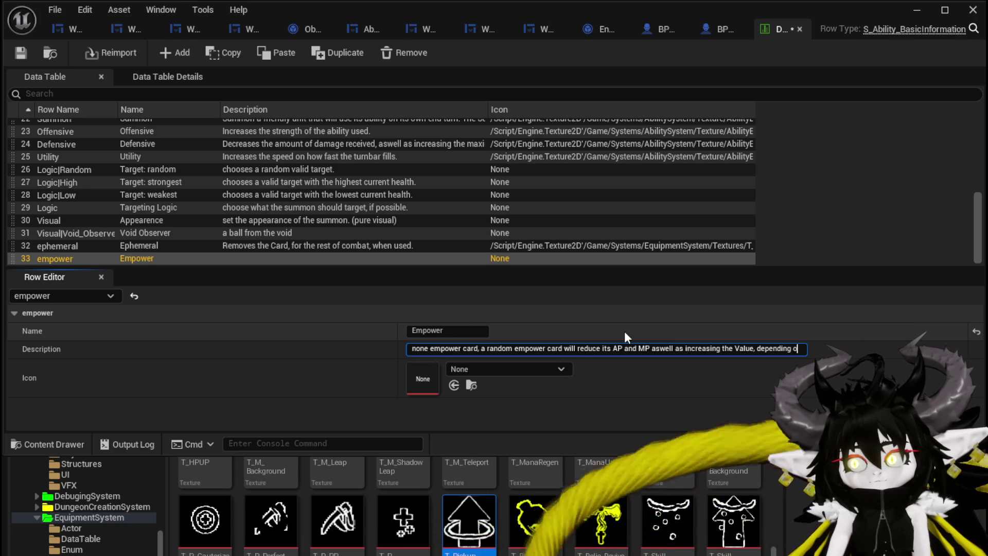
text(n the played card.)
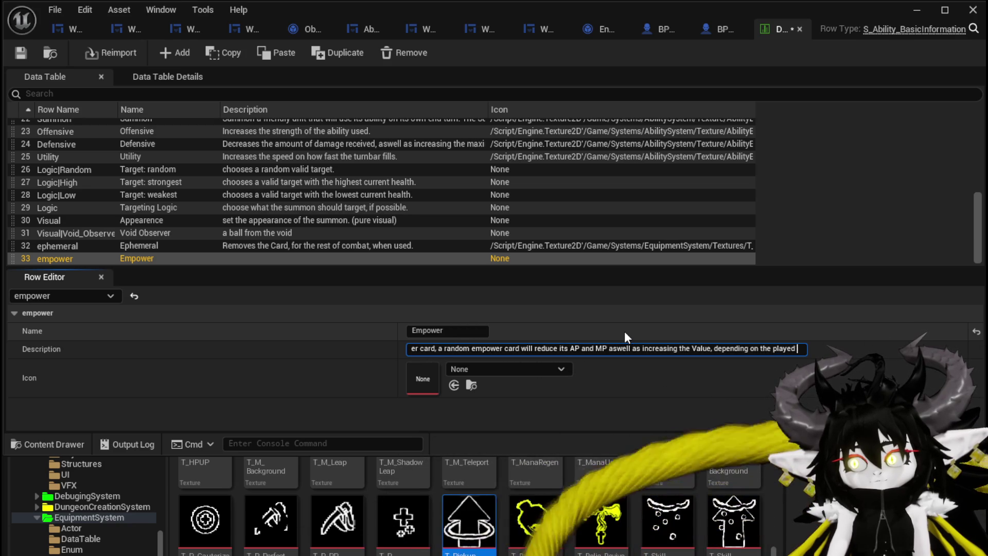
key(Return)
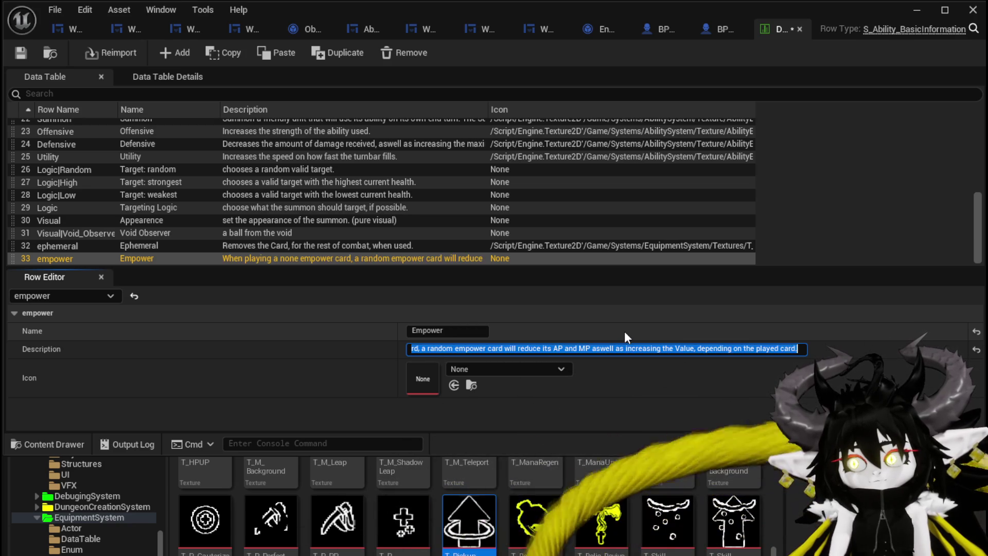
key(ctrl+s)
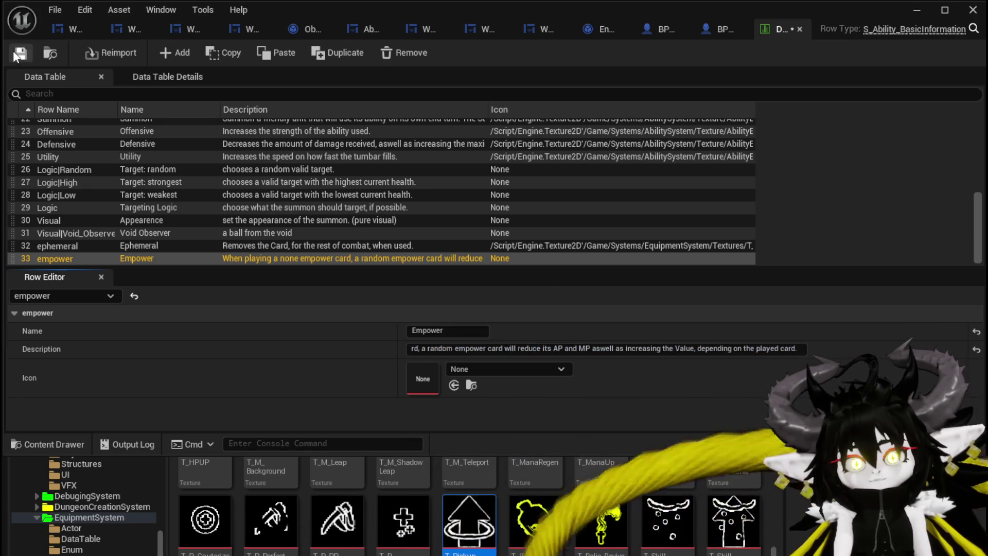
Add a new data table row named cascade with the display name Cascade
click(164, 53)
double_click(58, 253)
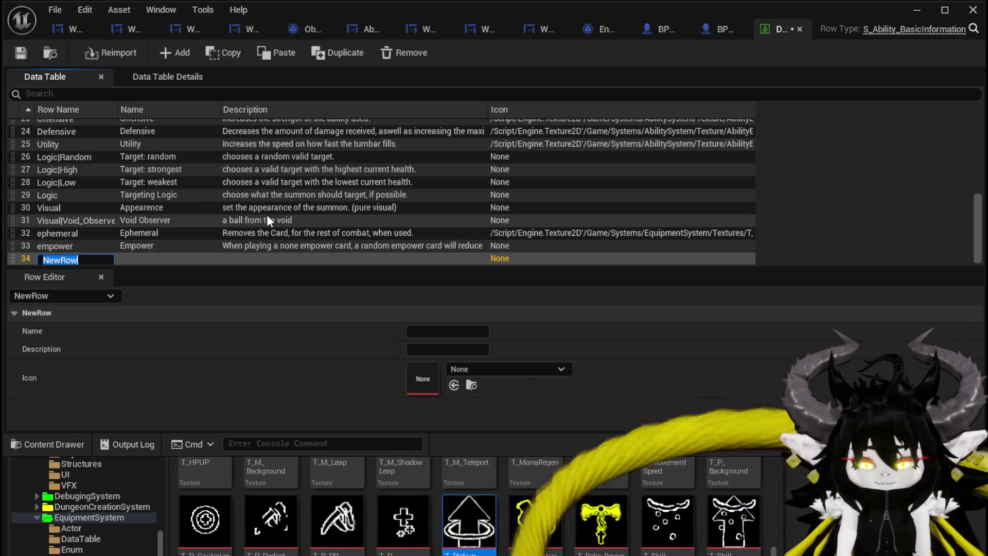
text(cascade)
key(Return)
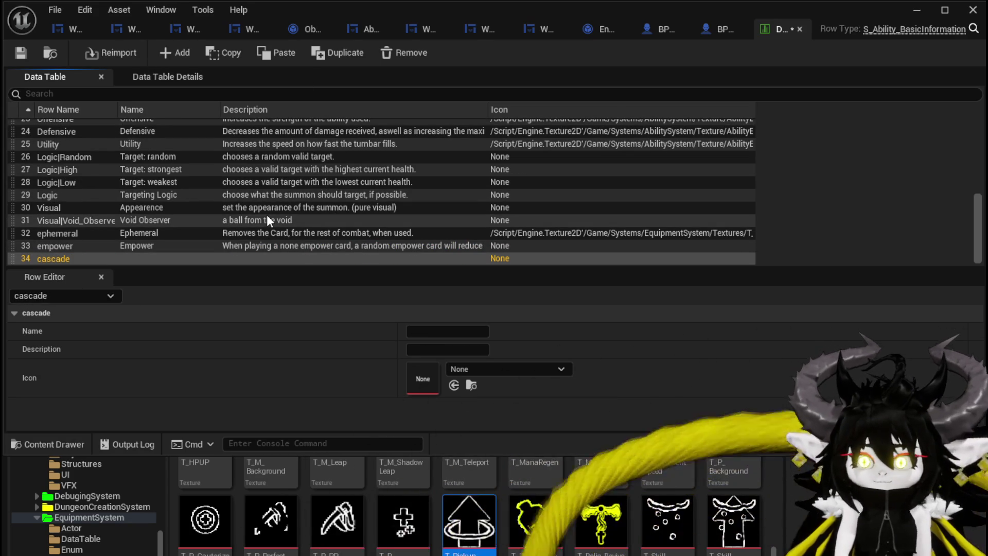
click(434, 331)
text(Cascad)
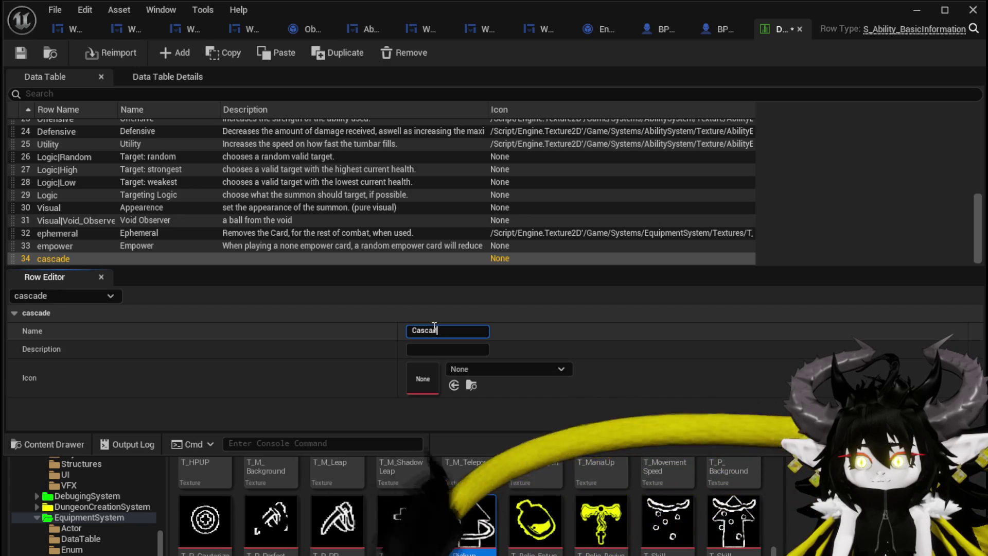
text(e)
key(Tab)
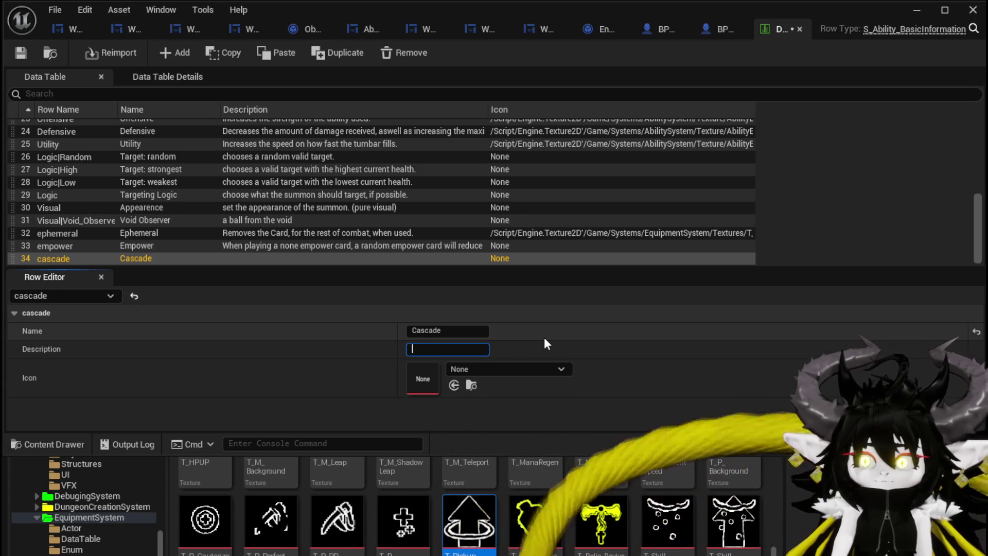
Describe cascade as reducing AP by 1 and MP by 10, raising value by 100 each turn end, resetting when played
text(R)
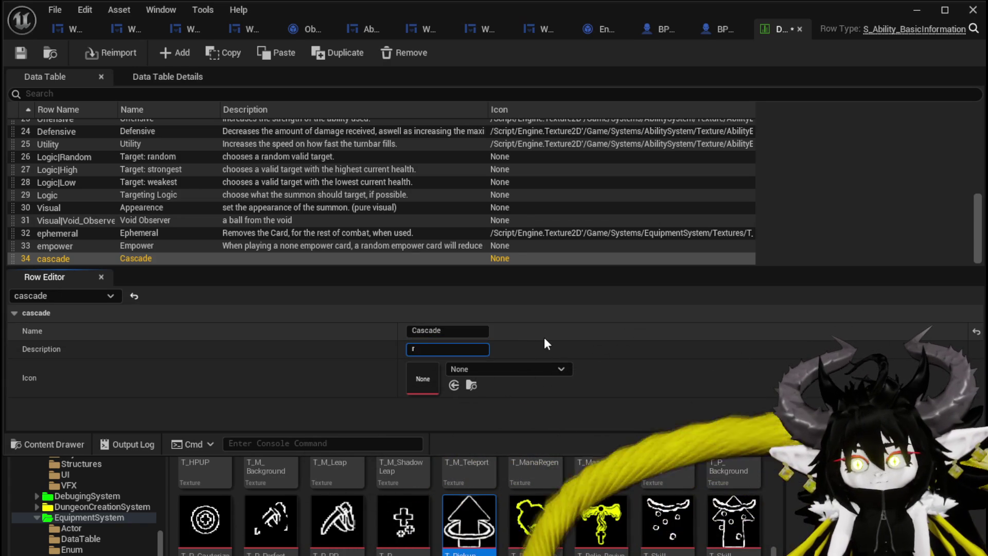
text(educe )
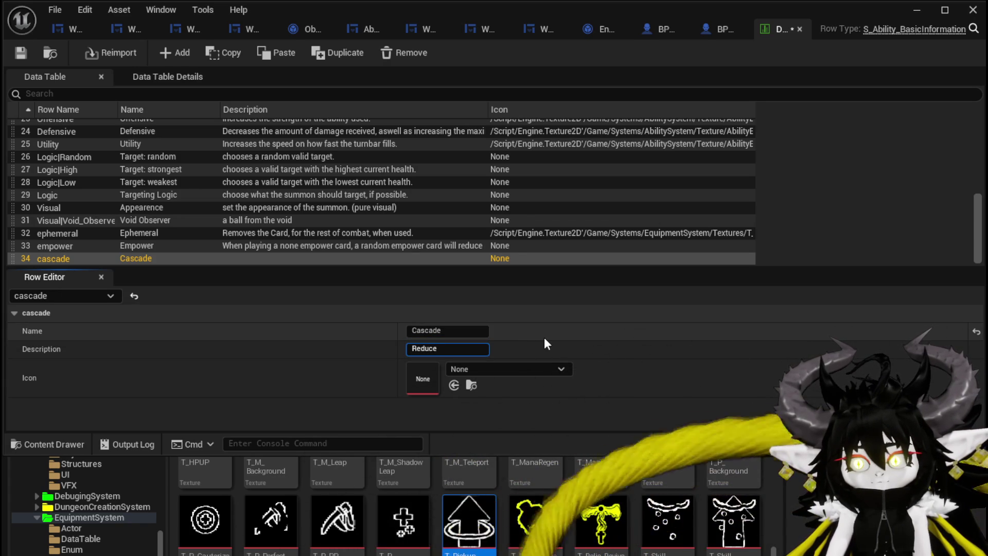
text(AP )
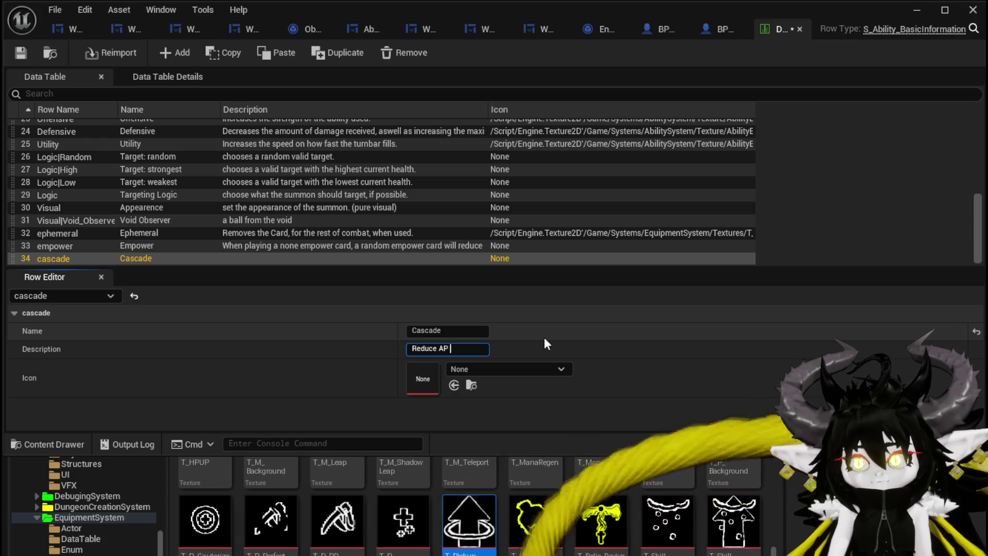
text(by 1 M)
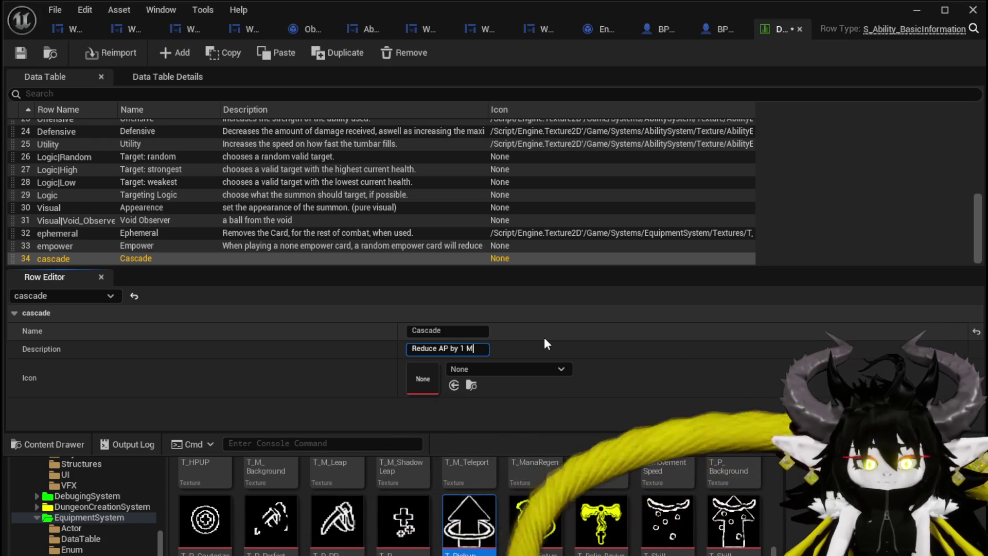
text(p by)
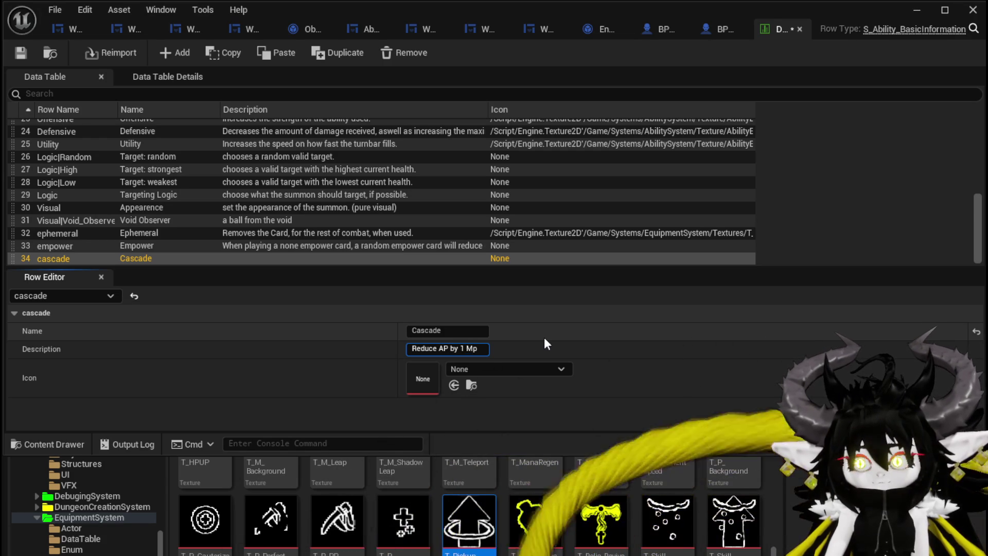
text( 10 )
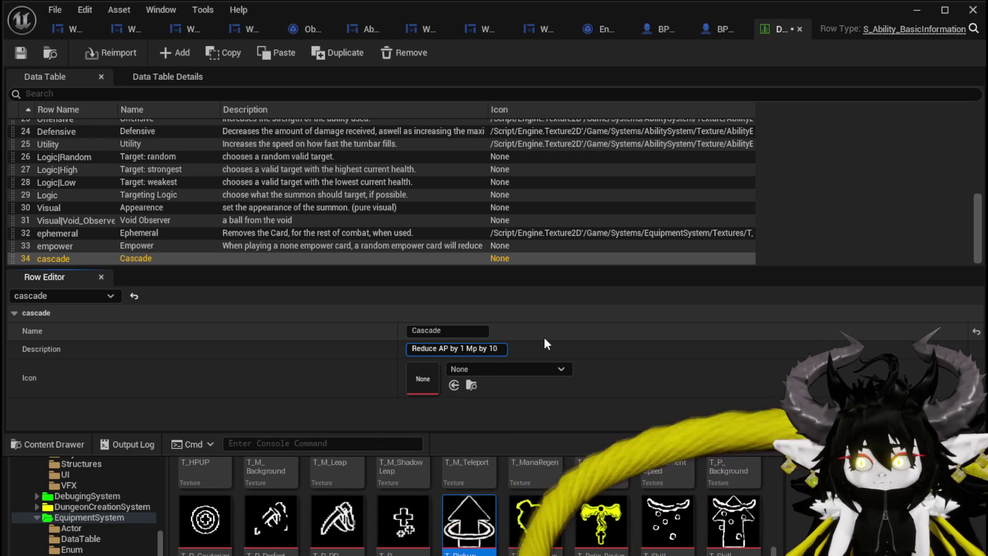
text(and increa)
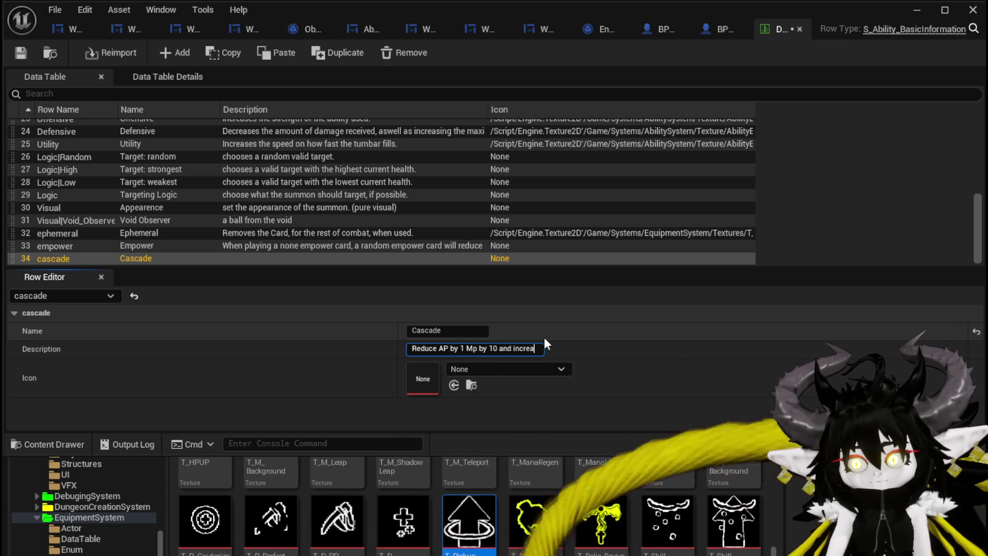
text(se value by 100)
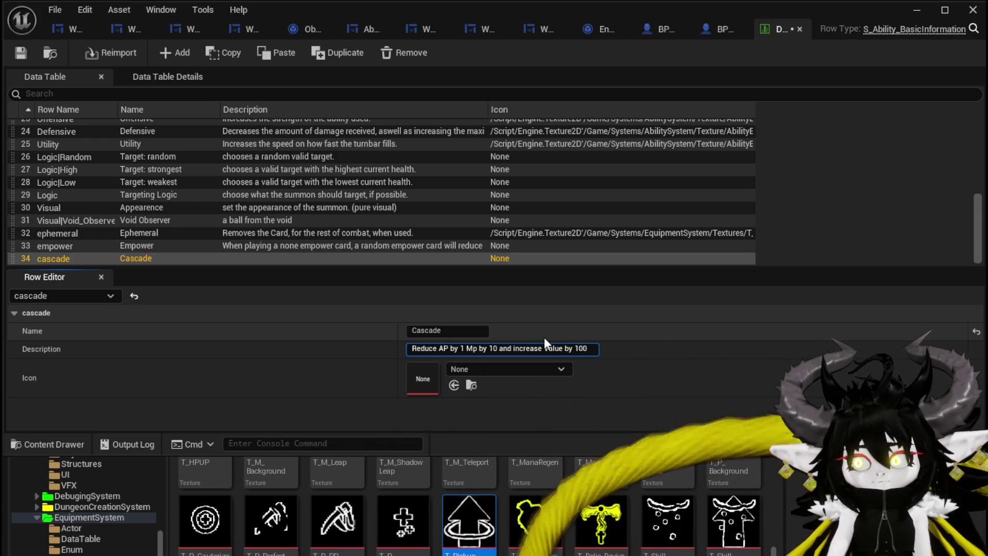
text( at the end of y)
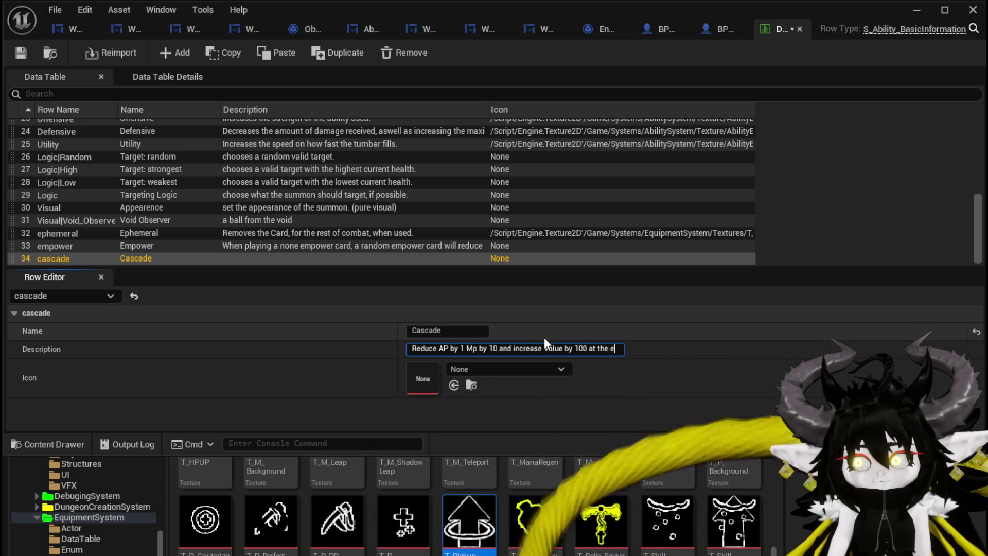
text(our Turn, Rese)
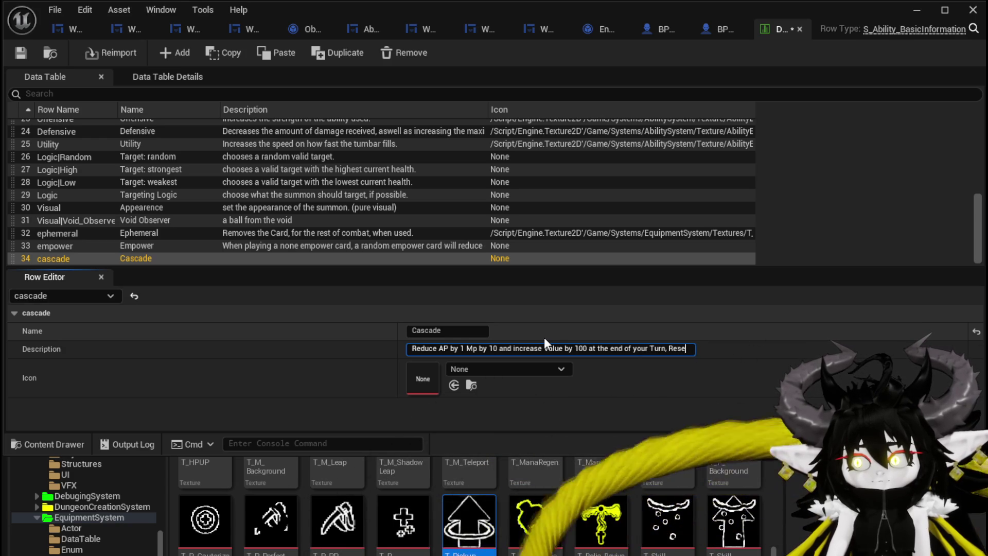
key(BackSpace)
key(BackSpace)
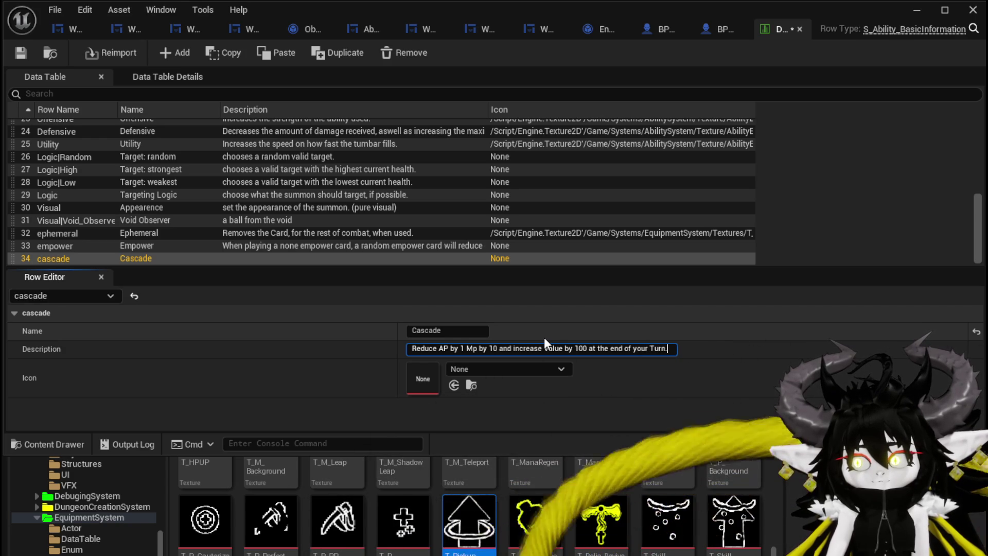
key(BackSpace)
text(. resets when play)
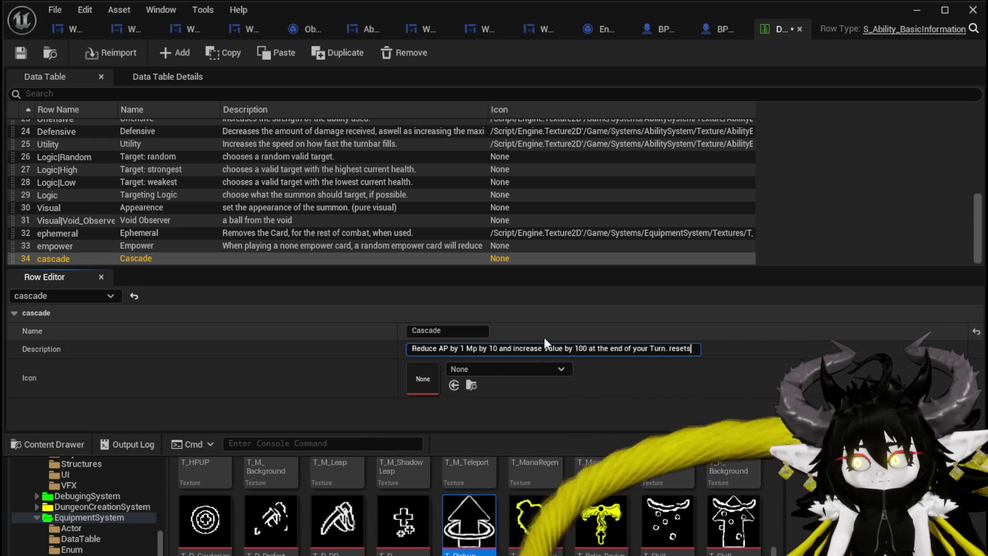
key(BackSpace)
key(BackSpace)
key(BackSpace)
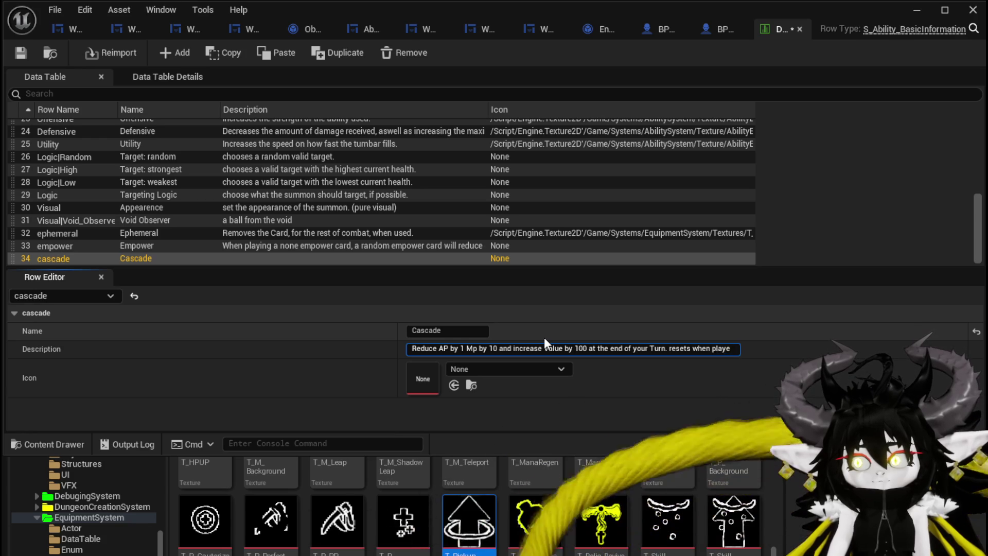
text(layed)
key(Return)
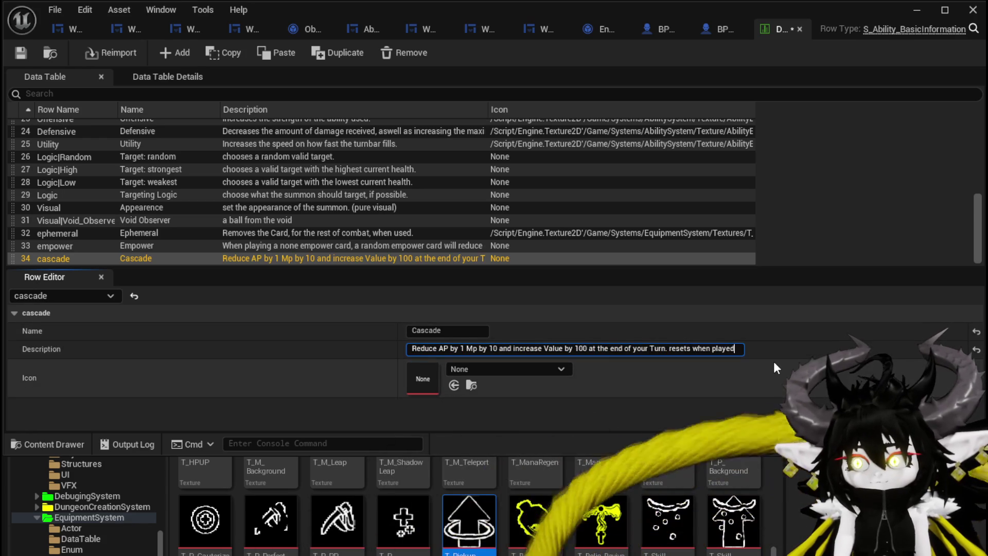
text(.)
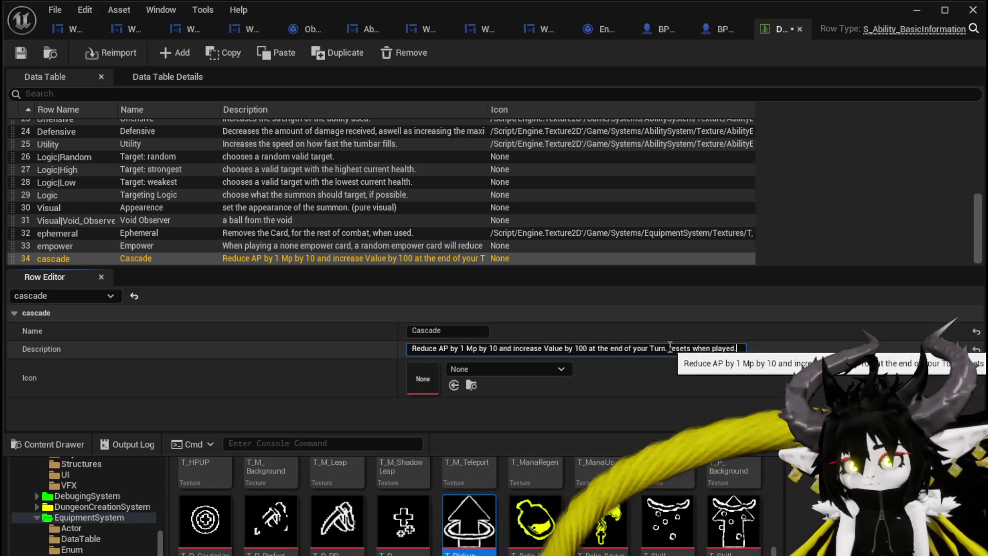
click(670, 349)
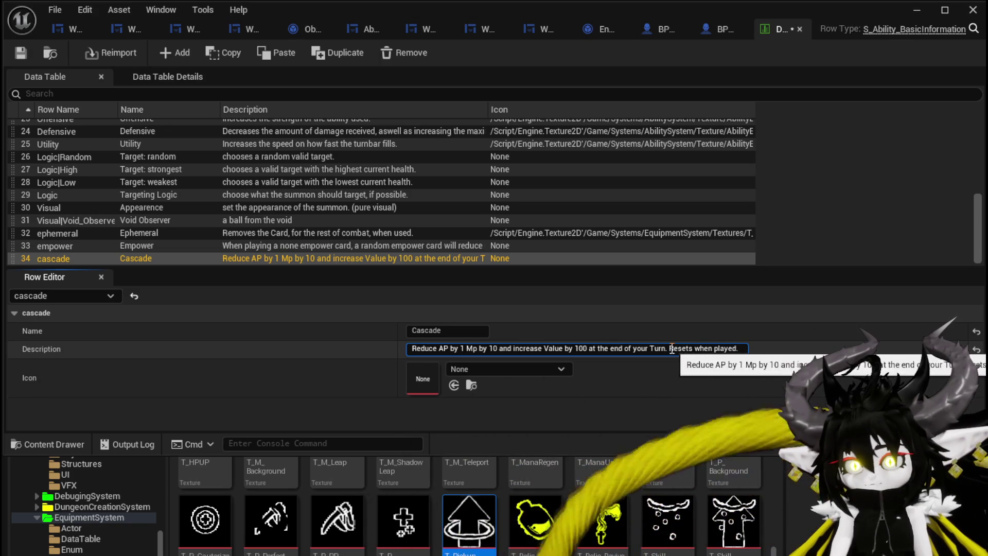
drag(730, 345, 741, 348)
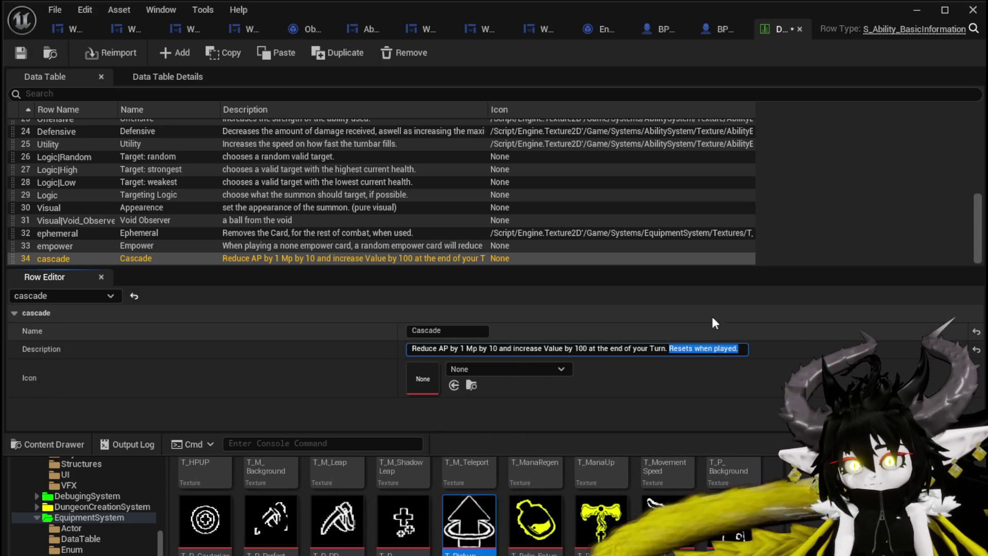
Make the empower row's description also end with 'Resets when played.'
click(267, 243)
click(774, 348)
key(End)
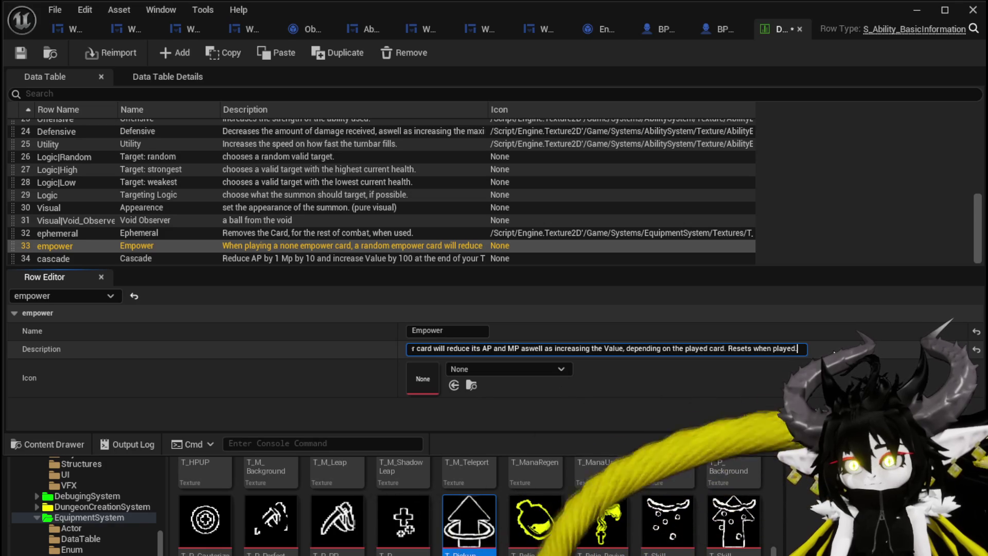
key(ctrl+a)
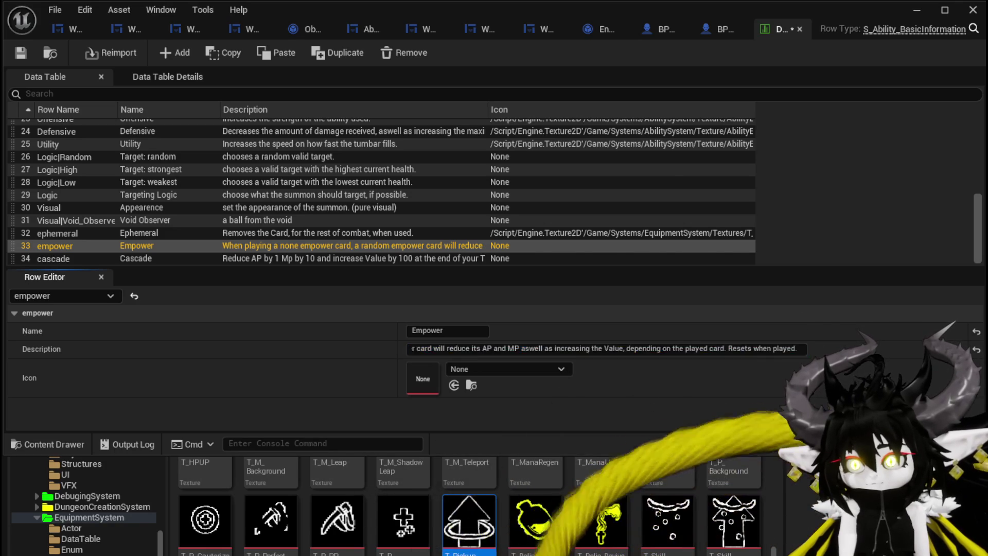
Save the data table and start playing the level in a preview
key(ctrl+shift+s)
key(Return)
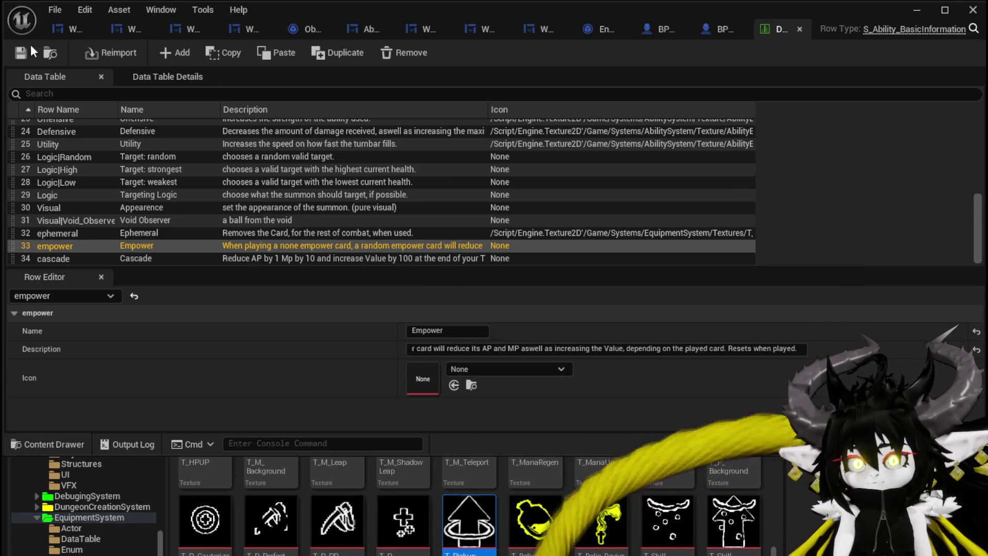
click(914, 10)
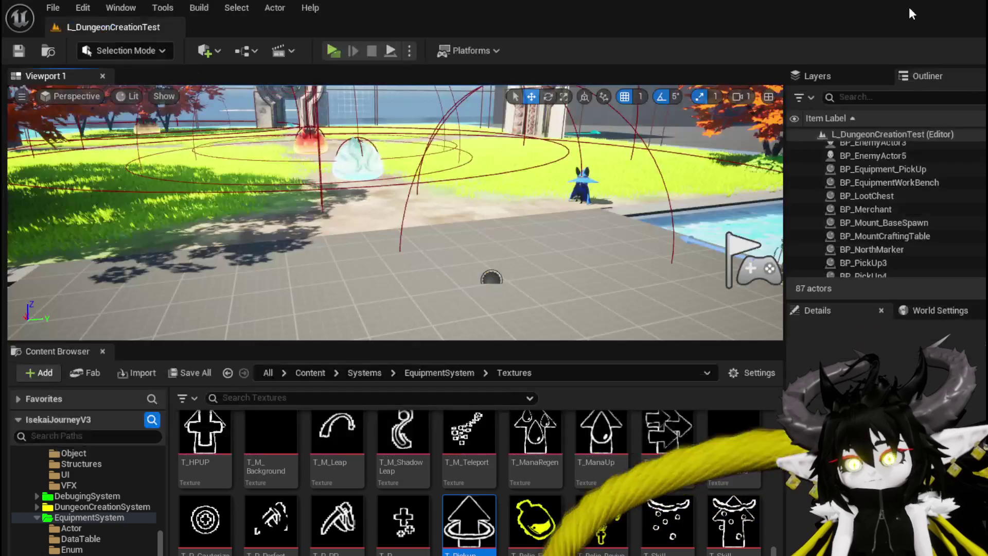
click(332, 48)
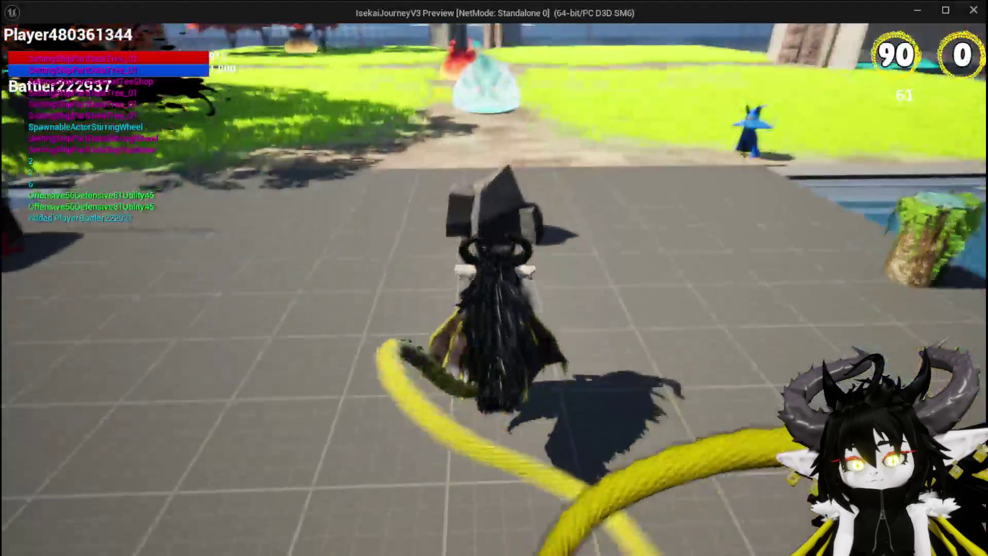
Move the character over to the pool and the ability workbench
key(space)
key(w)
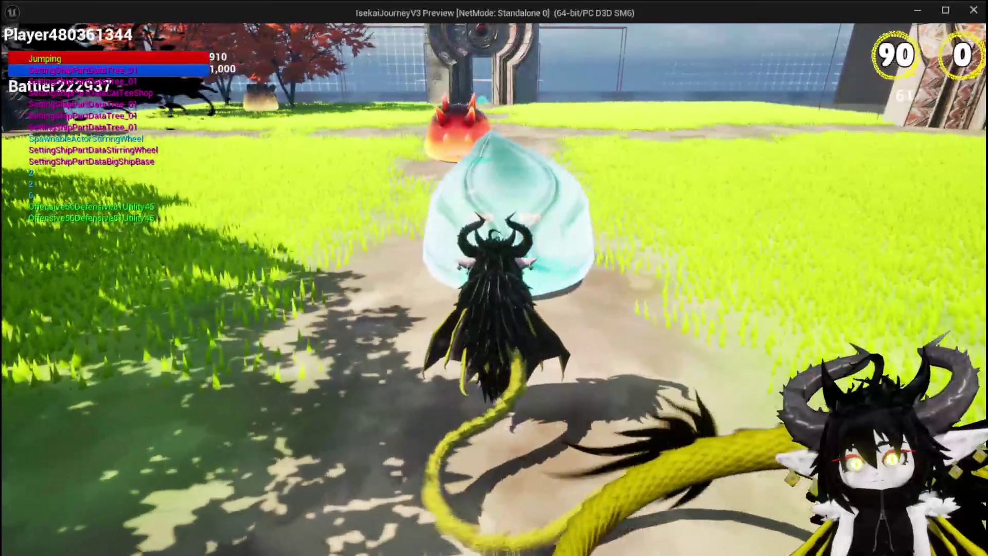
key(space)
key(w)
Use the ability workbench, view the Free Aim Fire card, then stop the preview
key(e)
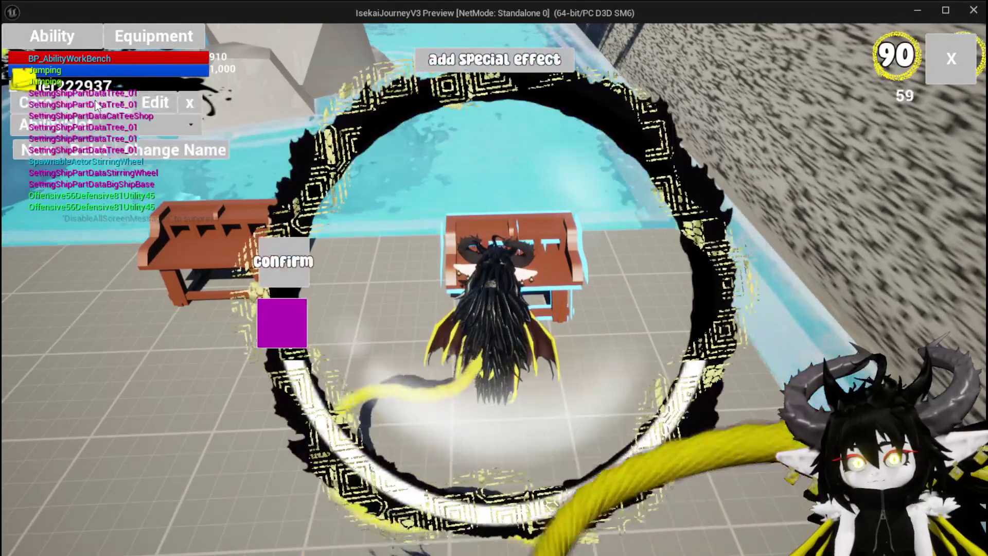
click(111, 127)
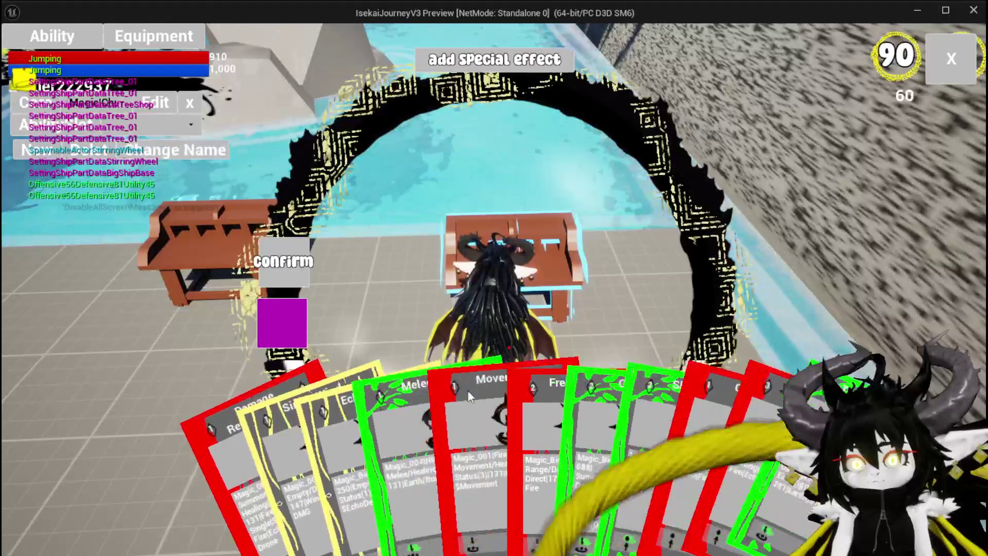
click(514, 401)
mouse_move(572, 201)
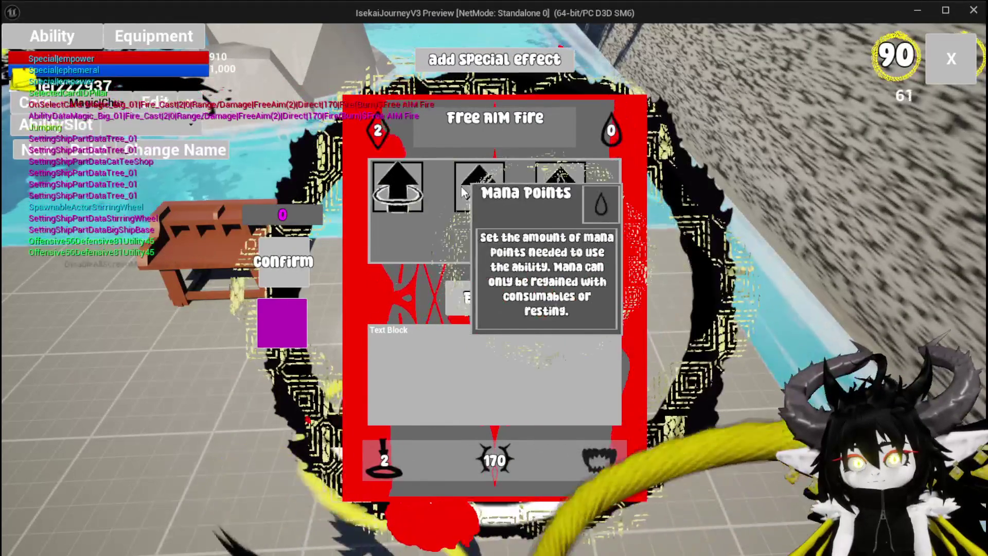
key(Escape)
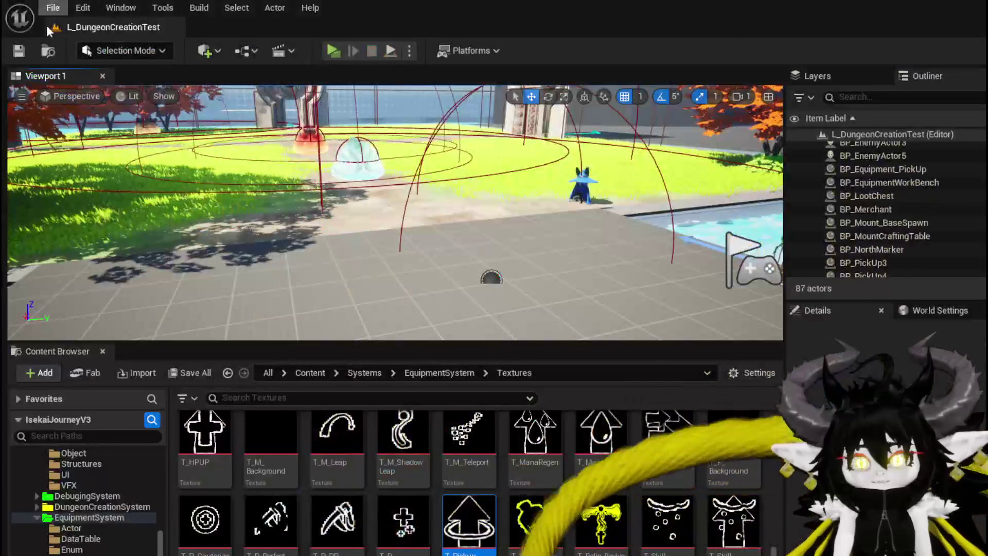
Save the level and rename the ephemeral row to Special|ephemeral
key(ctrl+s)
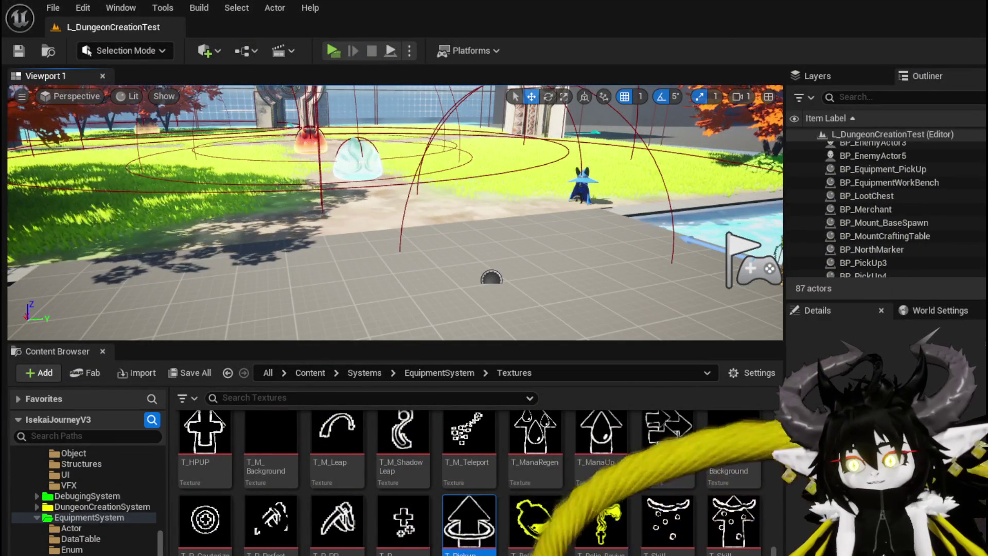
key(alt+Tab)
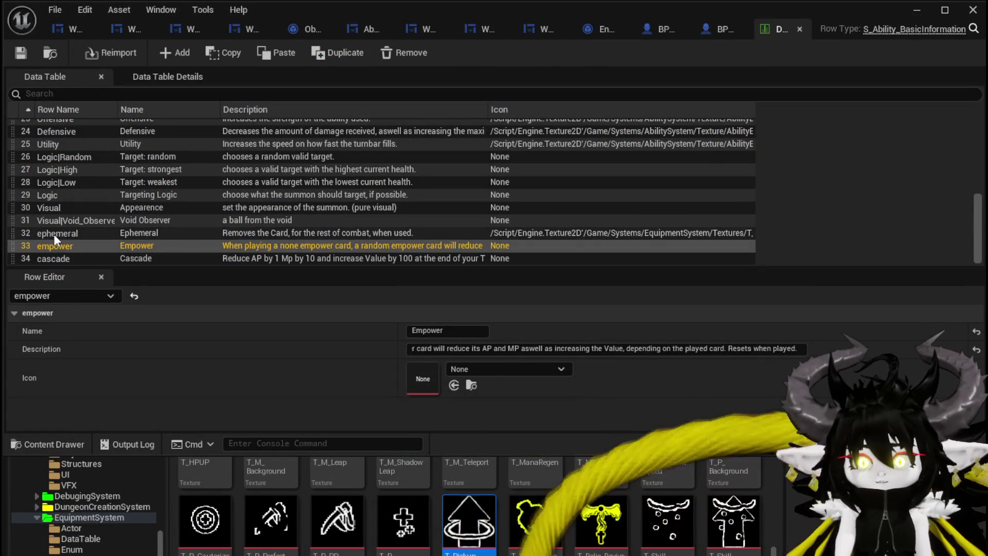
double_click(54, 234)
text(Special)
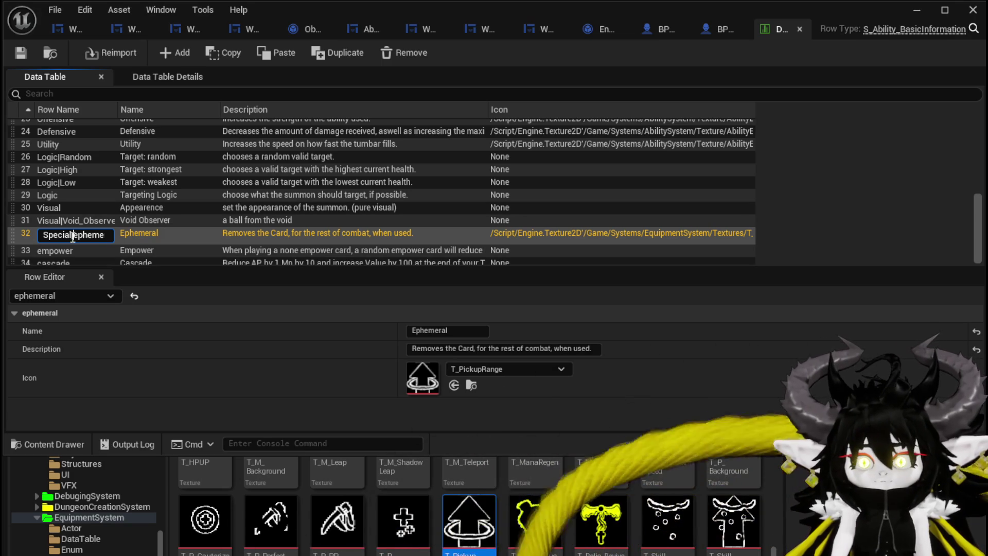
key(Return)
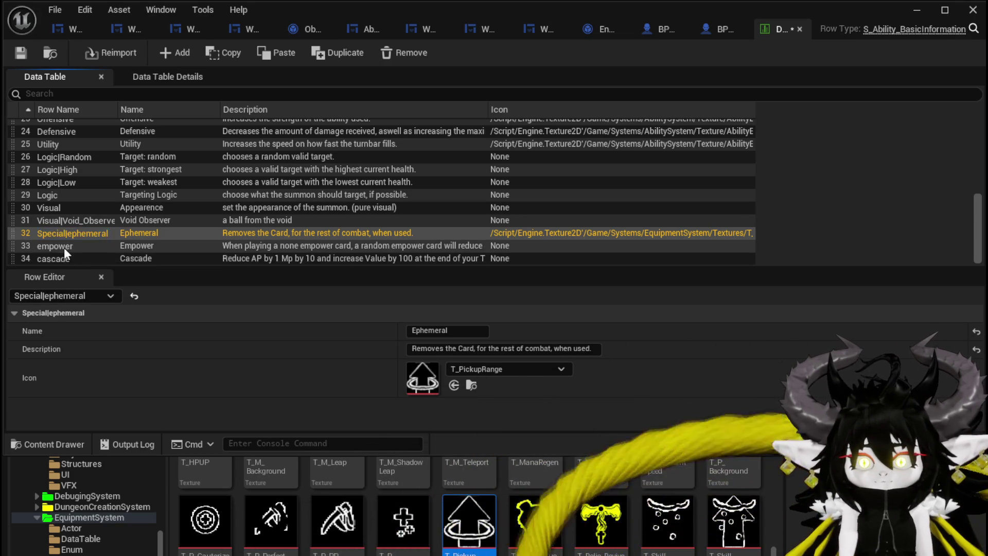
Rename the empower and cascade rows to Special|empower and Special|cascade, then save the table
click(42, 246)
click(42, 246)
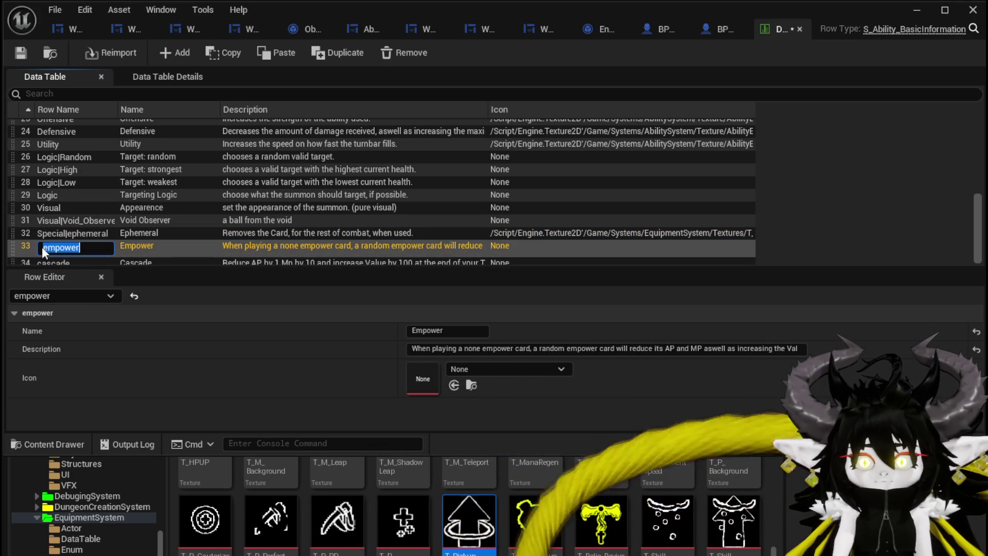
key(Home)
text(Special|)
key(Return)
click(50, 255)
click(42, 257)
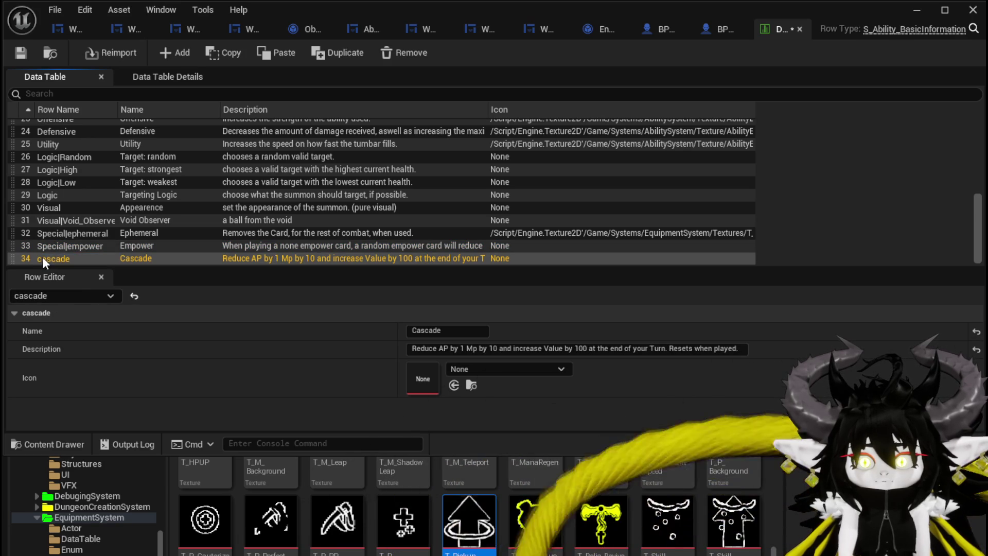
key(Home)
text(Special|)
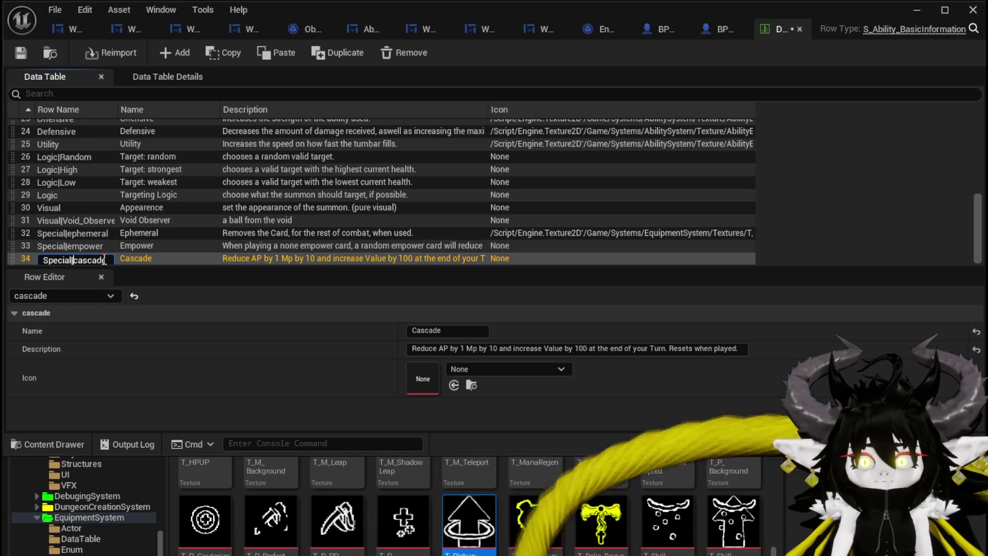
key(Return)
click(18, 60)
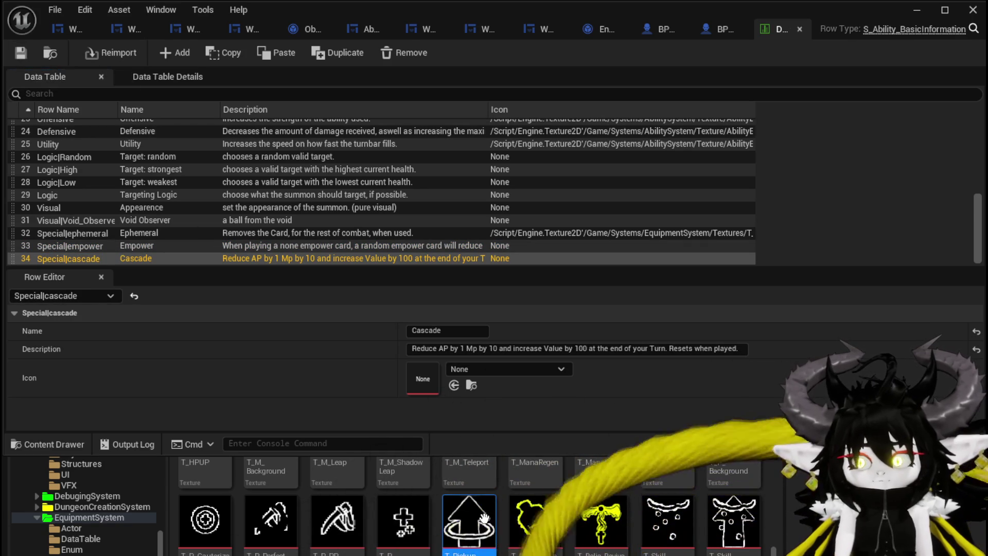
Give cascade the T_ElementalBuildUp icon and empower T_AttackUp, save, and play the level
scroll(412, 504, up, 5)
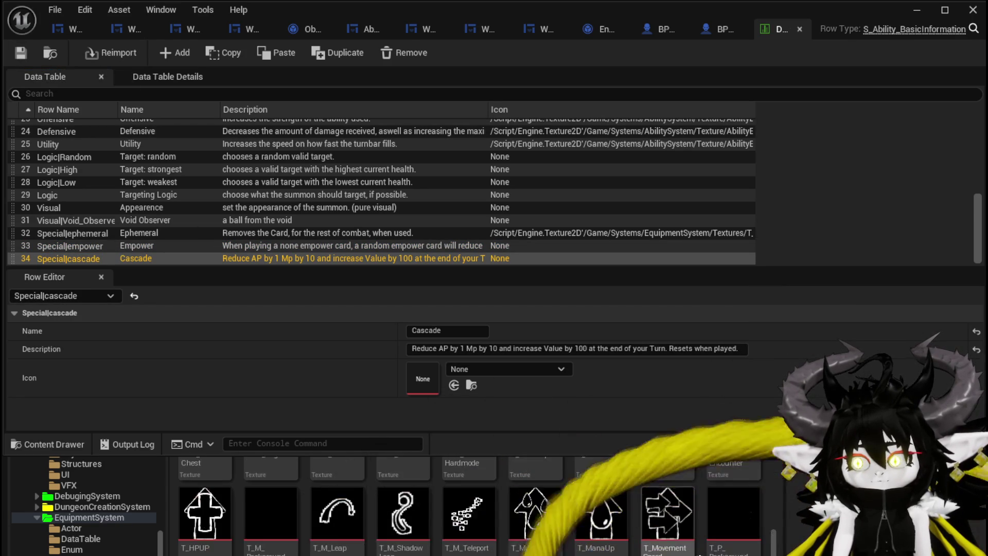
drag(666, 507, 423, 378)
click(91, 246)
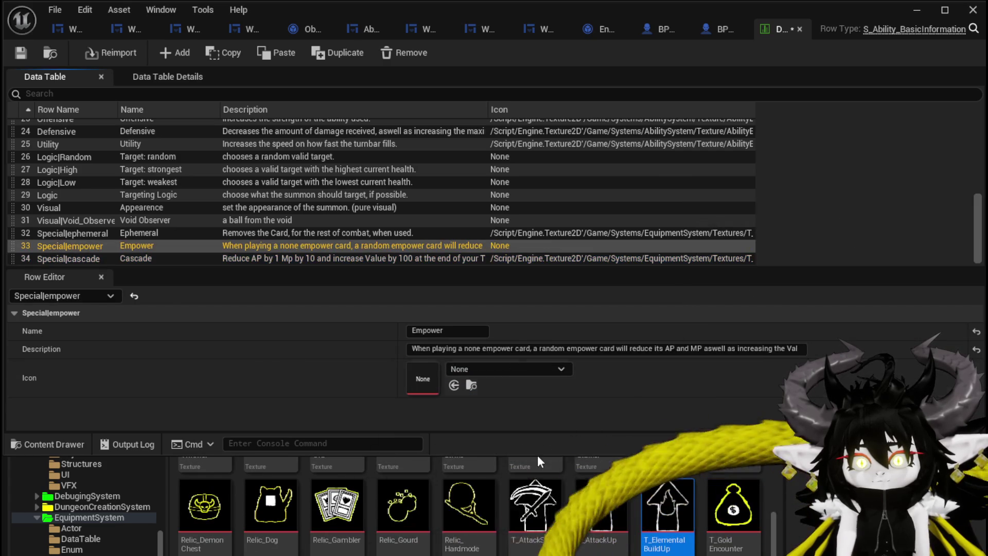
drag(601, 507, 503, 394)
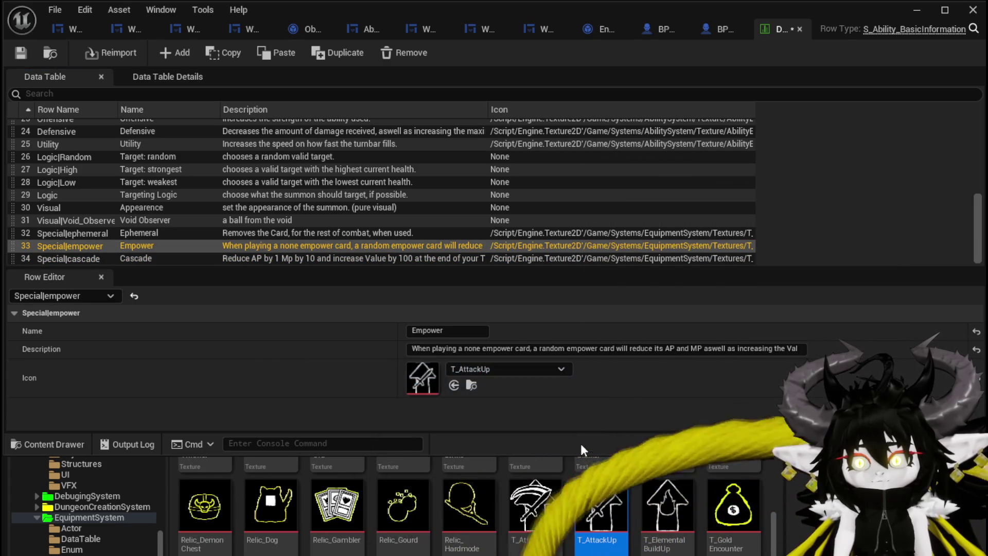
click(24, 52)
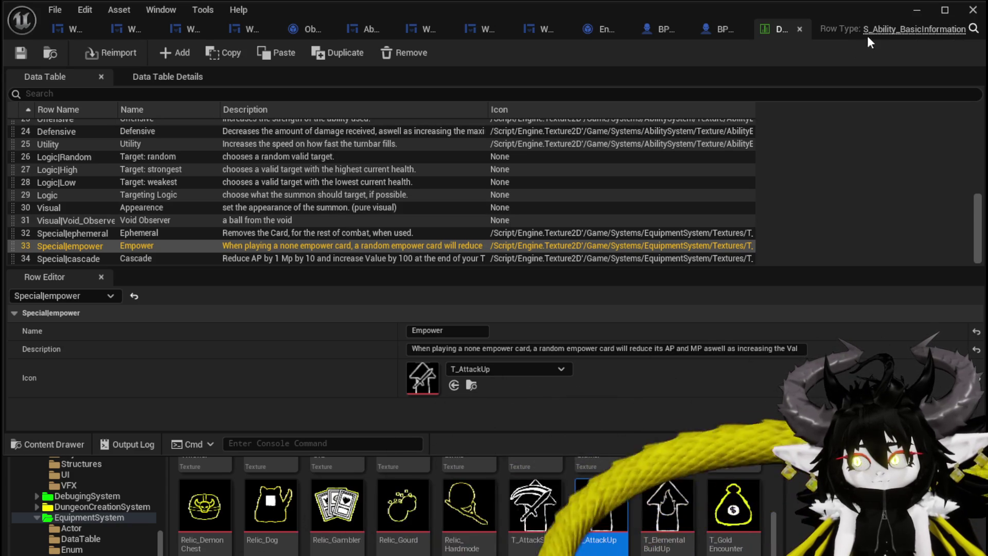
click(908, 12)
click(333, 51)
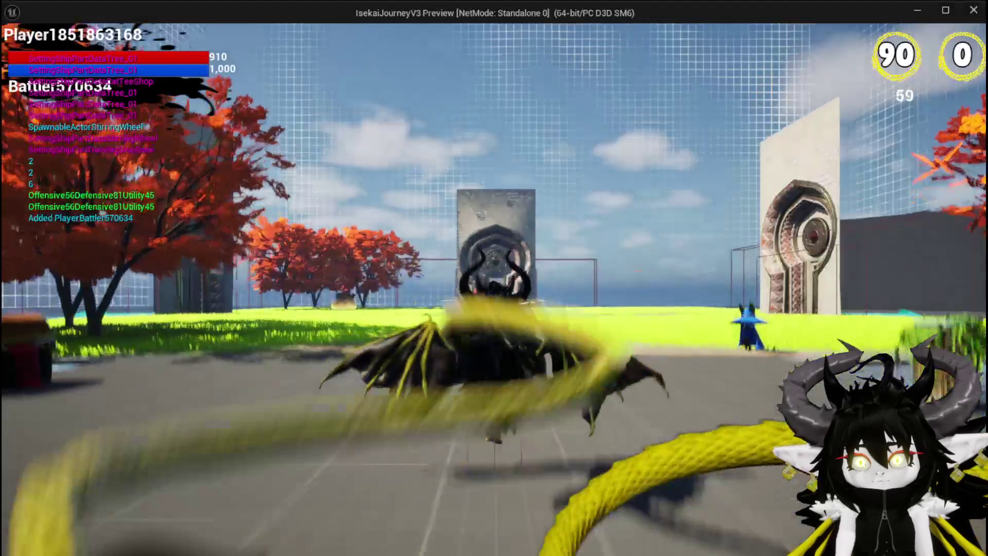
In the game, open the ability workbench and view the Free AIM Fire card's details
key(e)
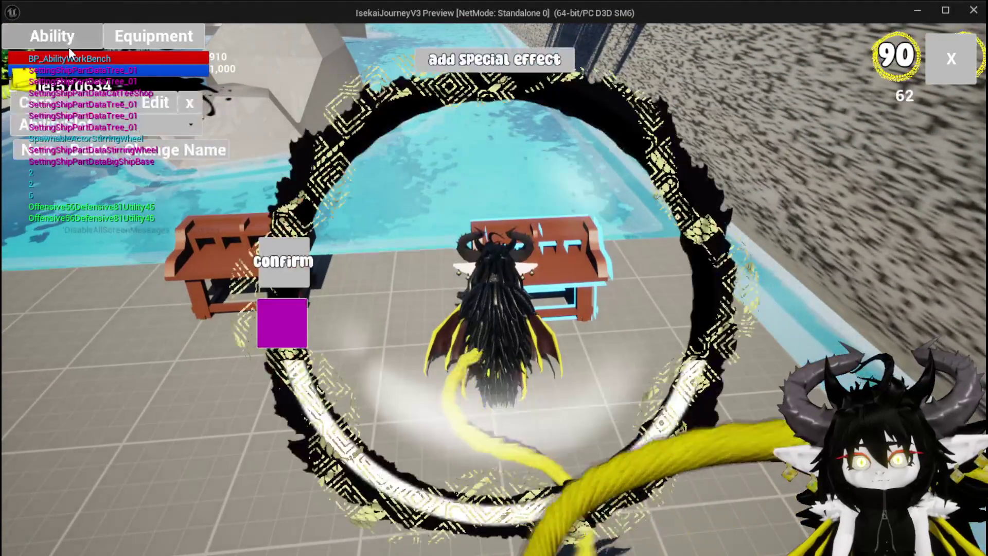
click(154, 124)
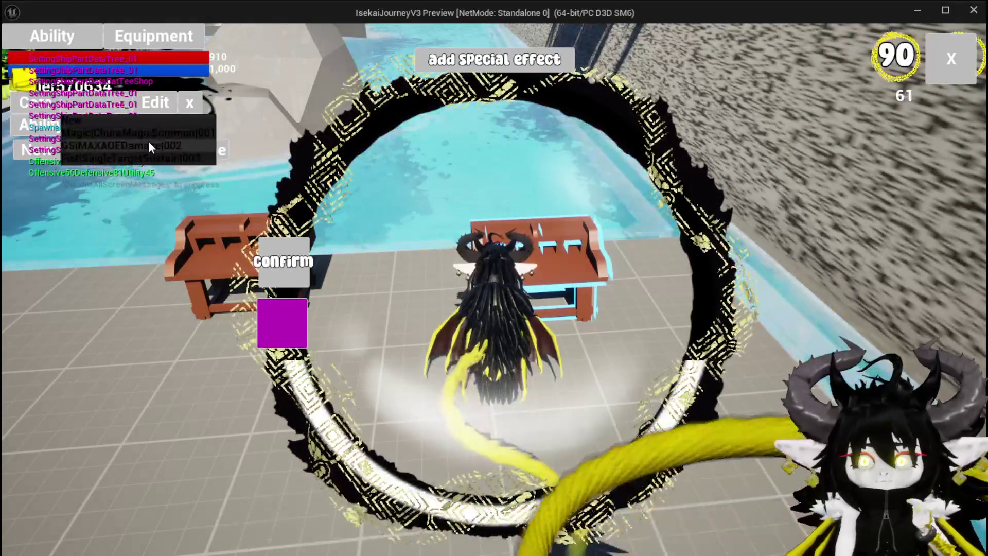
click(148, 140)
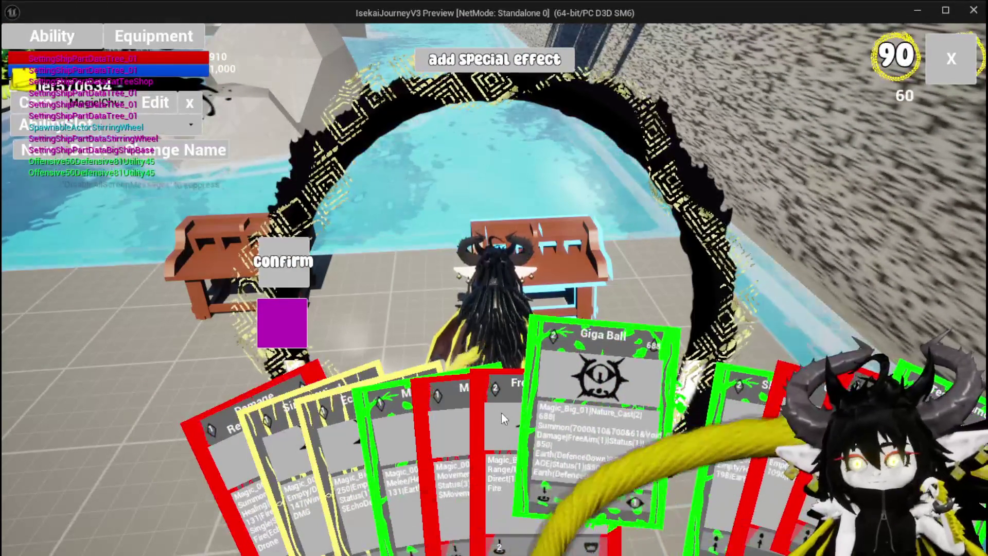
click(597, 412)
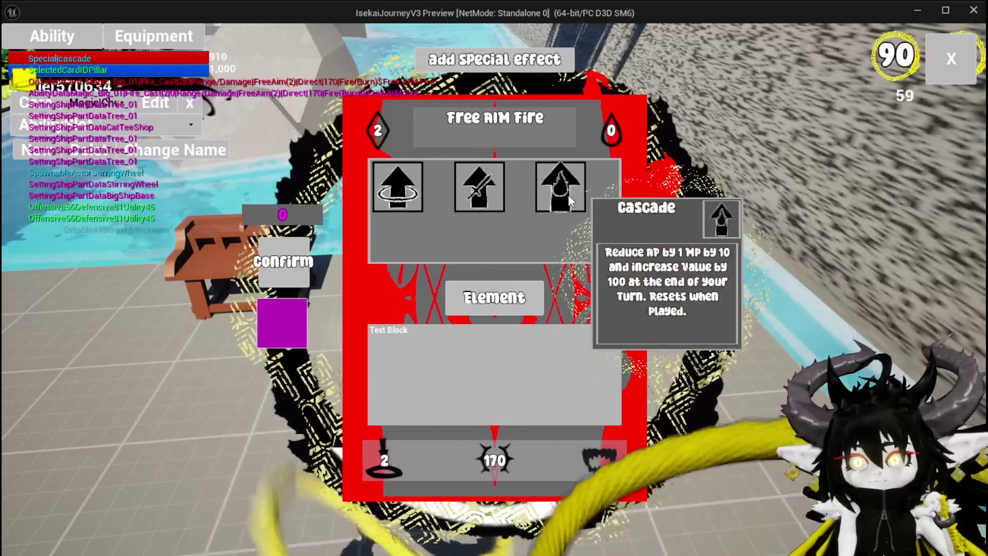
Read the tooltips of its three special-effect icons, including Cascade, then stop the play session
mouse_move(482, 196)
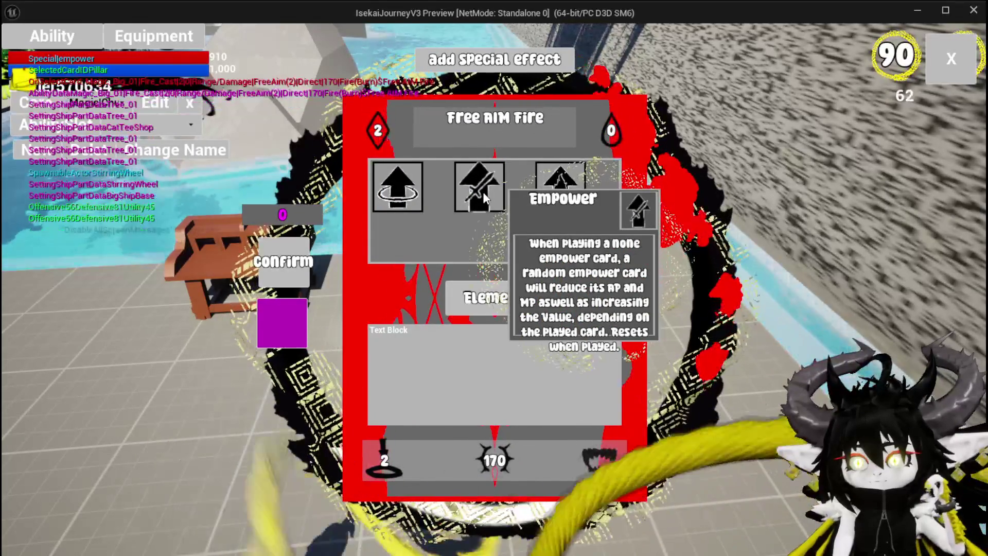
mouse_move(418, 194)
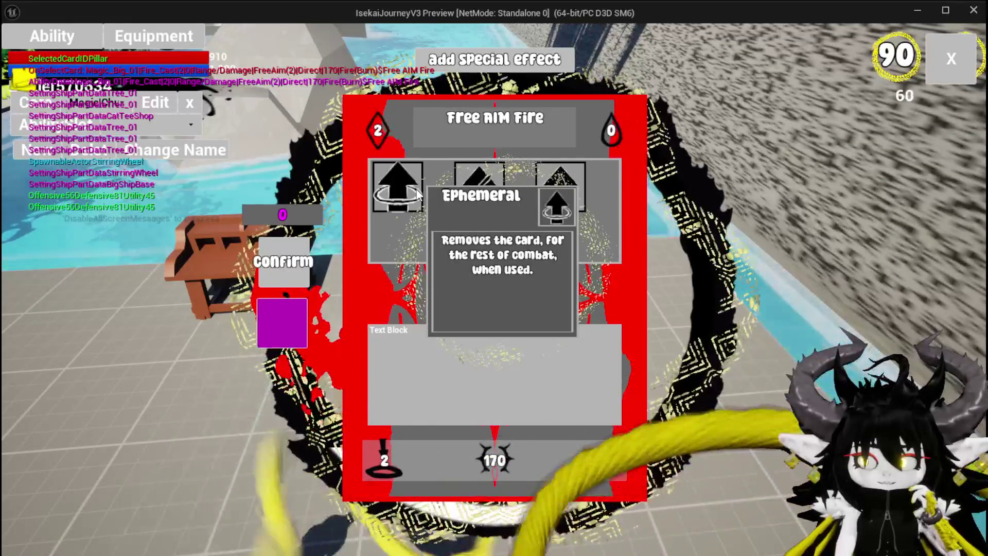
mouse_move(580, 202)
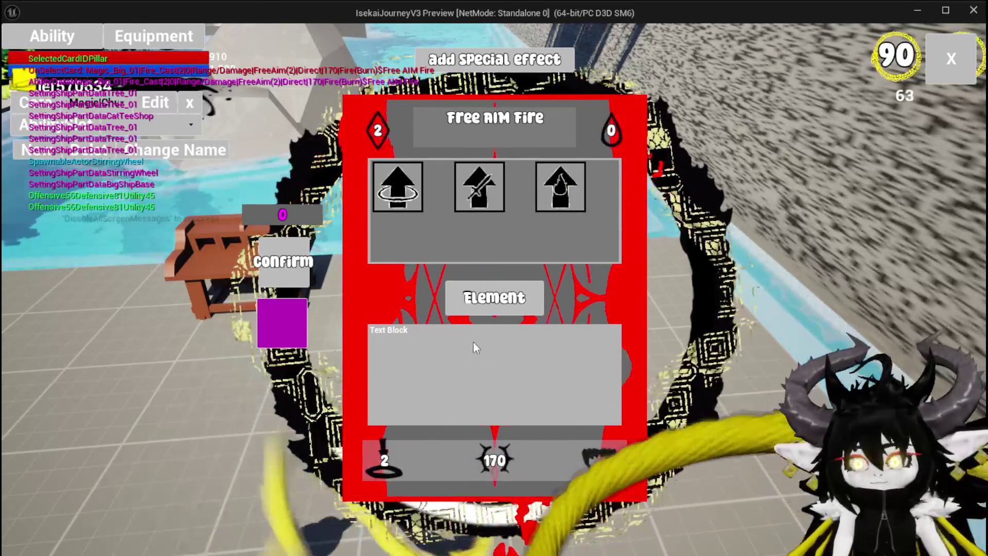
key(alt+Tab)
key(Escape)
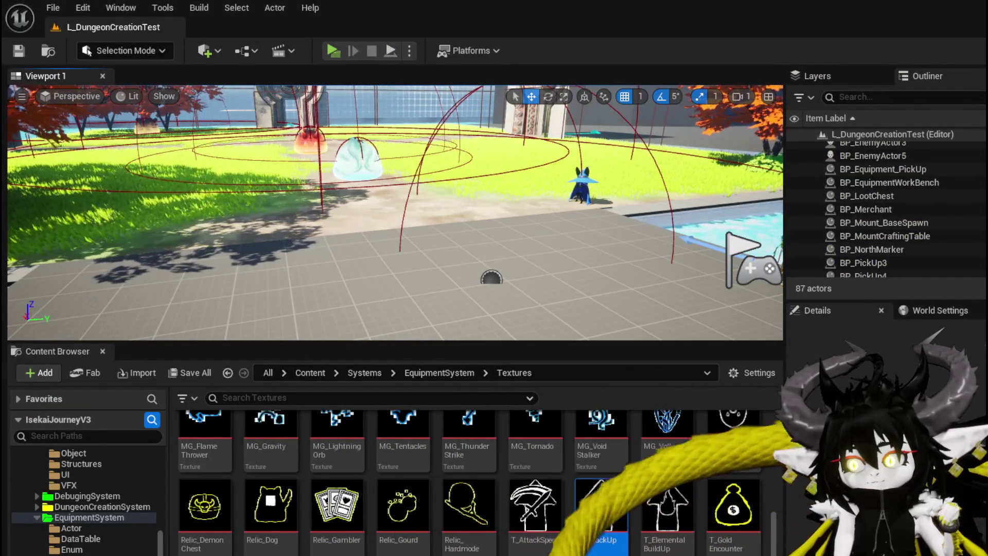
Close the data table and open the WP_CardCreation widget blueprint from the UI assets
key(alt+Tab)
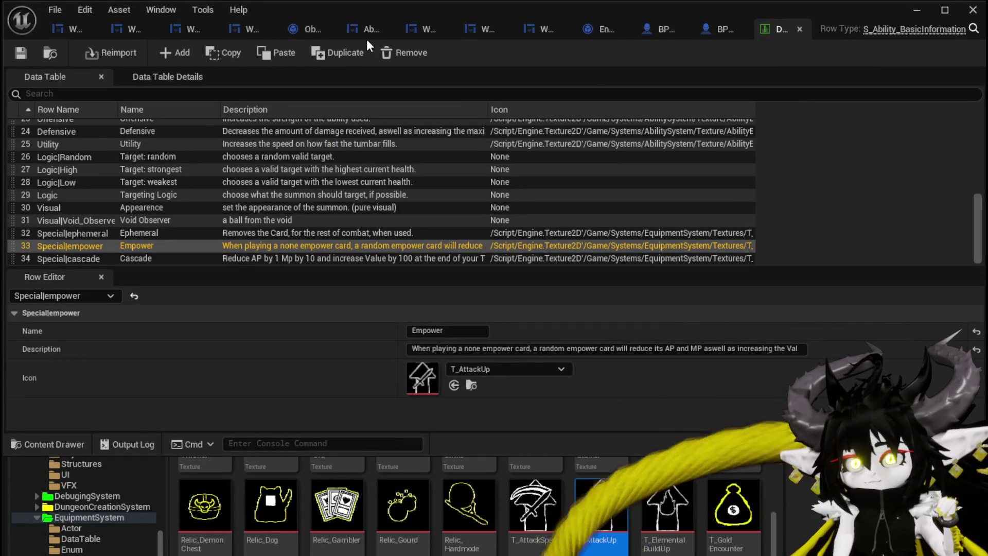
click(916, 10)
scroll(100, 509, up, 10)
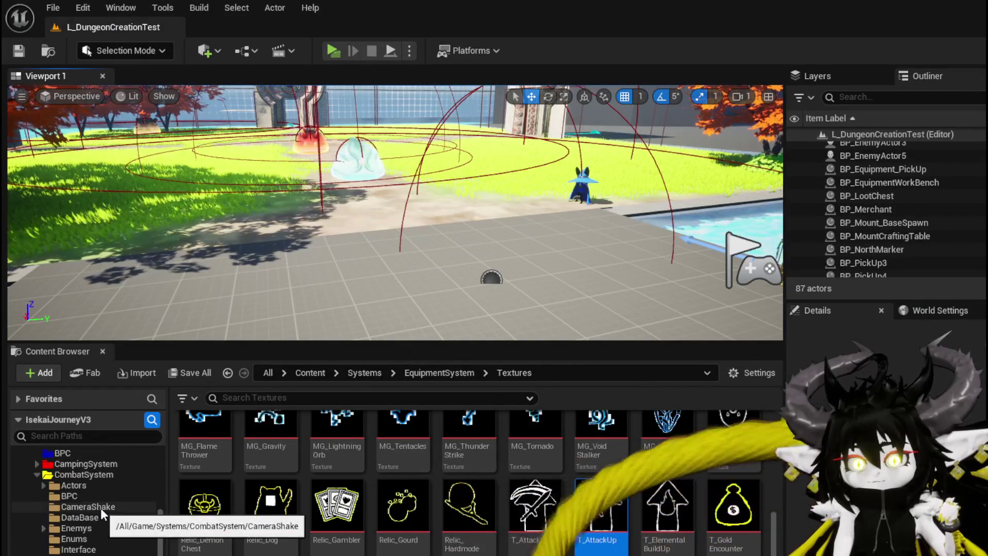
scroll(101, 511, up, 3)
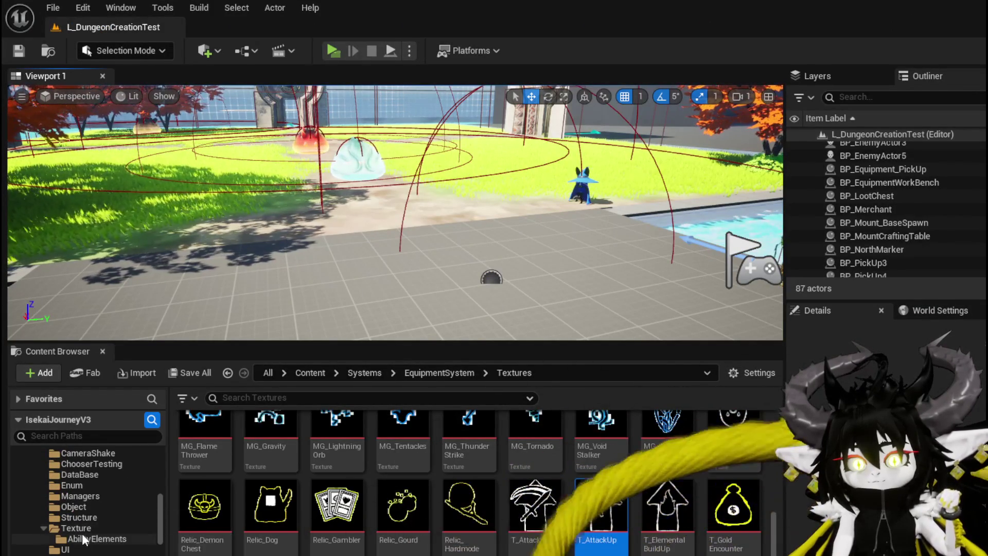
click(75, 549)
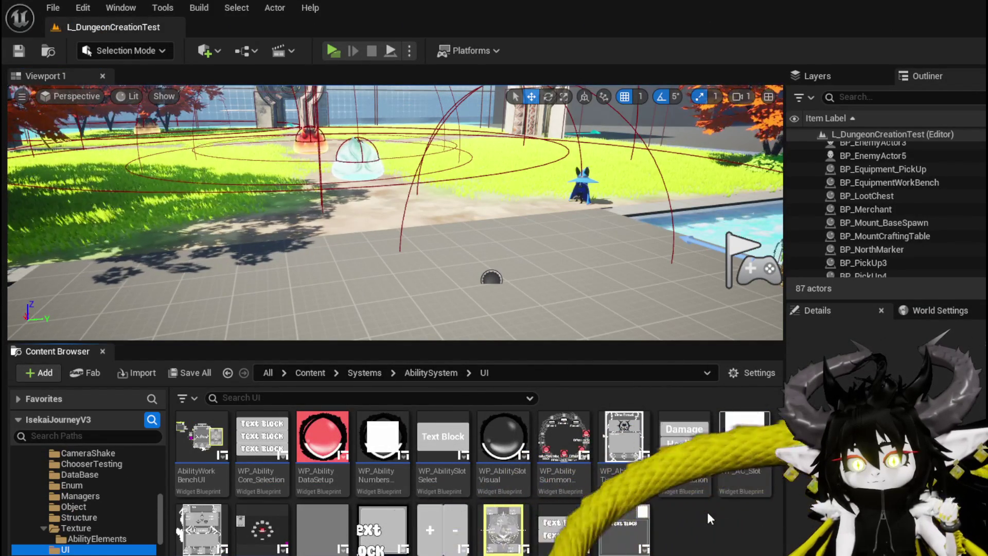
double_click(201, 527)
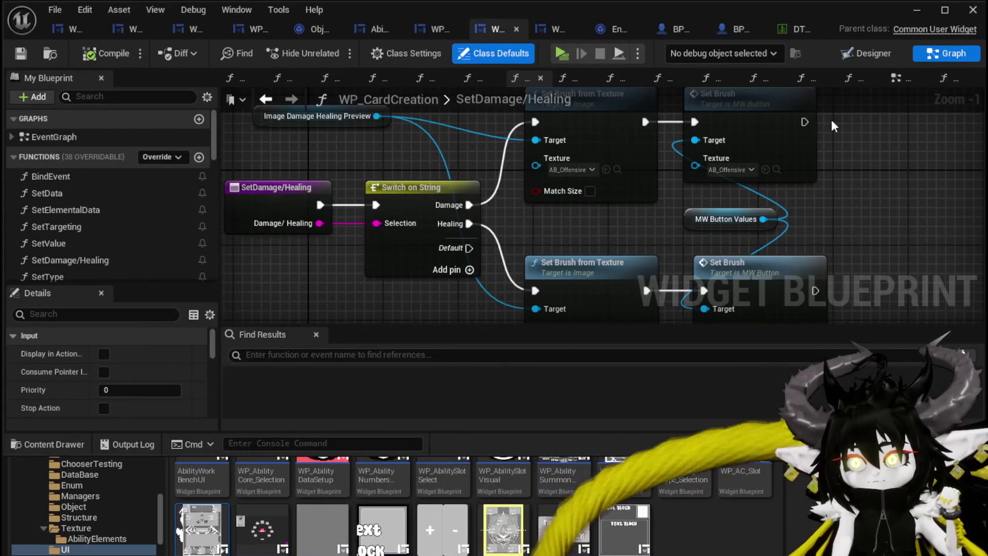
In the Designer, unlock and delete TextBlock_ToolTipp from the lower border
click(872, 53)
scroll(465, 262, down, 4)
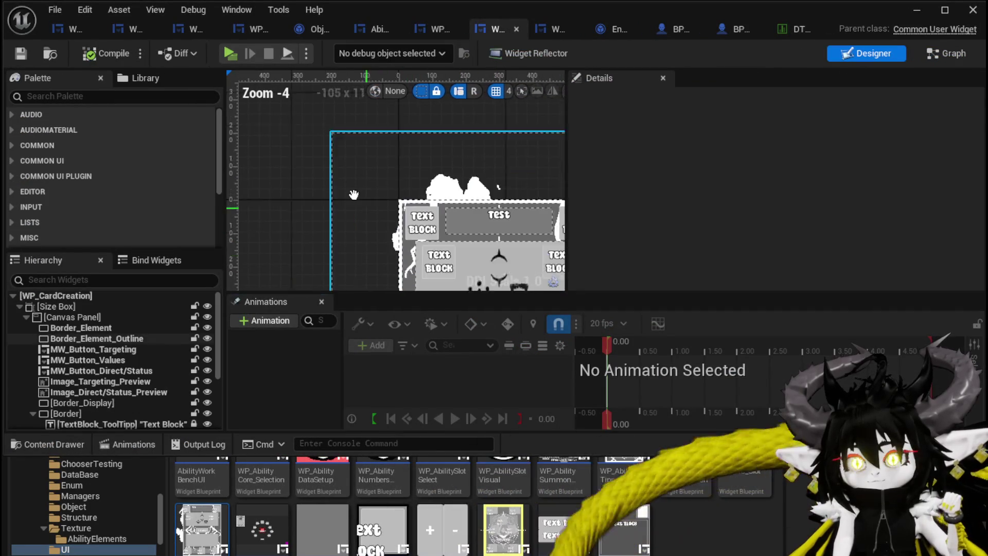
scroll(342, 198, up, 5)
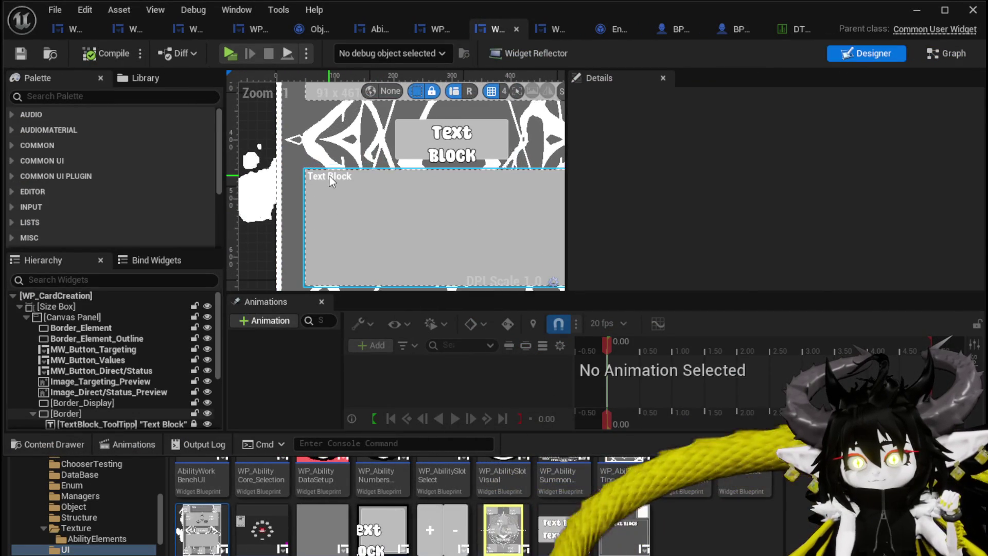
click(330, 175)
scroll(92, 396, down, 3)
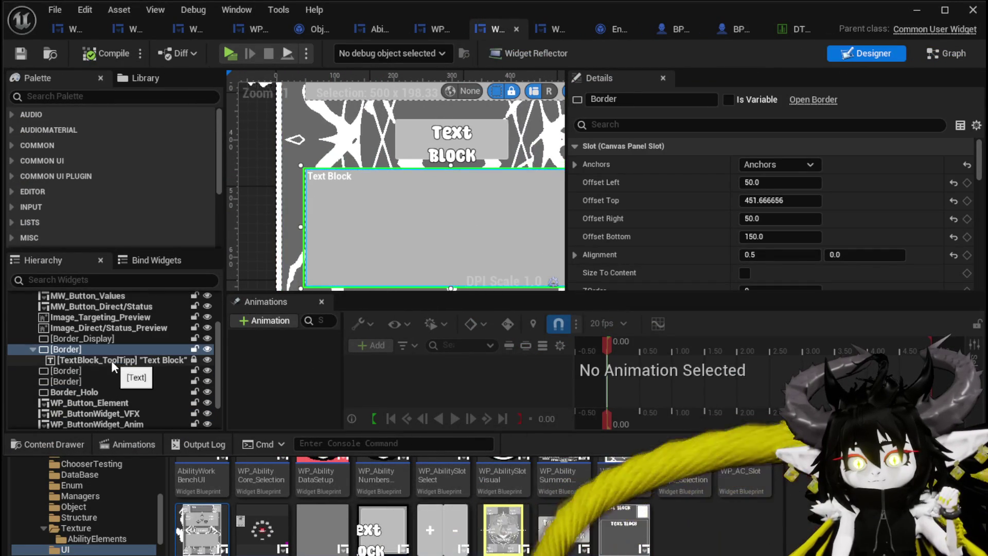
click(112, 360)
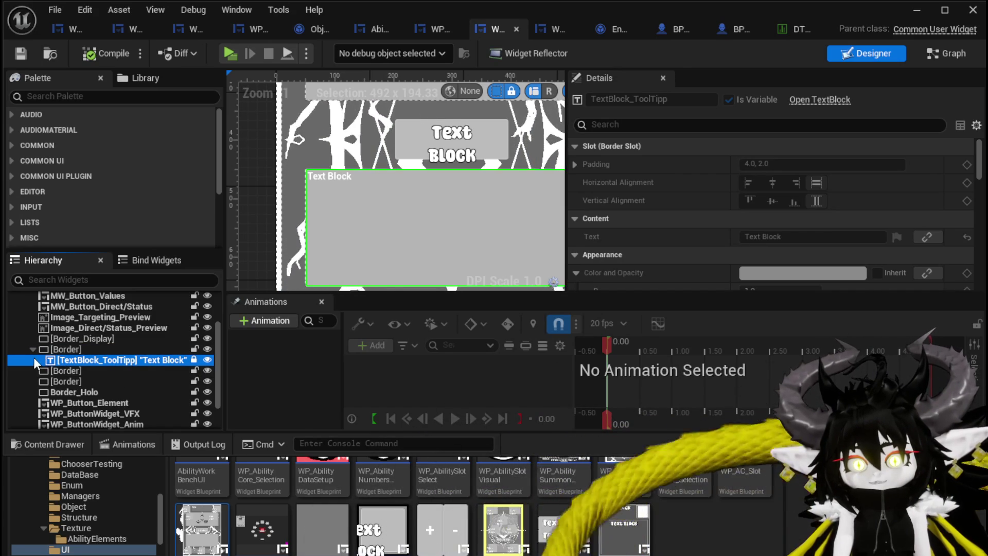
click(194, 360)
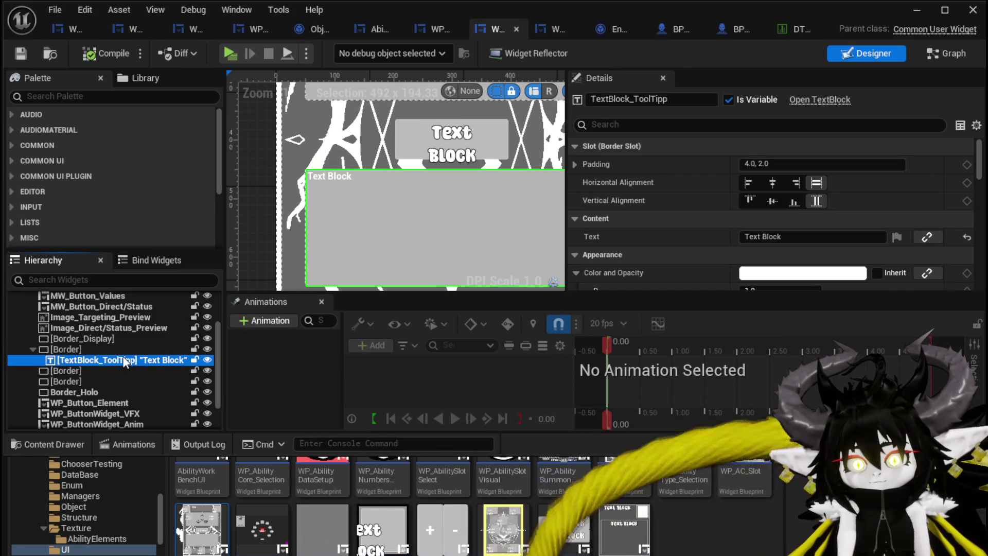
key(Delete)
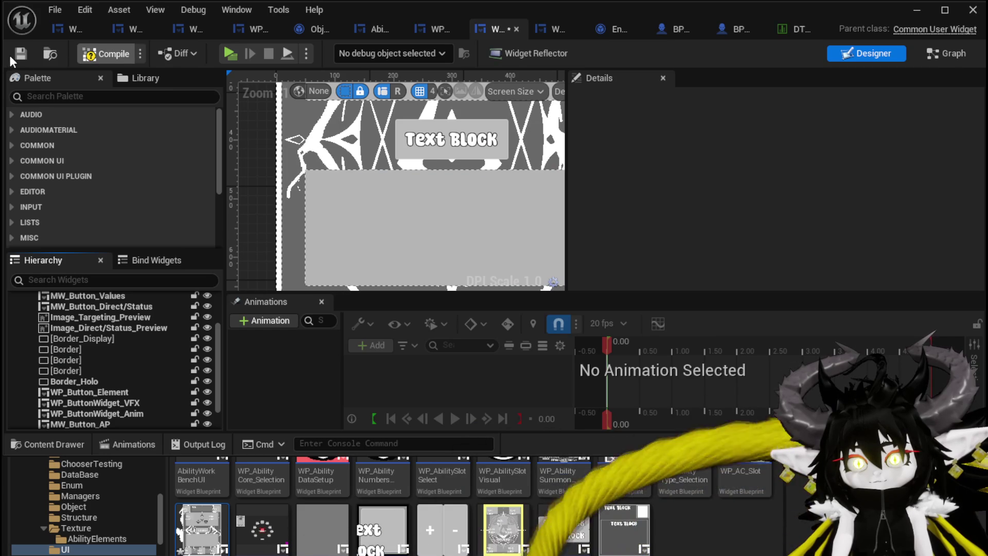
Place a WP Icon Grid inside the empty lower border, then save and compile
click(85, 368)
click(366, 215)
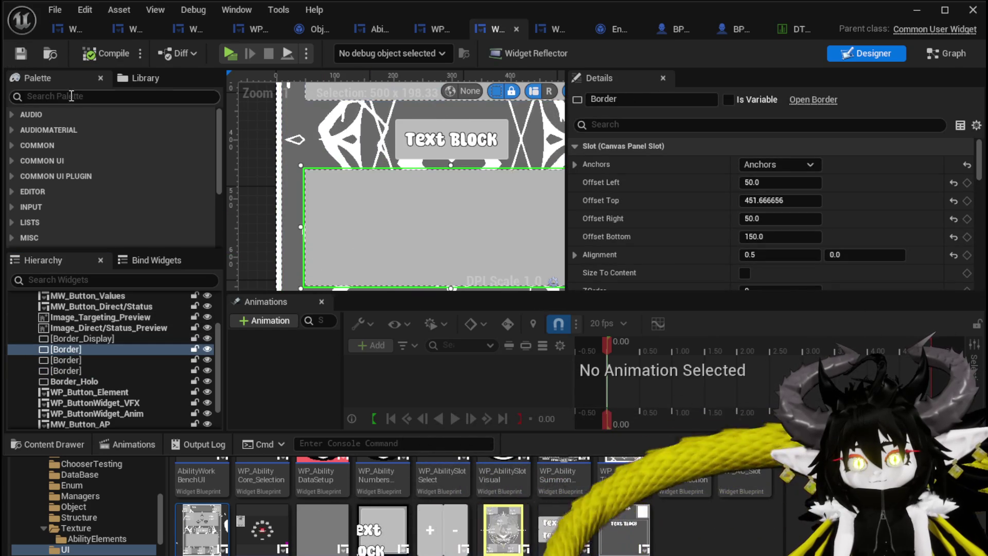
text(Grid)
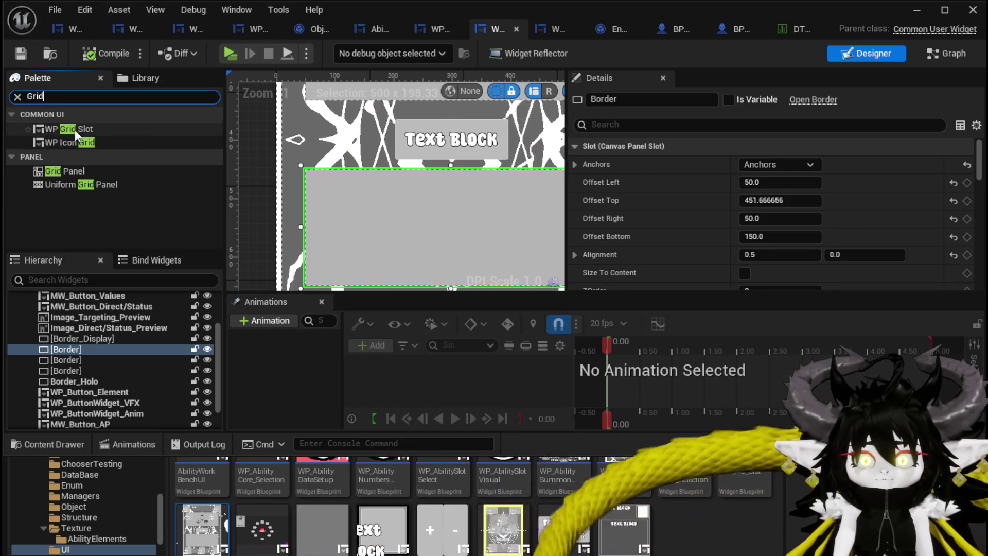
mouse_move(75, 140)
mouse_down()
mouse_move(88, 357)
mouse_move(68, 349)
mouse_up()
click(22, 54)
click(66, 362)
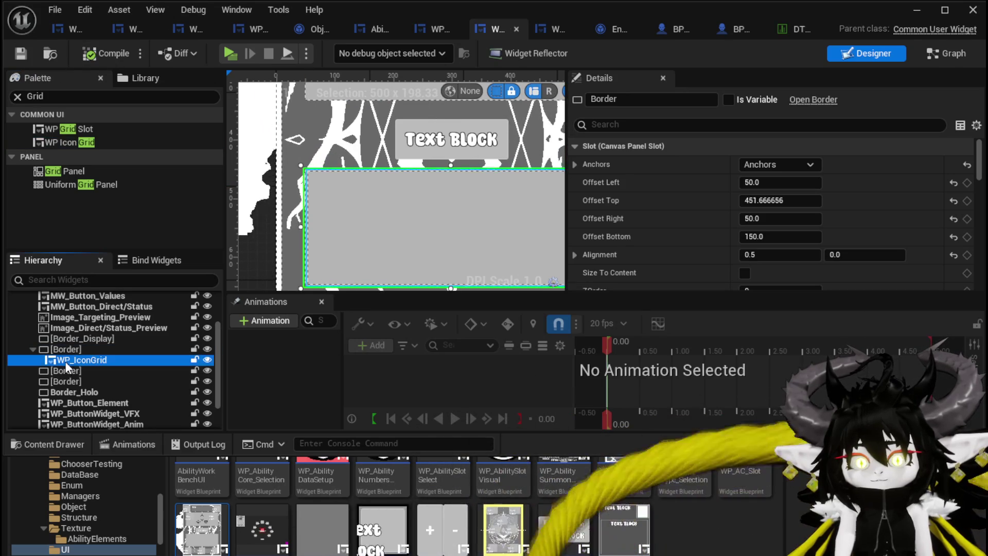
scroll(472, 162, down, 5)
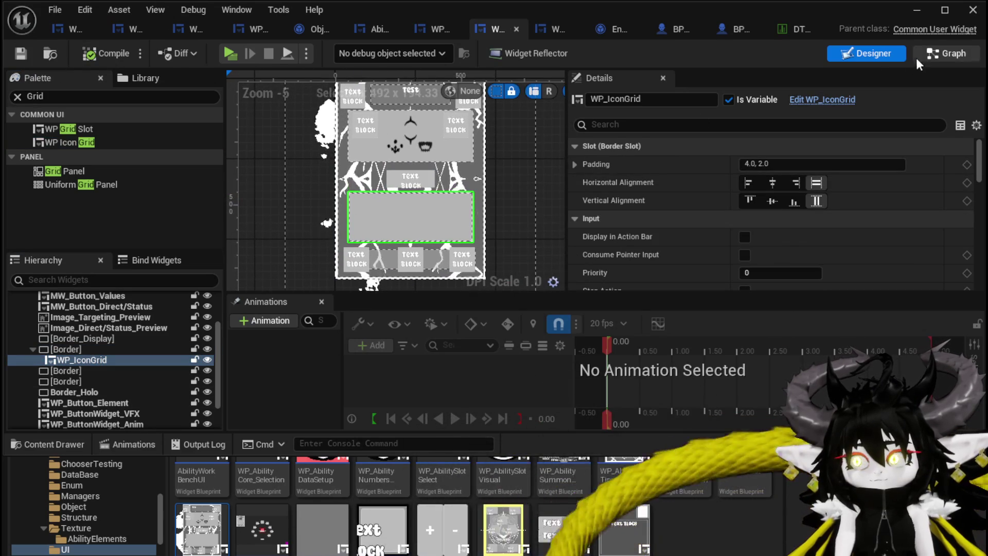
click(938, 56)
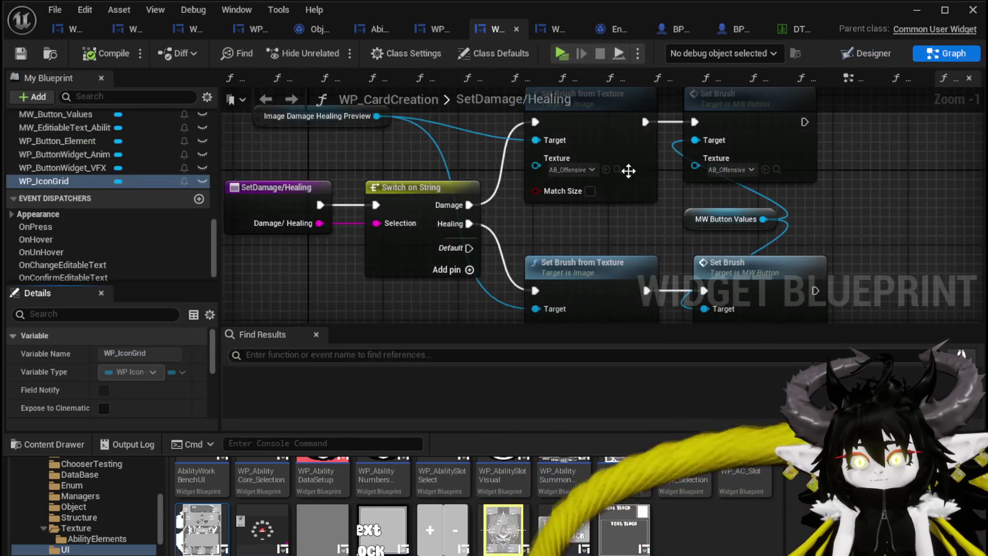
scroll(105, 183, up, 10)
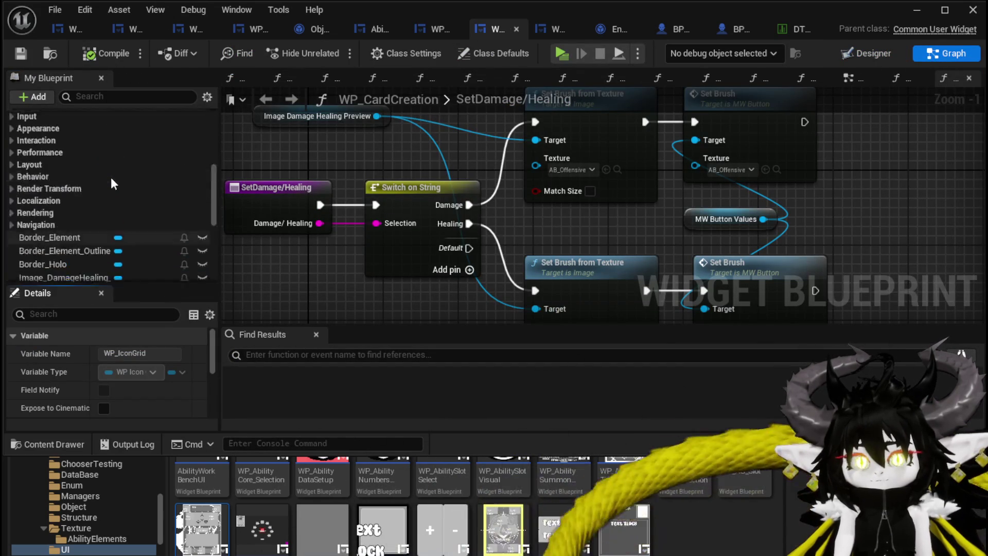
Add a new function named AddSpecial to WP_CardCreation and compile
scroll(116, 175, up, 5)
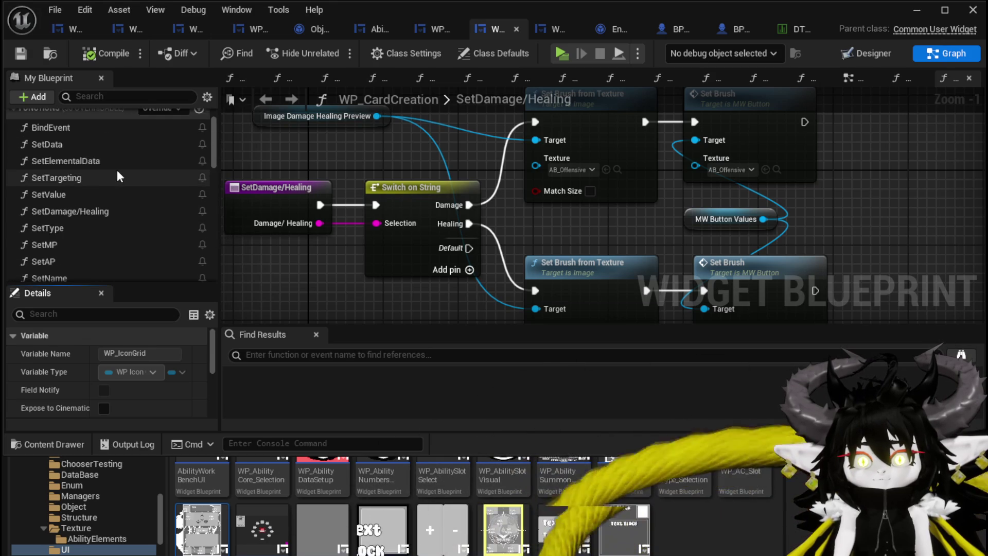
scroll(116, 175, up, 2)
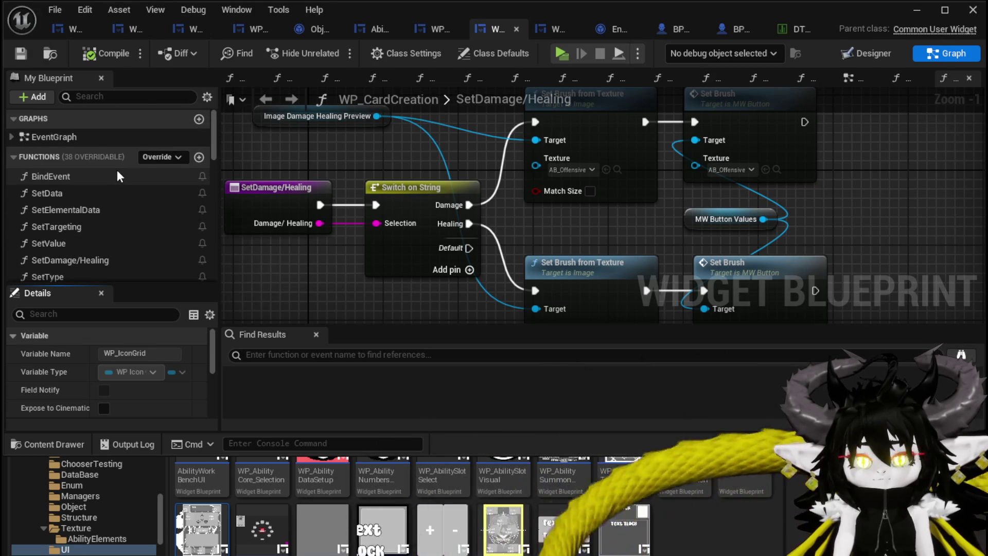
click(199, 157)
text(AddSpecia)
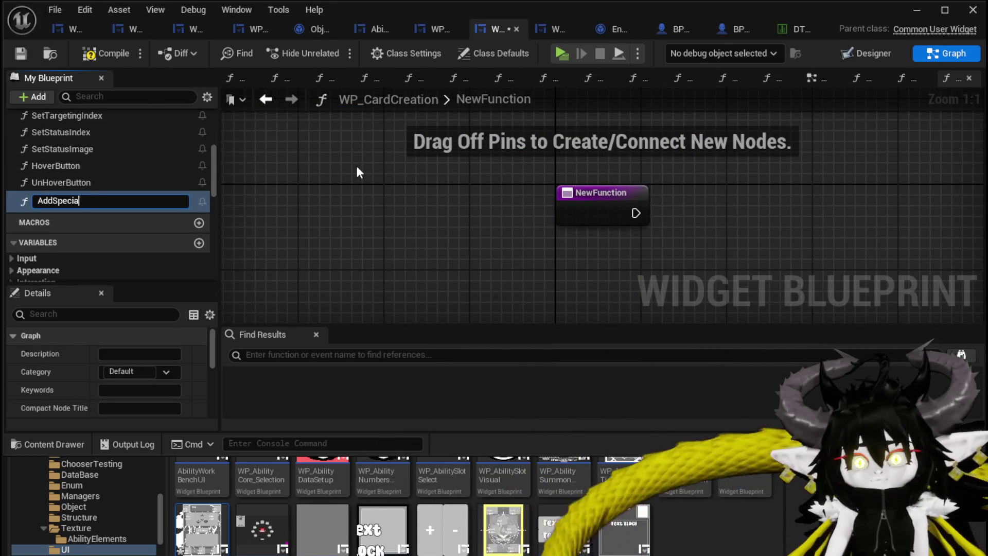
text(l)
key(Return)
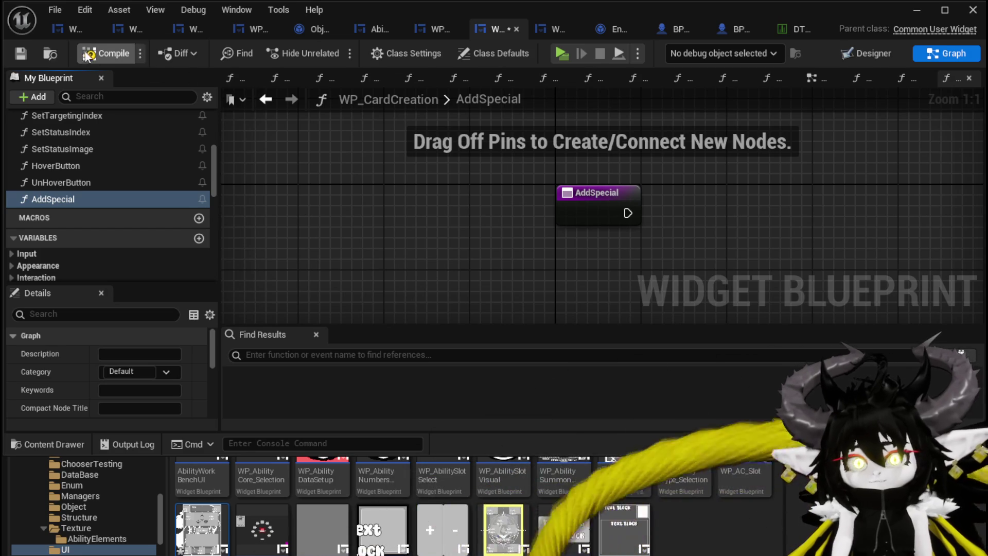
click(17, 53)
Search a WP_IconGrid reference for 'add Option', delete it, then open WP_IconGrid from the Designer
scroll(117, 225, down, 8)
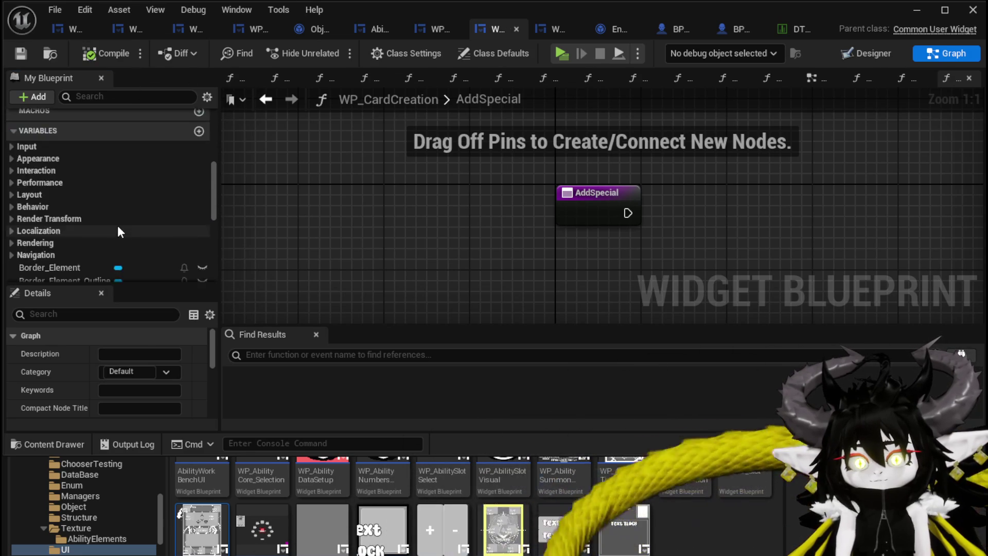
scroll(119, 218, up, 5)
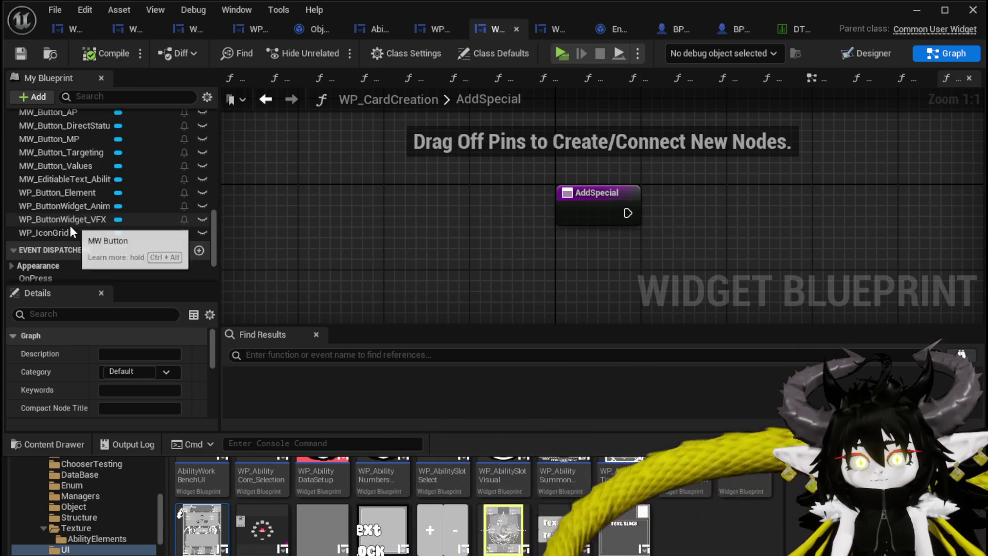
drag(75, 227, 453, 146)
click(473, 175)
drag(362, 205, 530, 184)
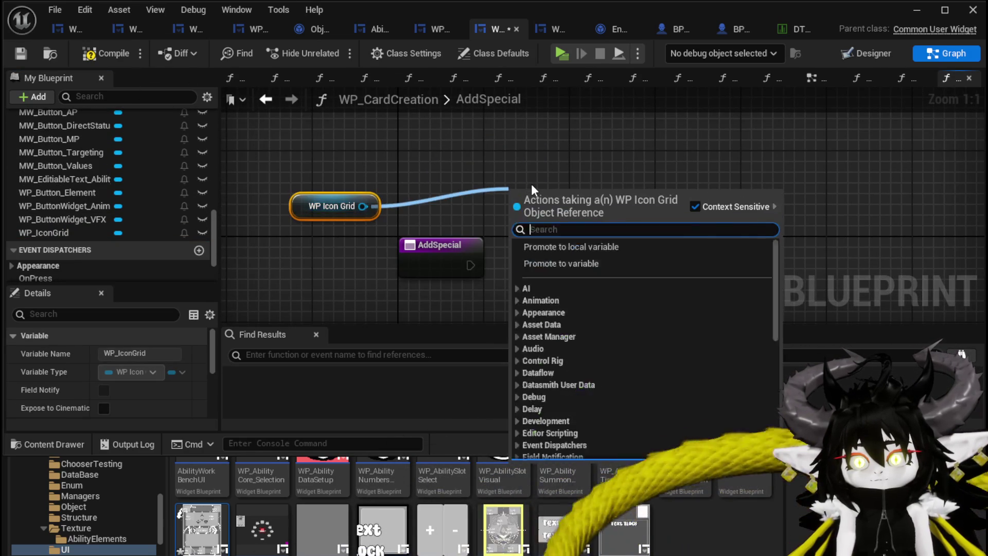
text(add Option)
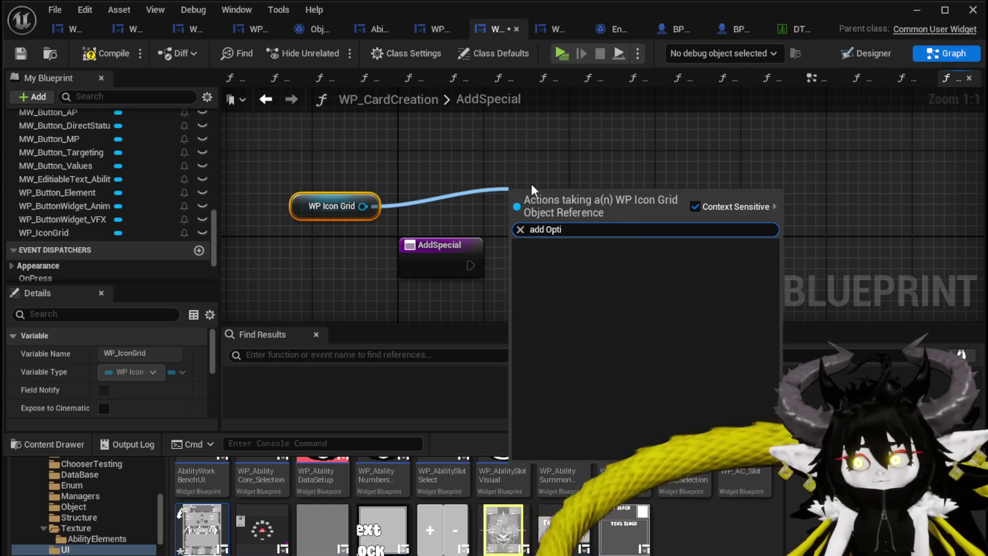
key(Escape)
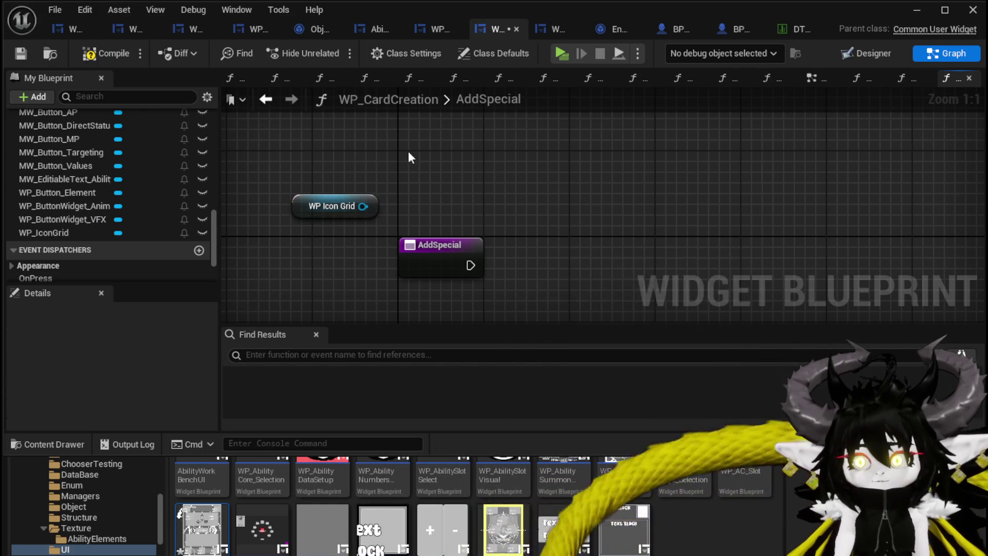
key(Delete)
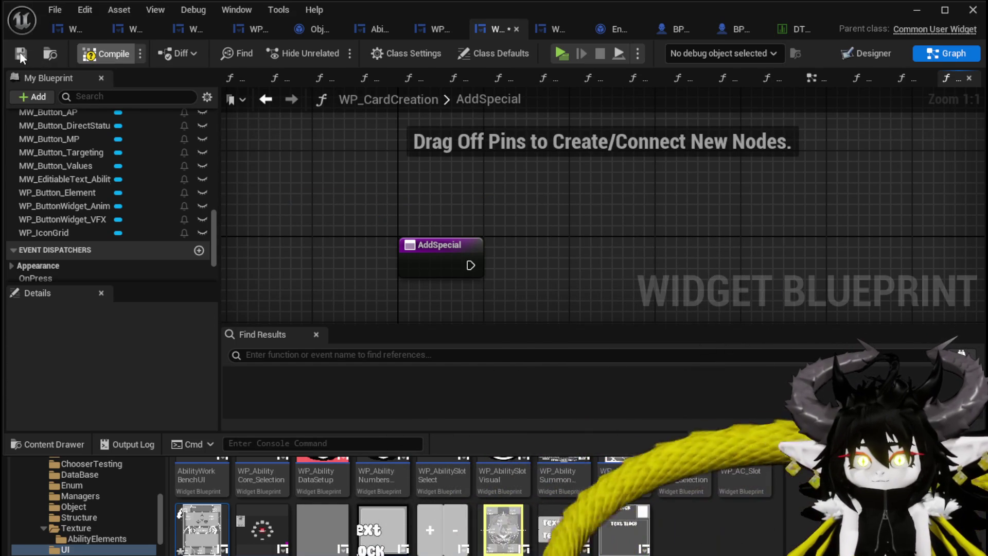
click(897, 54)
click(844, 101)
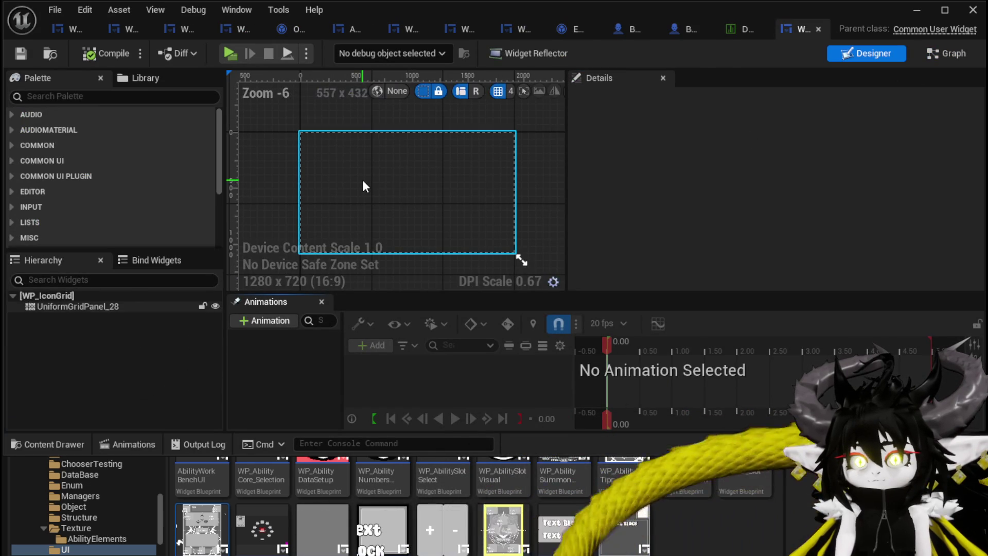
Inspect WP_IconGrid's AddIconButtonToGrid node chain, then close it and return to WP_CardCreation
click(362, 185)
click(946, 54)
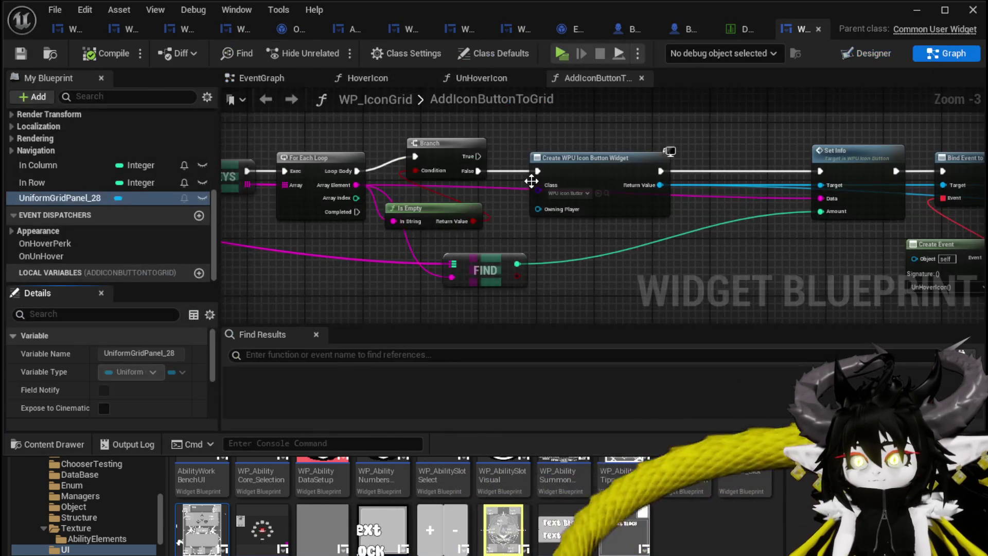
scroll(51, 186, up, 8)
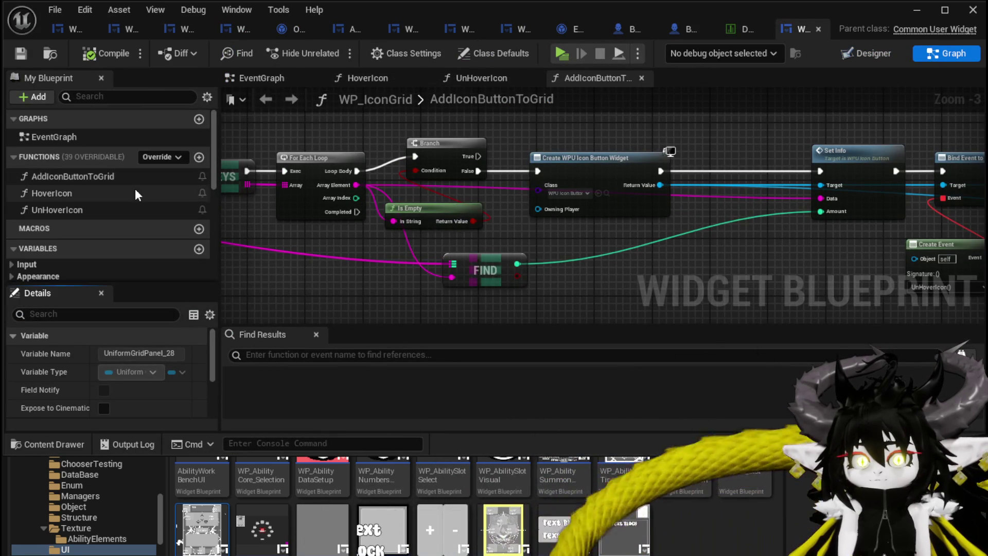
click(108, 177)
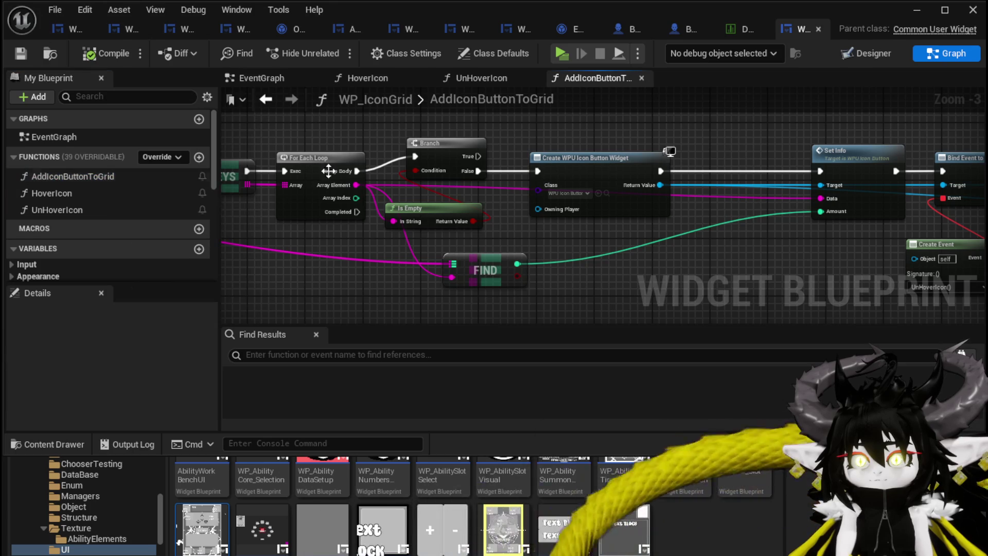
mouse_move(606, 126)
mouse_down()
mouse_move(978, 133)
mouse_move(247, 119)
mouse_up()
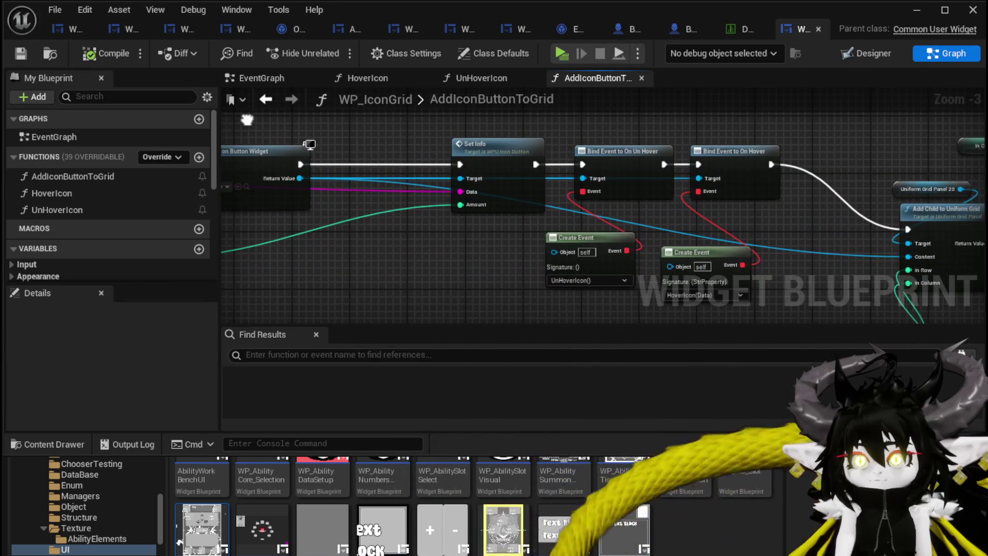
mouse_move(325, 131)
mouse_down()
mouse_move(295, 129)
mouse_move(977, 133)
mouse_move(278, 131)
mouse_move(911, 116)
mouse_up()
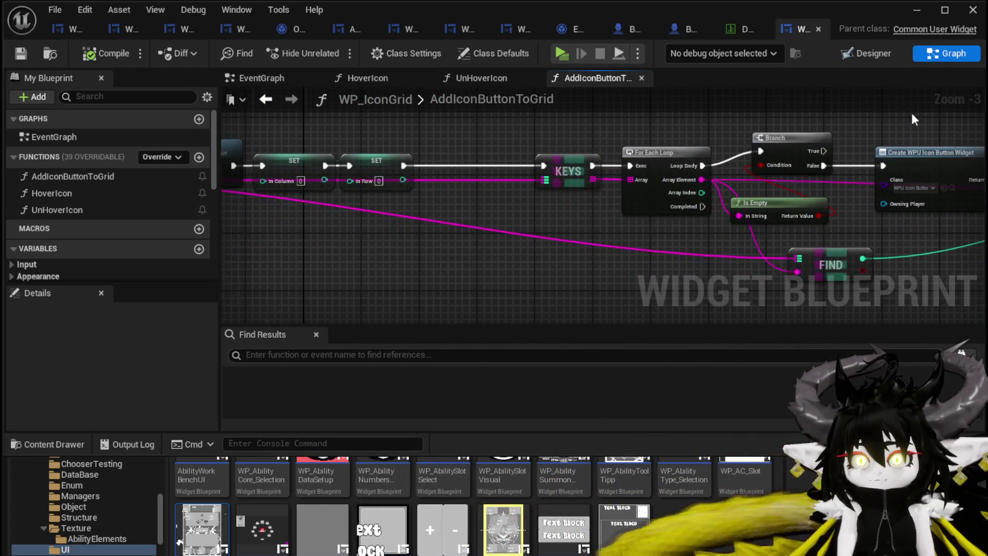
click(818, 29)
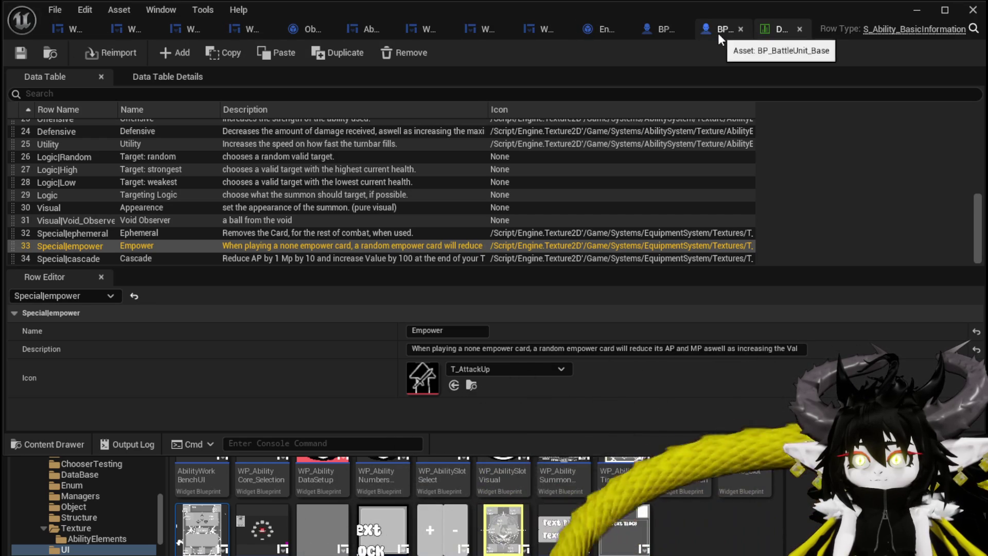
click(473, 27)
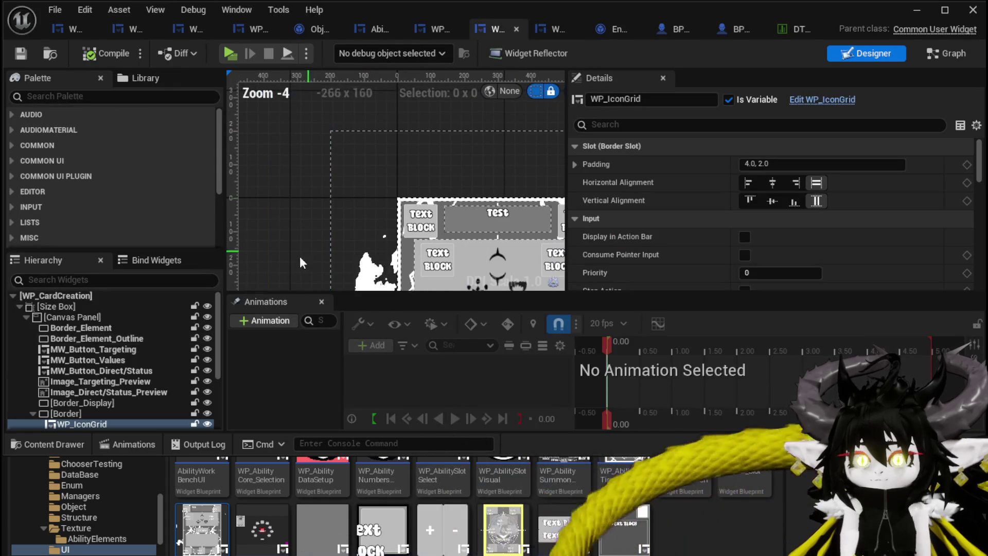
Swap the Border's WP_IconGrid for a WP Grid Slot found by searching 'Grid', and compile
key(Delete)
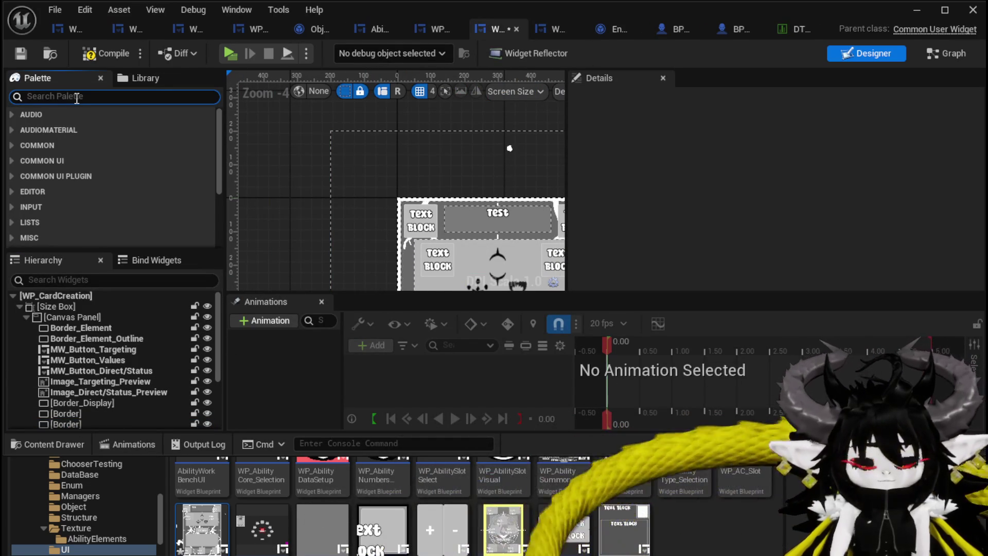
text(Grid)
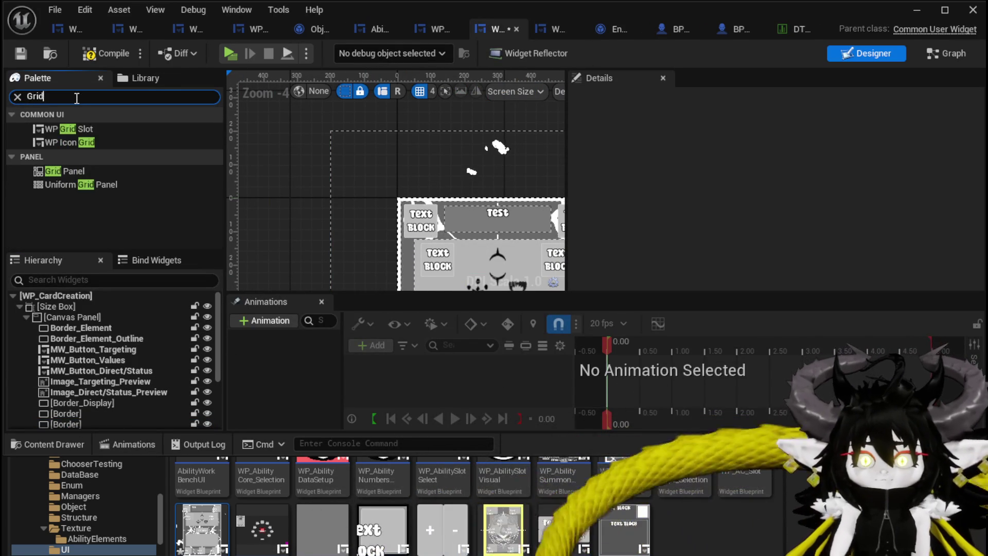
mouse_move(75, 129)
mouse_down()
mouse_move(91, 384)
mouse_move(75, 412)
mouse_up()
scroll(353, 241, down, 3)
drag(353, 242, 341, 154)
scroll(341, 155, up, 4)
click(81, 424)
click(103, 53)
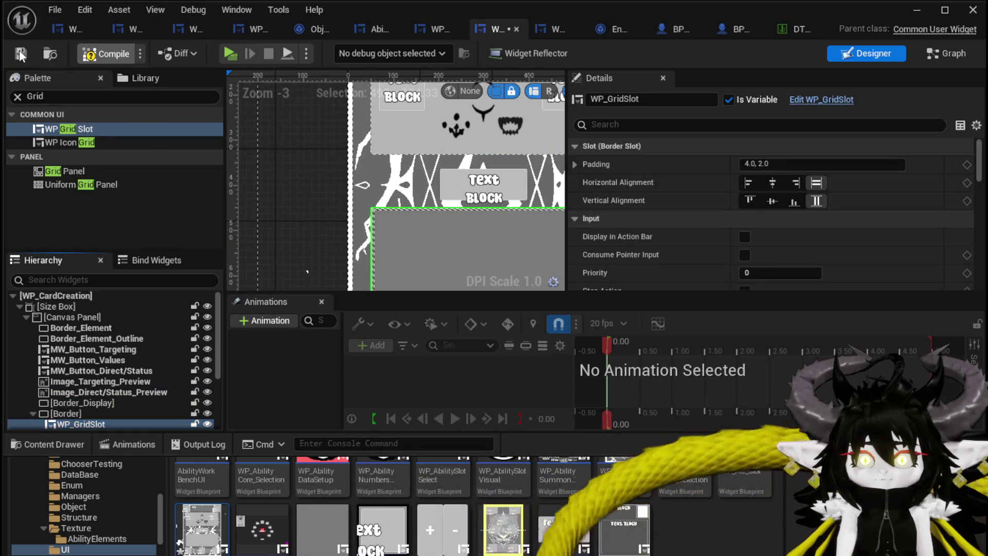
click(945, 54)
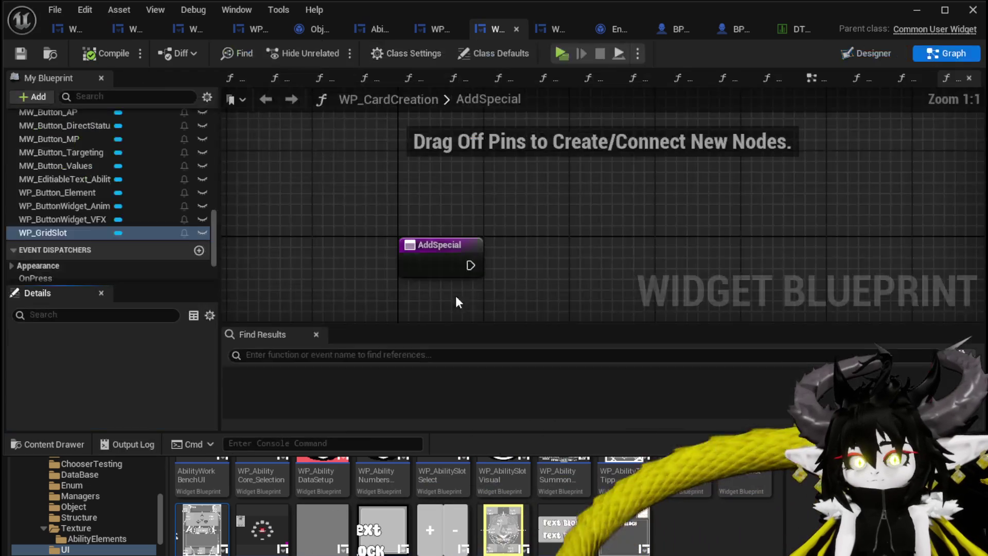
Place a WP Grid Slot getter and add an Add Options to Grid node from it
drag(45, 233, 446, 183)
click(452, 206)
drag(502, 196, 557, 219)
text(add)
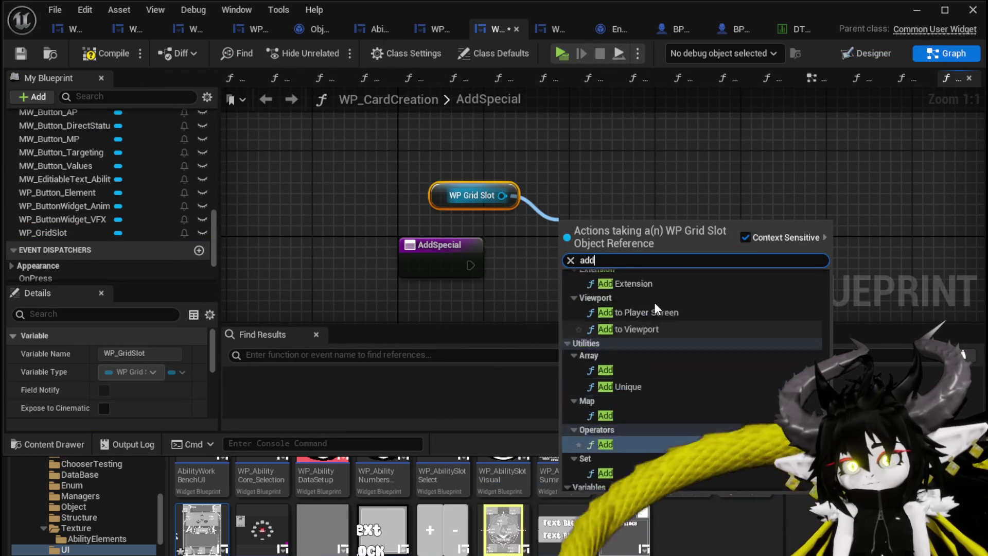
scroll(656, 302, up, 3)
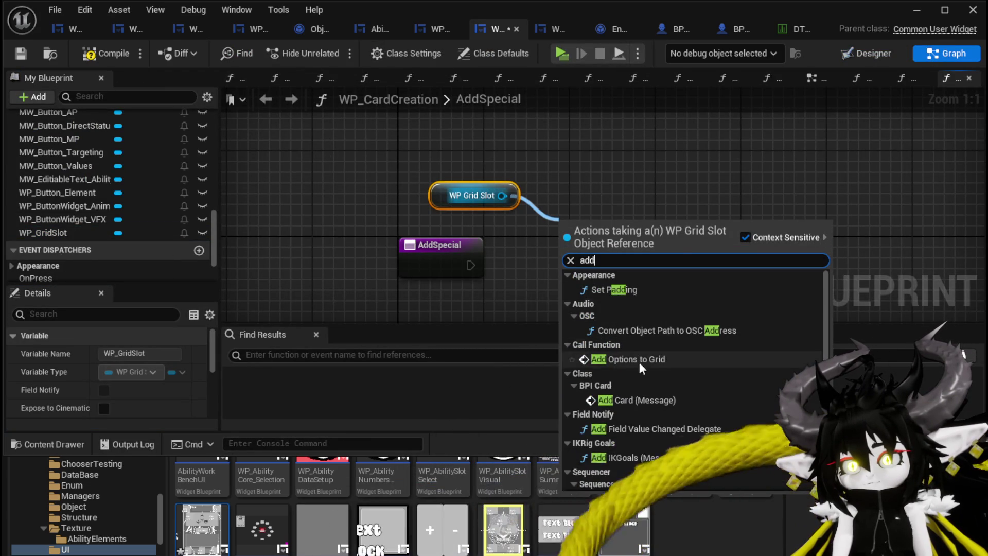
click(640, 357)
Wire AddSpecial's execution into Add Options to Grid, tidy the node, and compile and save
drag(351, 202, 383, 205)
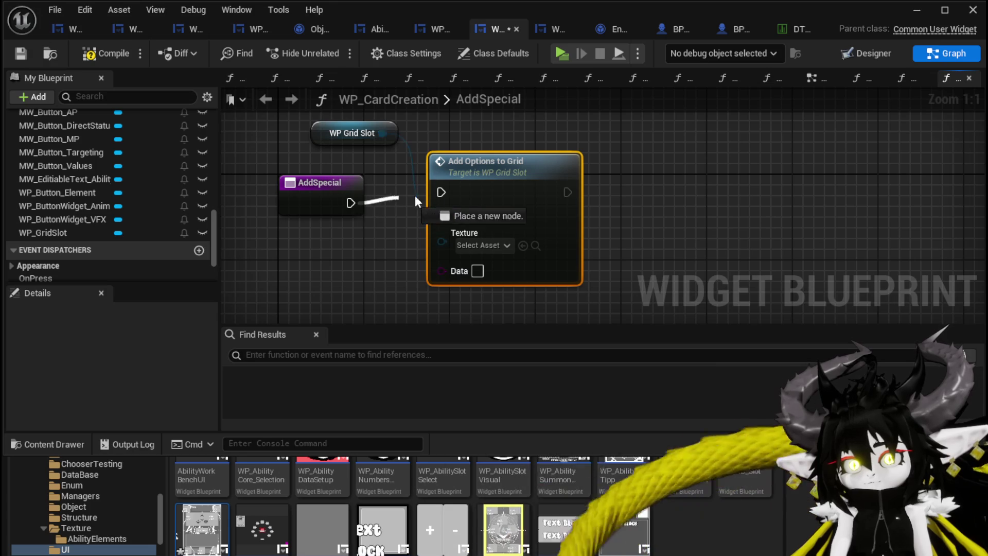
drag(473, 157, 462, 168)
click(412, 153)
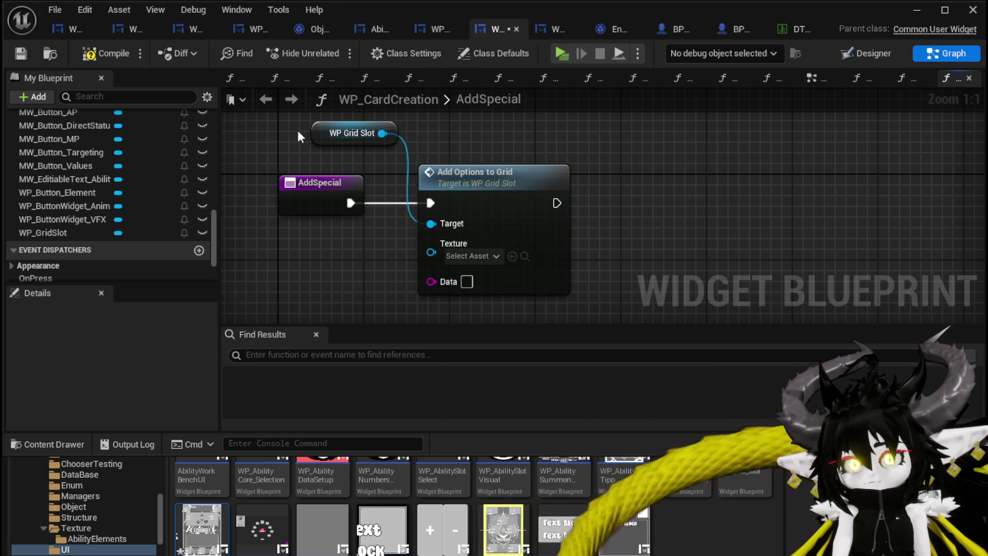
click(18, 56)
Feed the Texture and Data pins from new AddSpecial inputs and save the blueprint
mouse_move(421, 253)
mouse_down()
mouse_move(495, 245)
mouse_move(401, 204)
mouse_up()
drag(502, 257, 386, 201)
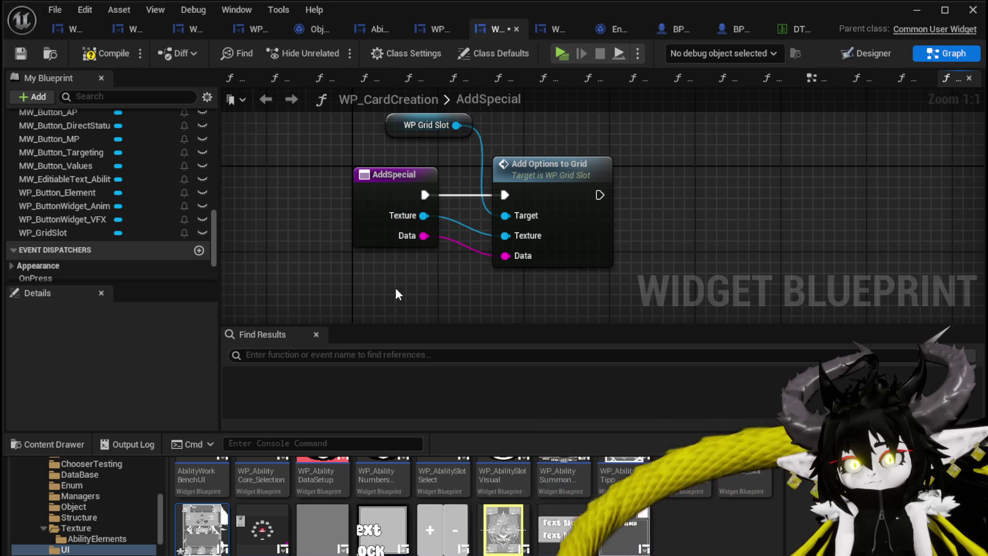
click(21, 57)
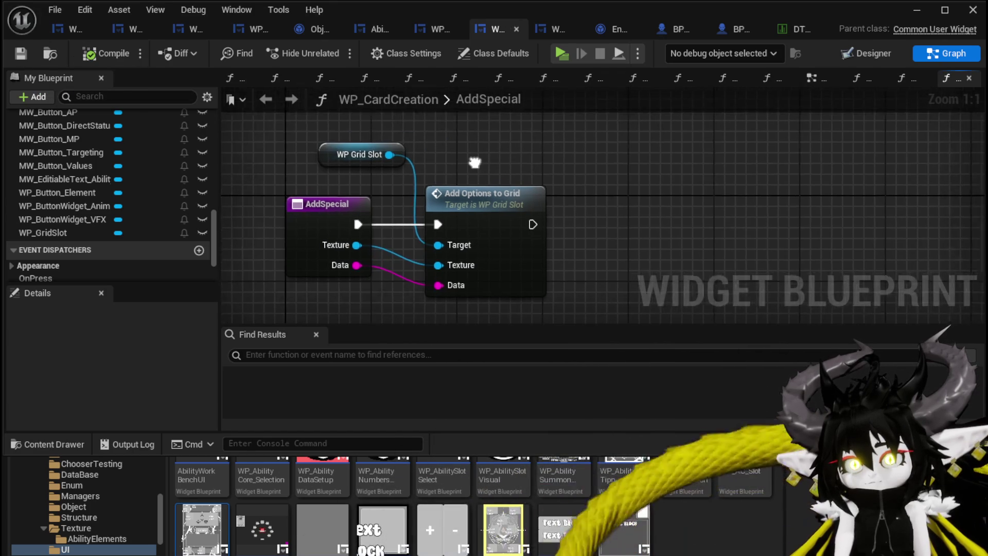
Search WP Grid Slot's actions for 'Bind on pre' and 'get But' without adding anything, then save
drag(364, 157, 483, 158)
text(B)
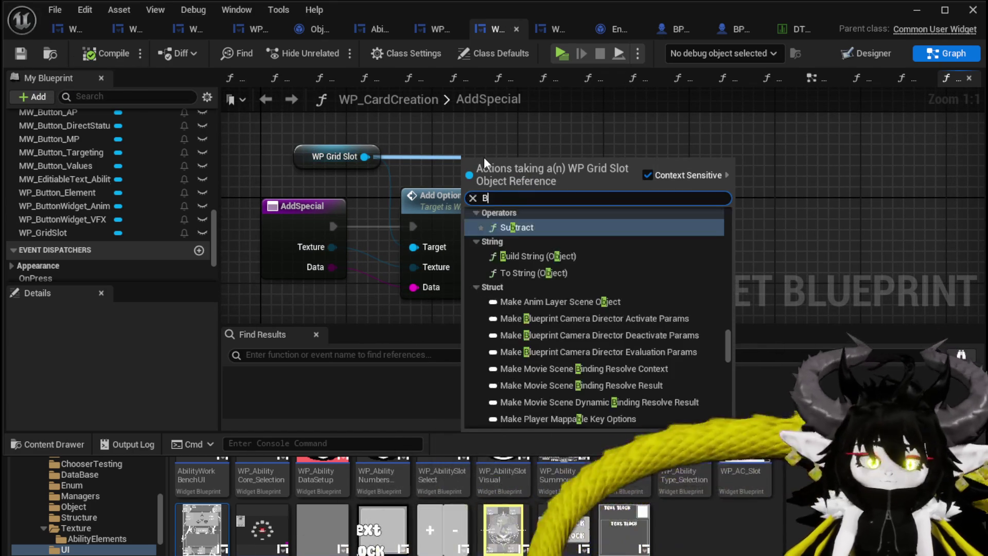
text(ind on pr)
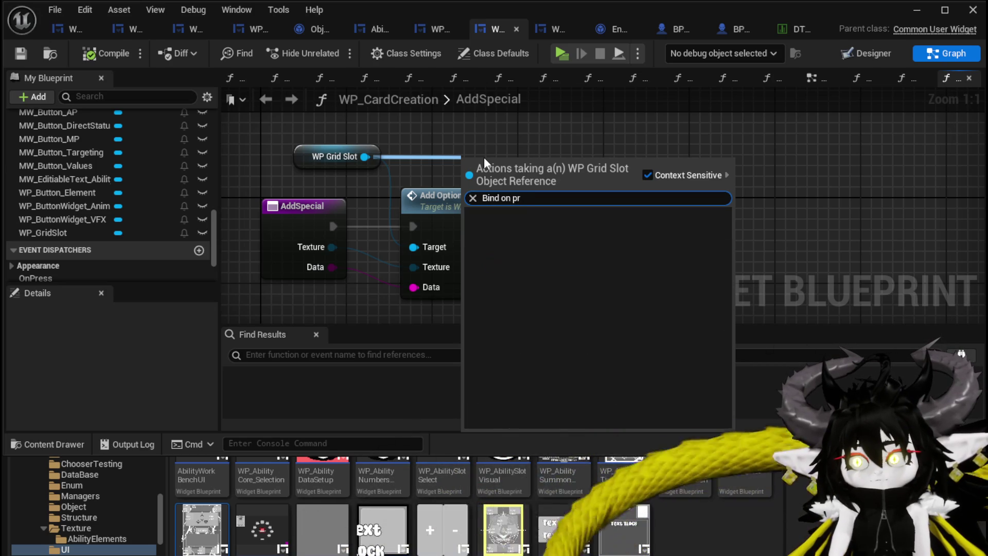
text(e)
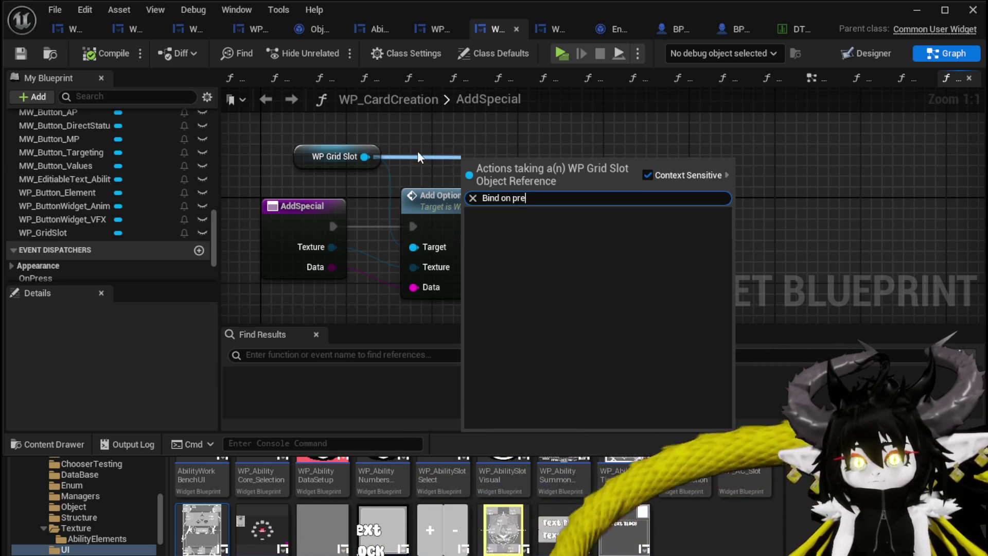
click(418, 150)
drag(361, 205, 469, 193)
text(get But)
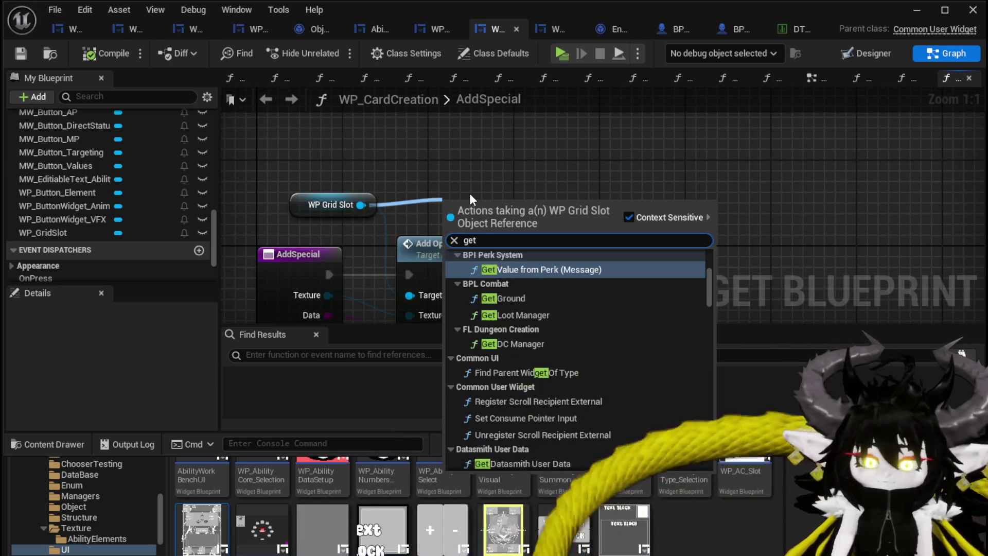
key(BackSpace)
key(BackSpace)
key(BackSpace)
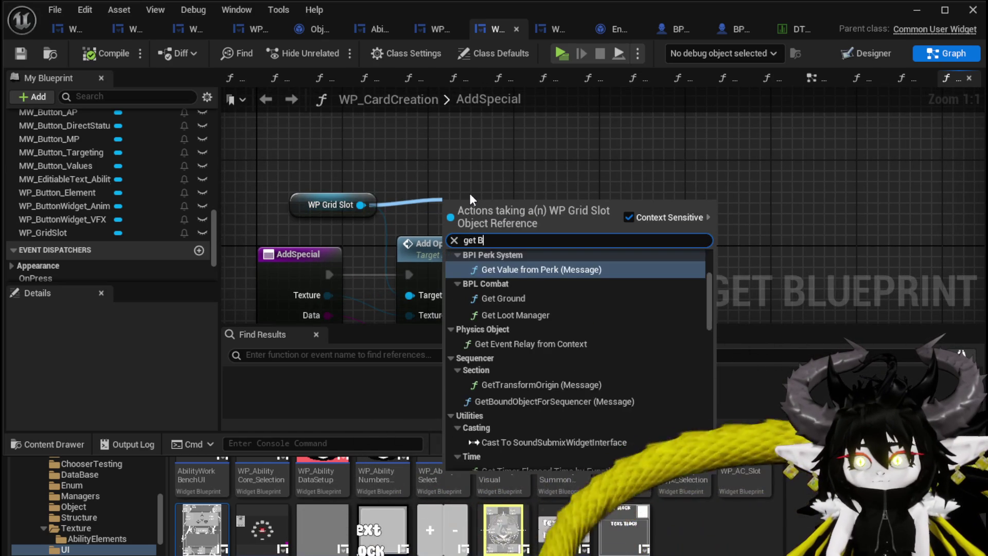
scroll(586, 265, up, 5)
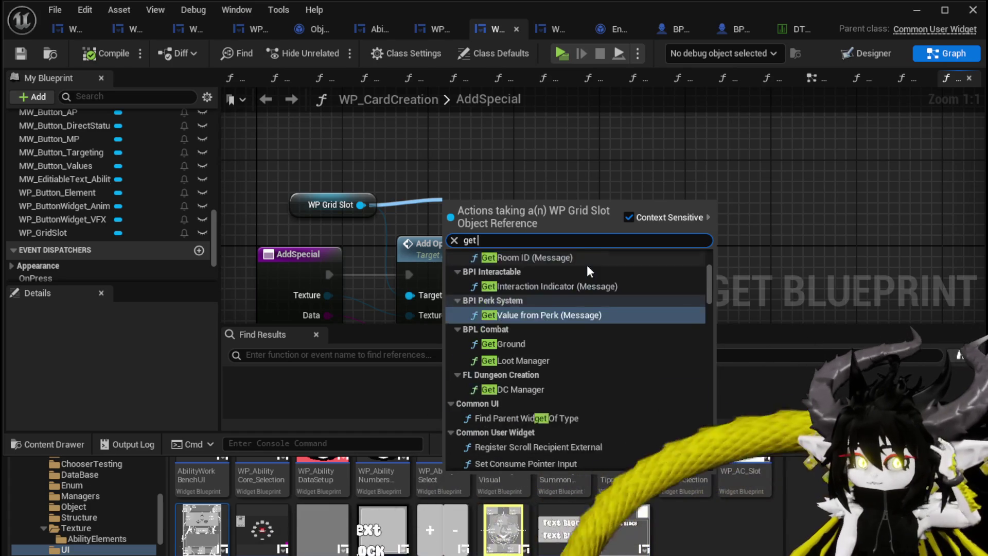
click(604, 186)
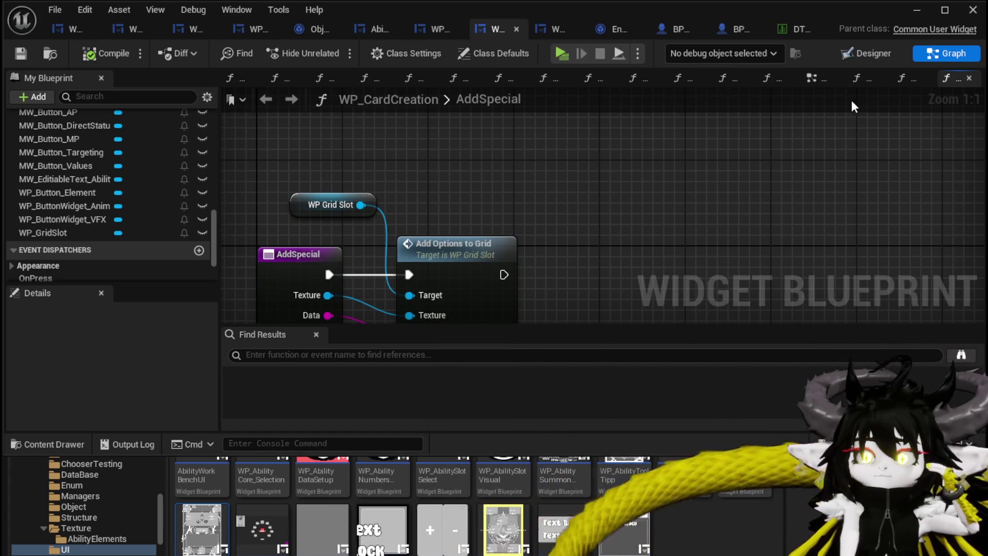
key(ctrl+s)
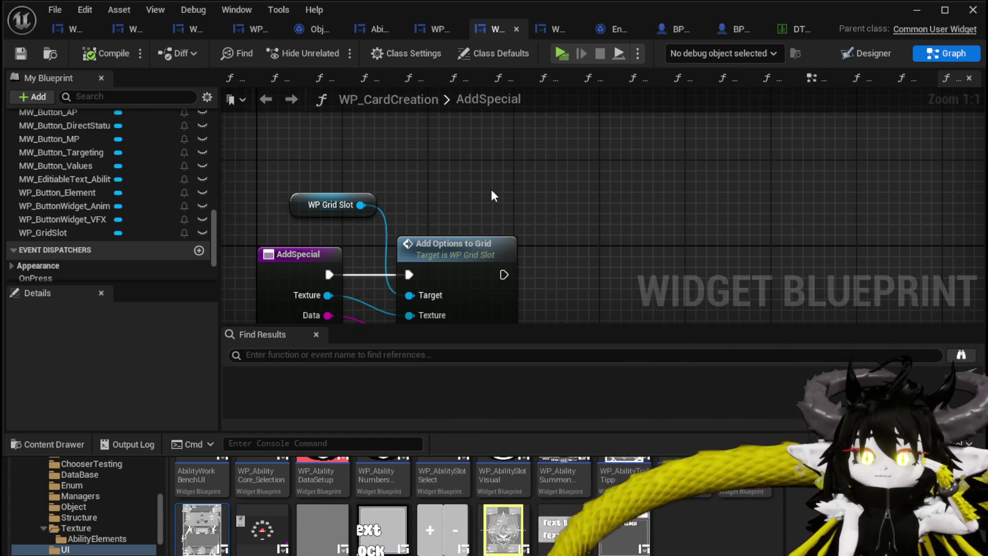
Inspect the Add Options to Grid graph and WP_ActionSelection, then list WP Grid Slot's actions in AddSpecial
double_click(450, 239)
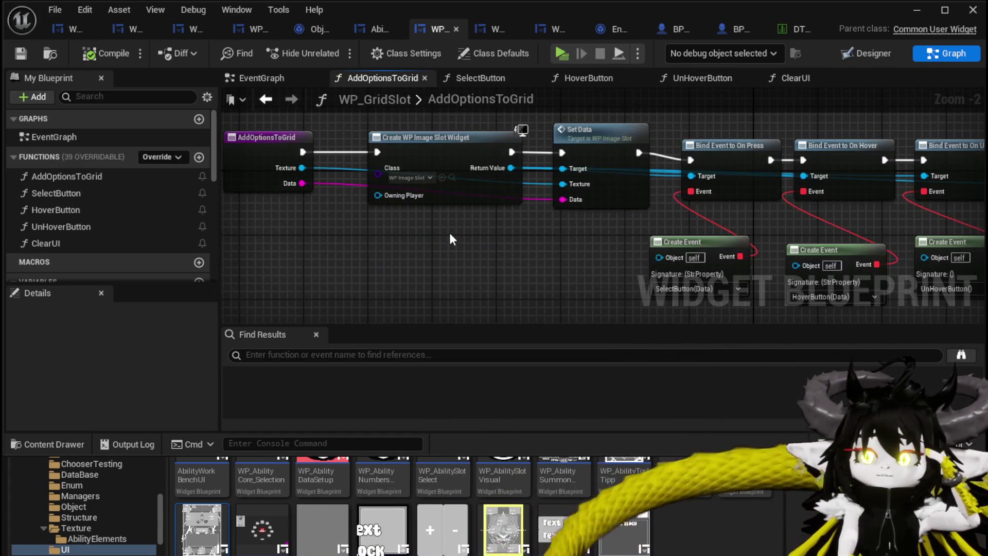
mouse_move(521, 223)
mouse_down()
mouse_move(345, 164)
mouse_move(319, 212)
mouse_move(250, 169)
mouse_move(312, 206)
mouse_move(467, 205)
mouse_up()
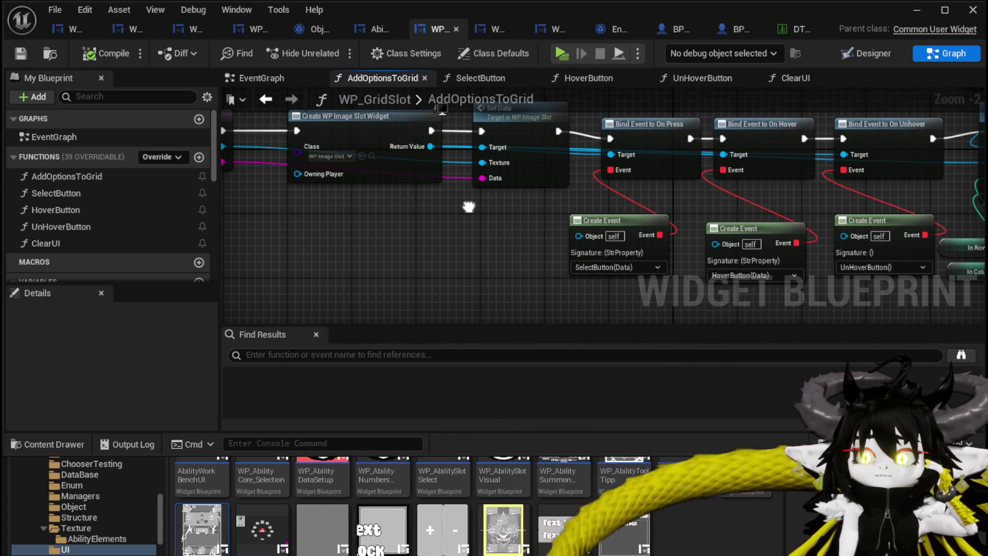
click(62, 33)
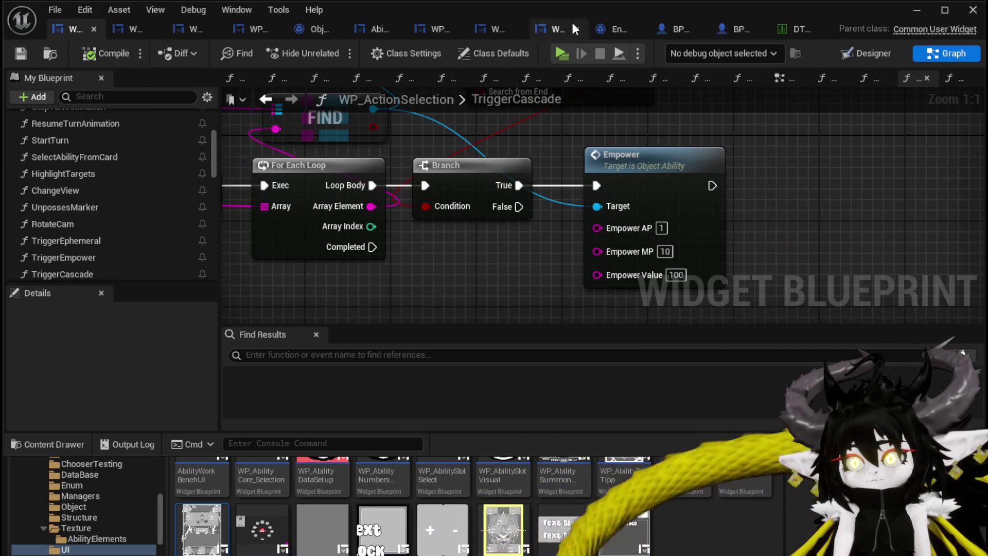
click(490, 29)
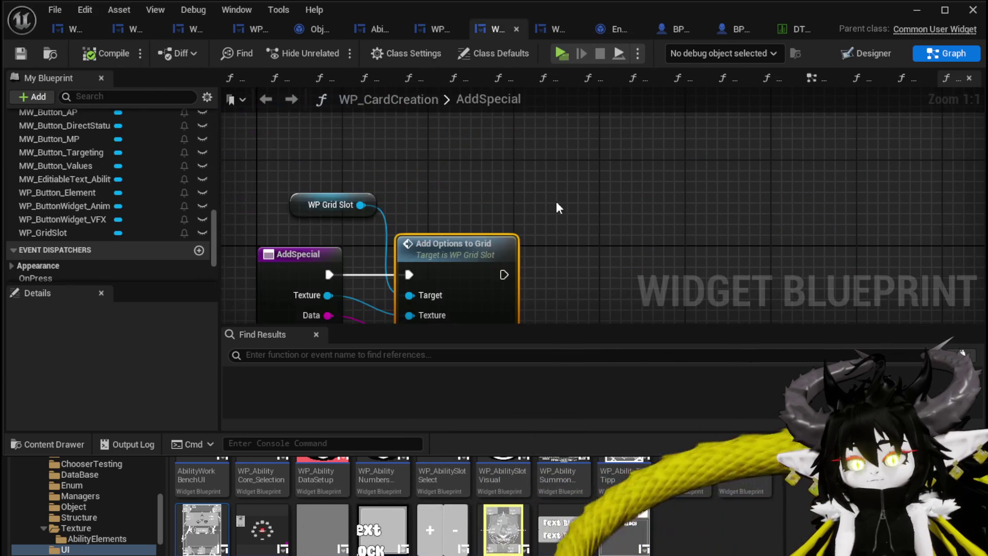
drag(361, 205, 474, 194)
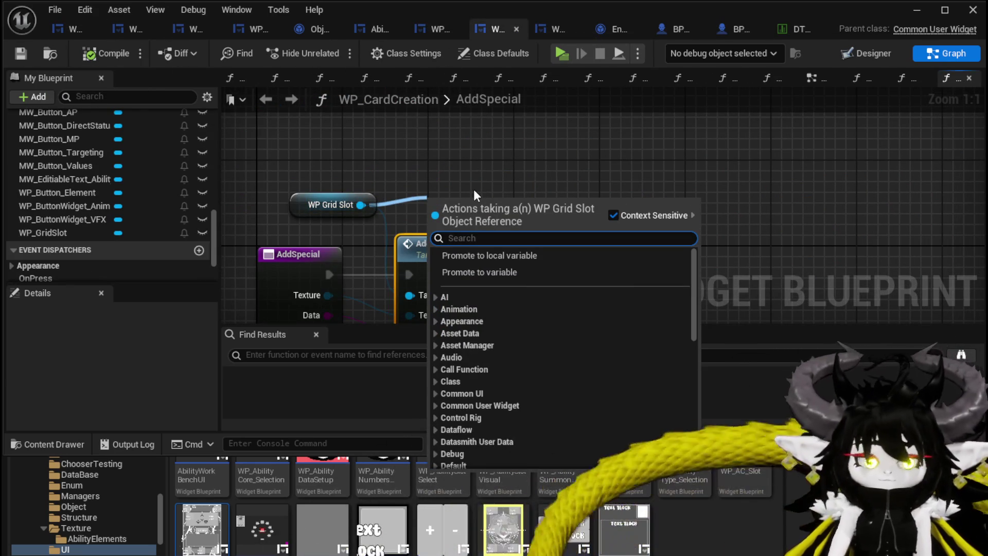